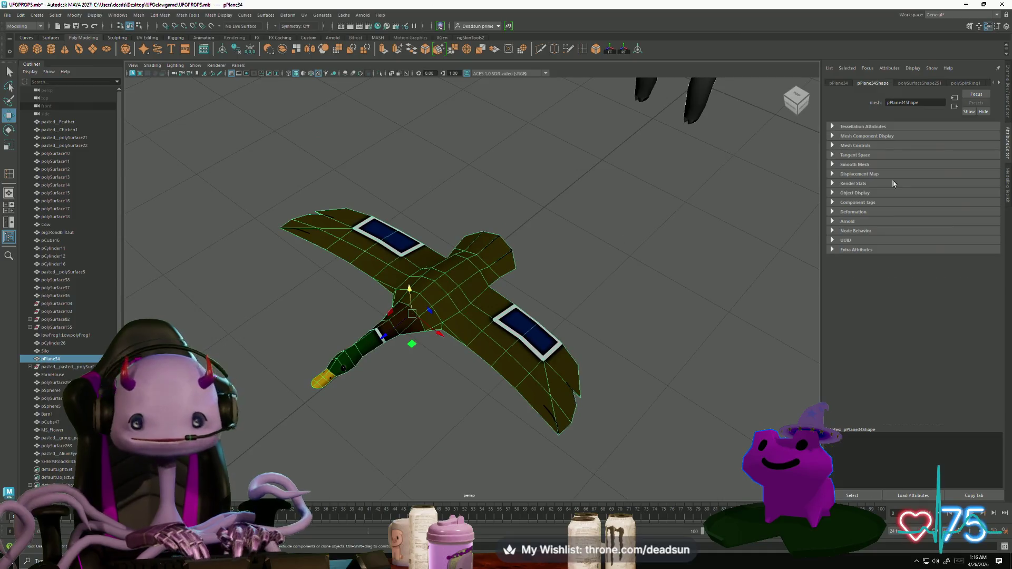
# Reload the duck texture in file14 from Mat_Duck's Color attribute
pyautogui.click(999, 83)
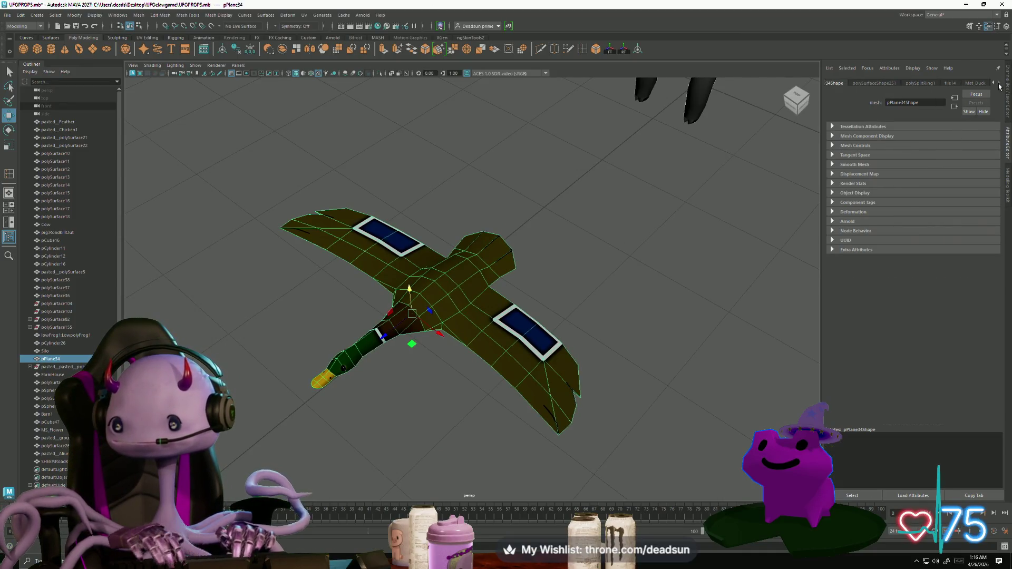
pyautogui.click(978, 82)
pyautogui.click(993, 166)
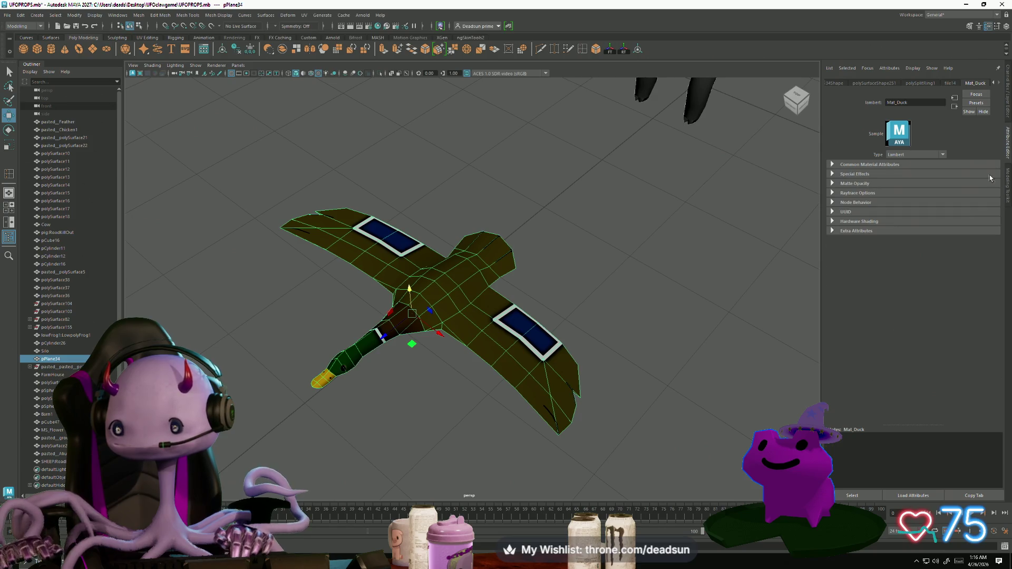
pyautogui.click(833, 166)
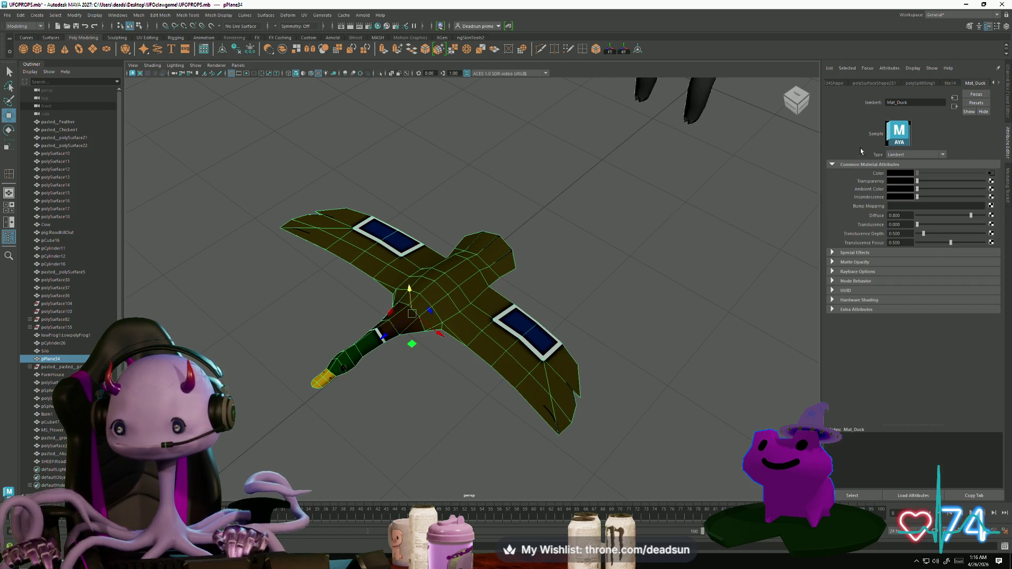
pyautogui.click(991, 173)
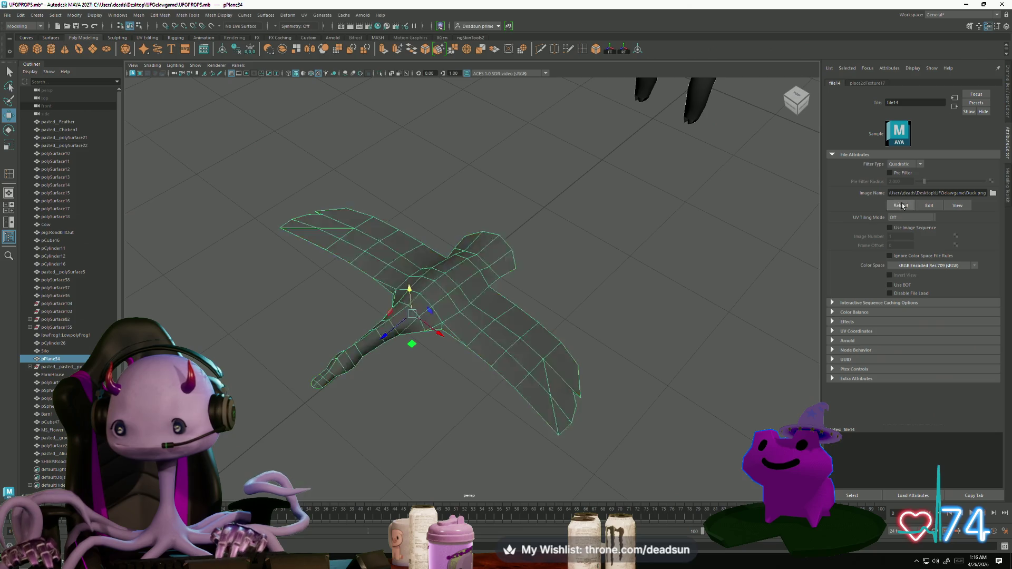
pyautogui.click(648, 308)
# Orbit around the farm to inspect the duck's blue wing patches and green head
pyautogui.scroll(-5, 648, 308)
pyautogui.moveTo(648, 308)
pyautogui.mouseDown()
pyautogui.moveTo(648, 380)
pyautogui.moveTo(488, 357)
pyautogui.moveTo(473, 372)
pyautogui.moveTo(490, 364)
pyautogui.mouseUp()
pyautogui.scroll(8, 648, 399)
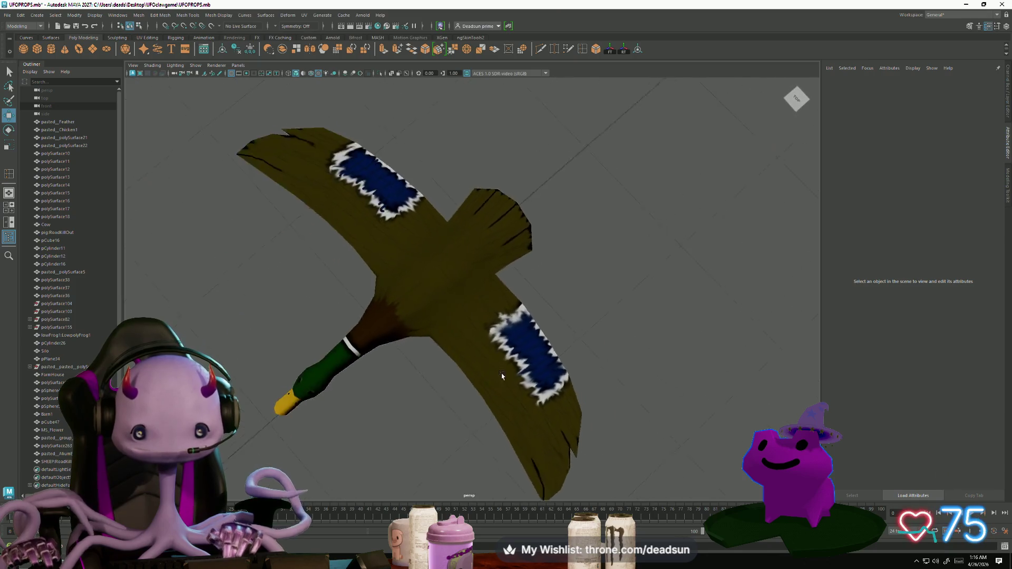
pyautogui.scroll(5, 500, 368)
pyautogui.scroll(-10, 499, 368)
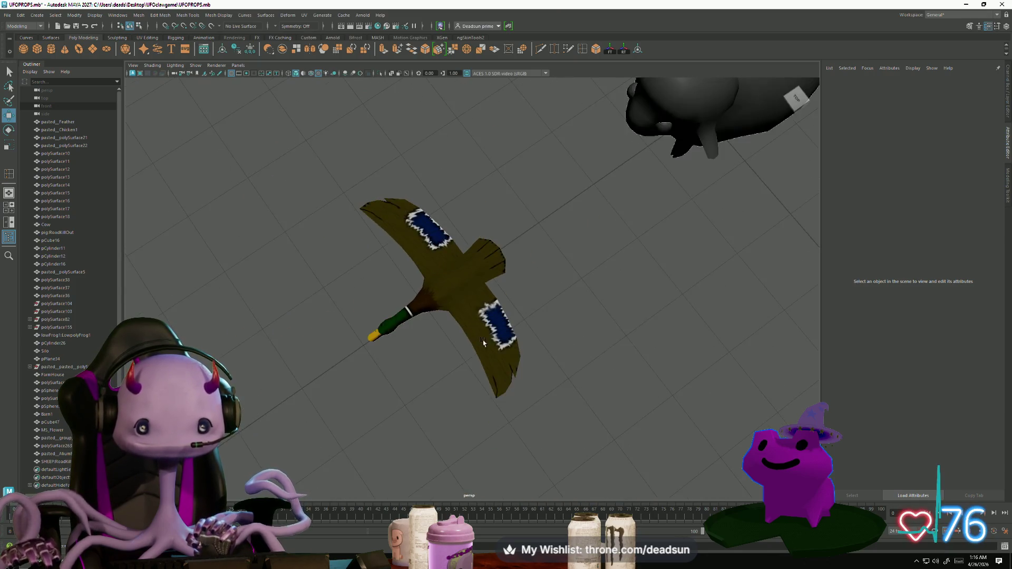
pyautogui.moveTo(493, 311)
pyautogui.mouseDown()
pyautogui.moveTo(456, 304)
pyautogui.moveTo(454, 337)
pyautogui.moveTo(438, 327)
pyautogui.moveTo(420, 366)
pyautogui.moveTo(370, 350)
pyautogui.moveTo(429, 362)
pyautogui.mouseUp()
pyautogui.scroll(8, 457, 327)
pyautogui.scroll(-5, 432, 358)
pyautogui.scroll(3, 370, 349)
pyautogui.scroll(6, 449, 355)
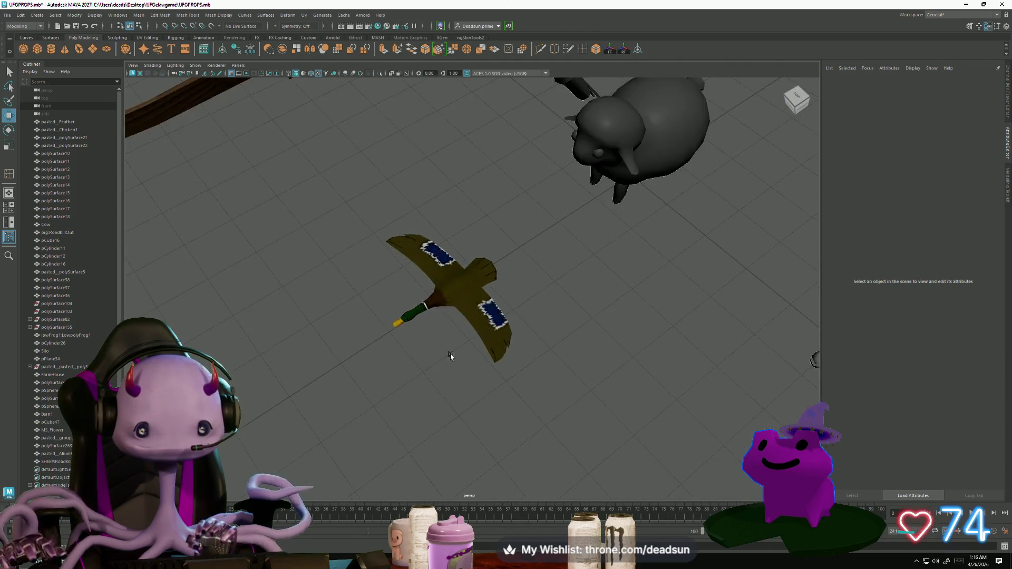
pyautogui.hotkey('alt', 'Tab')
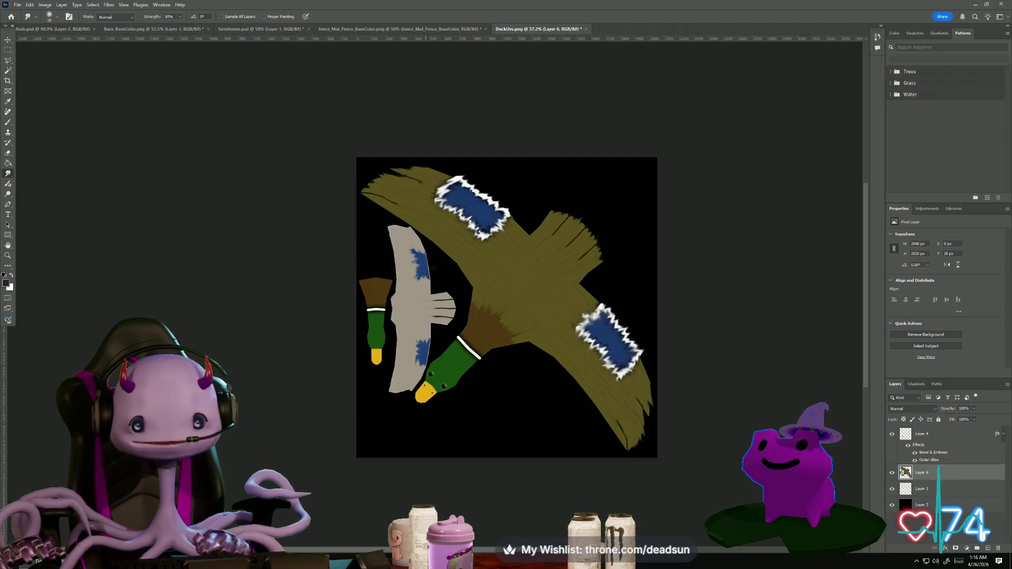
# Swap the colours and set the foreground colour to grey
pyautogui.scroll(4, 471, 255)
pyautogui.click(11, 275)
pyautogui.click(8, 286)
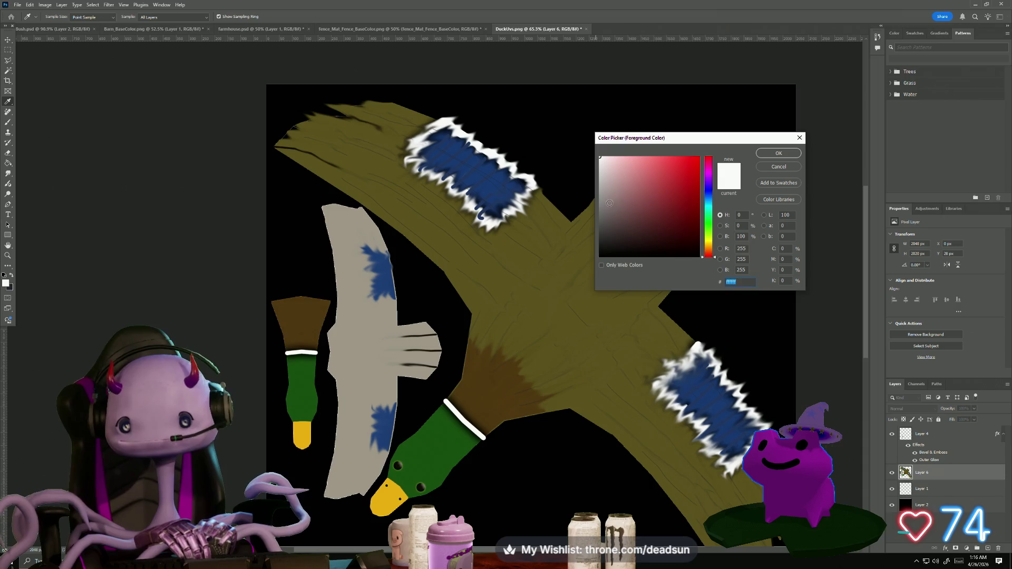
pyautogui.click(605, 207)
pyautogui.click(779, 153)
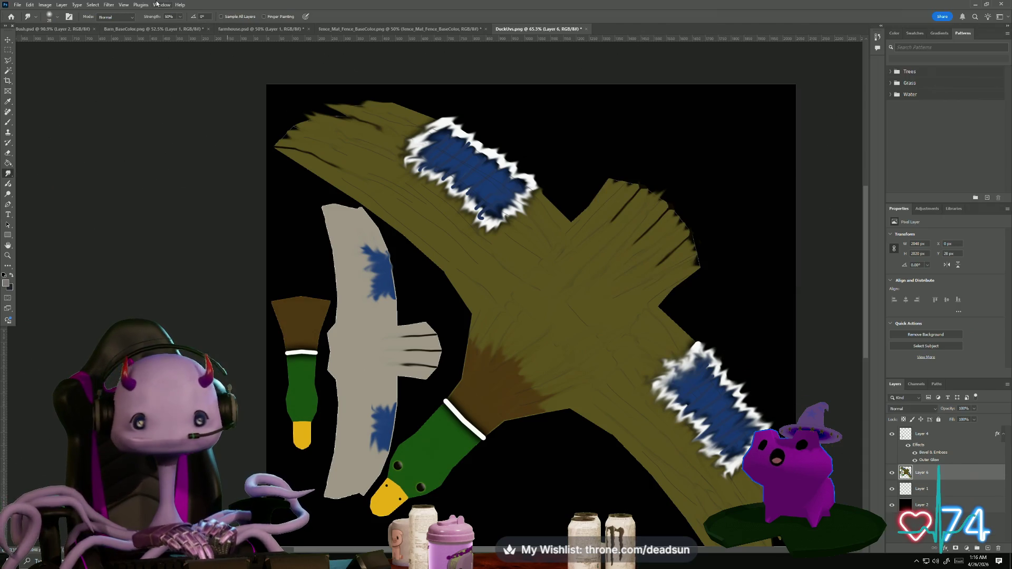
# Set the smudge brush size to 50 px
pyautogui.click(49, 20)
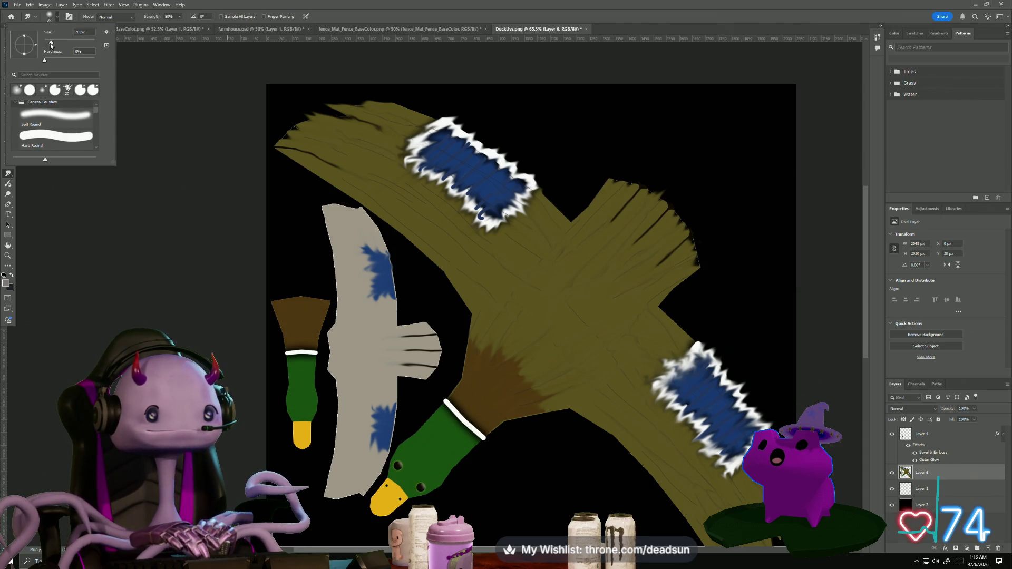
pyautogui.moveTo(50, 46); pyautogui.dragTo(49, 45)
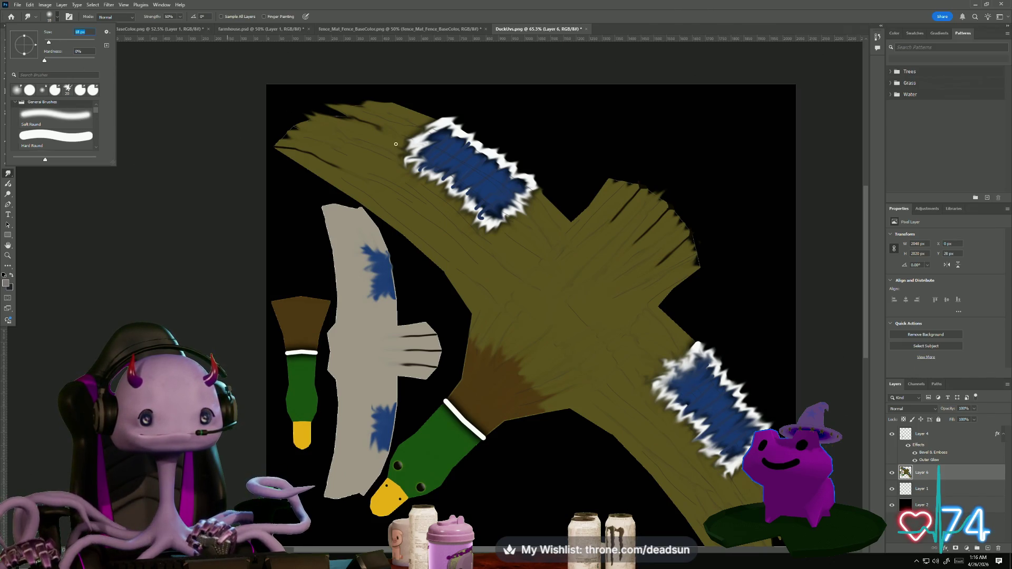
pyautogui.moveTo(49, 46); pyautogui.dragTo(57, 44)
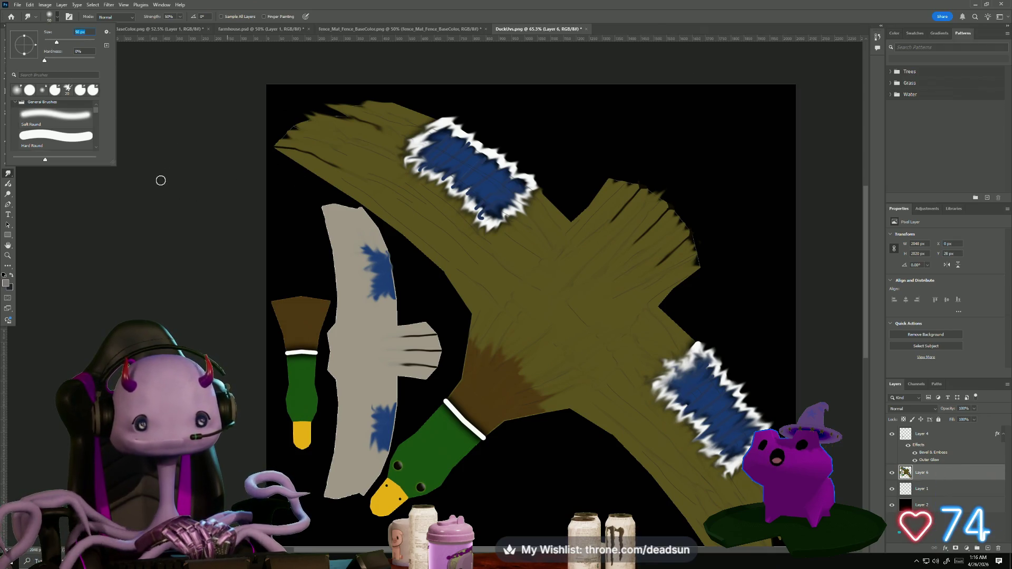
pyautogui.click(152, 124)
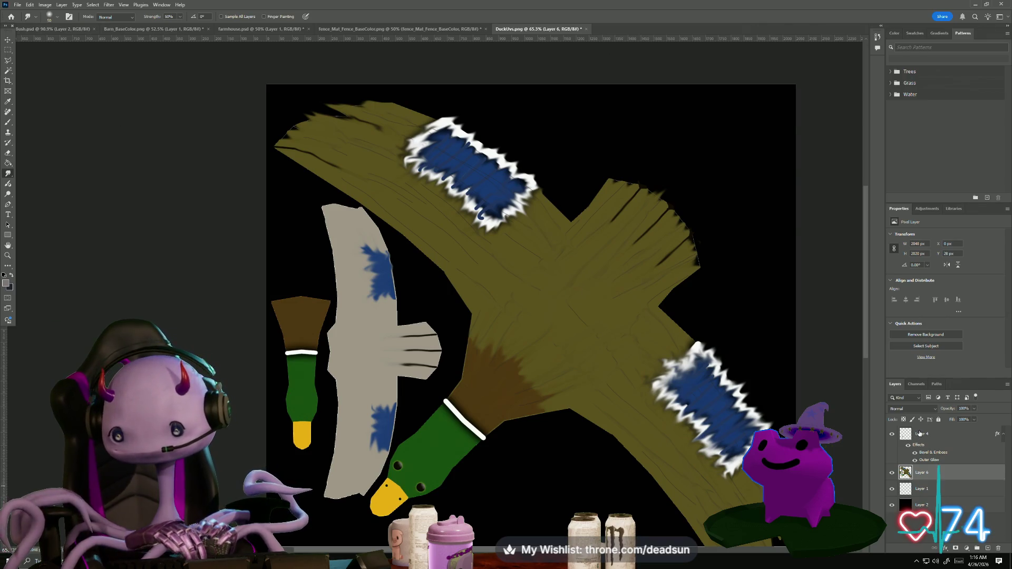
# Add an empty Layer 7 above Layer 4 and switch to the iStock flying-duck photos
pyautogui.click(920, 434)
pyautogui.click(988, 550)
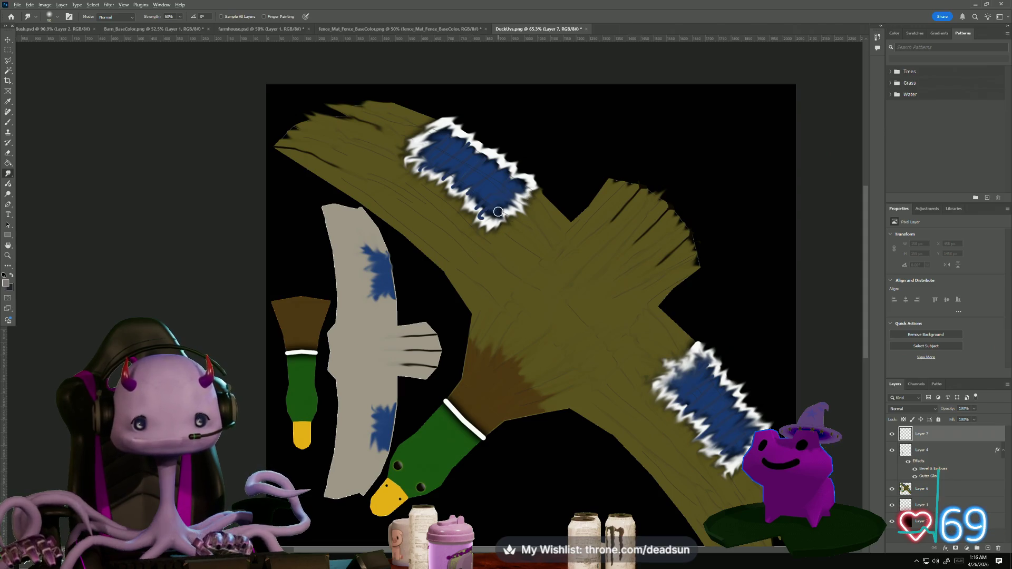
pyautogui.hotkey('alt', 'Tab')
pyautogui.hotkey('alt', 'Tab')
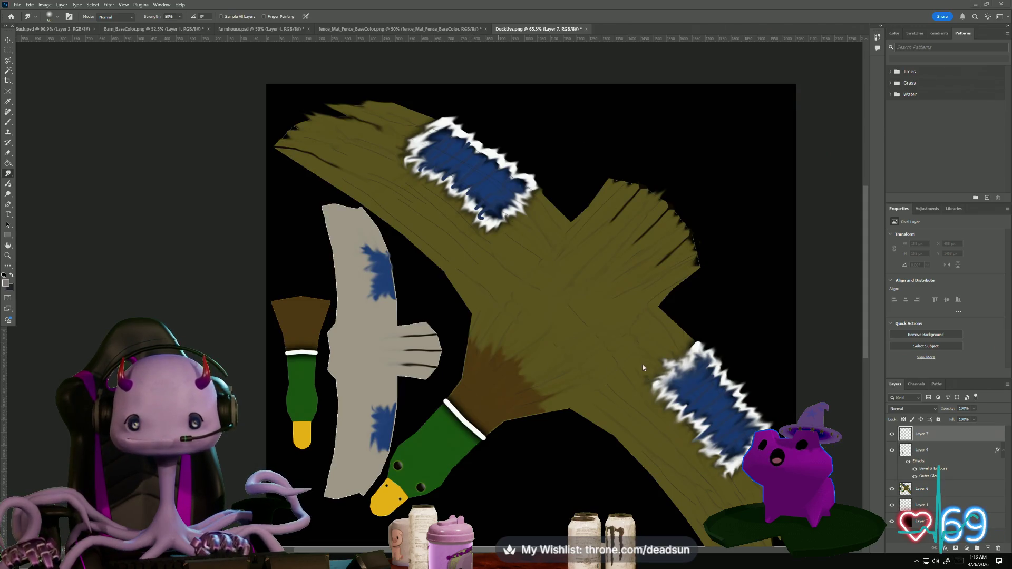
pyautogui.hotkey('alt', 'Tab')
pyautogui.press('alt')
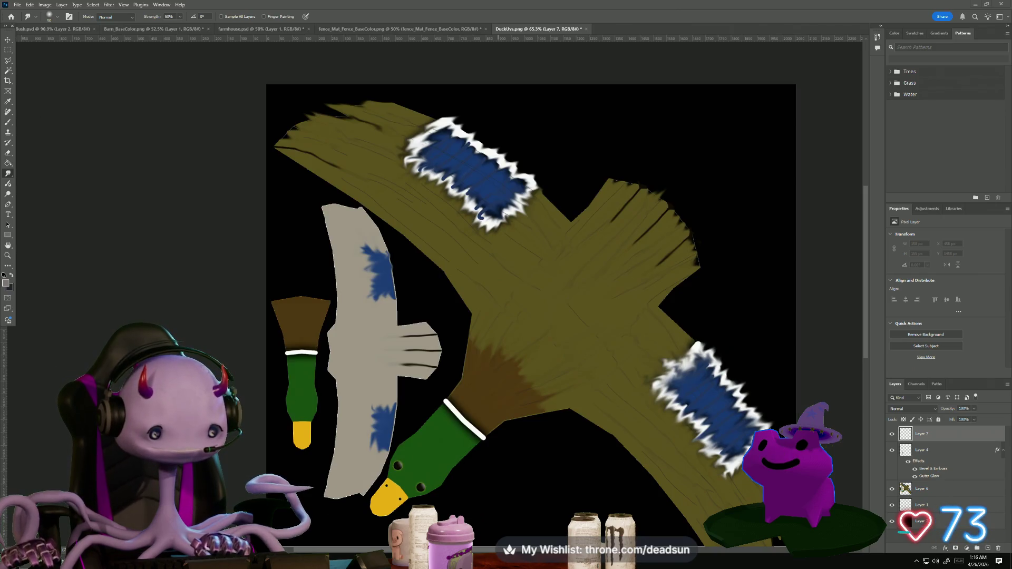
pyautogui.hotkey('alt', 'Tab')
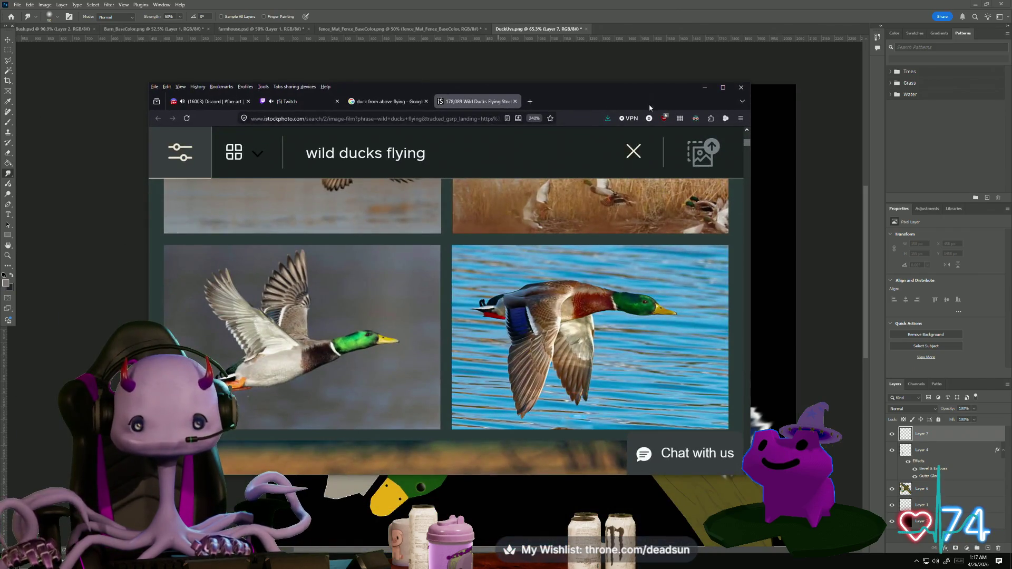
# Look over the iStock mallard photos, then return to the duck texture in Photoshop
pyautogui.moveTo(555, 326)
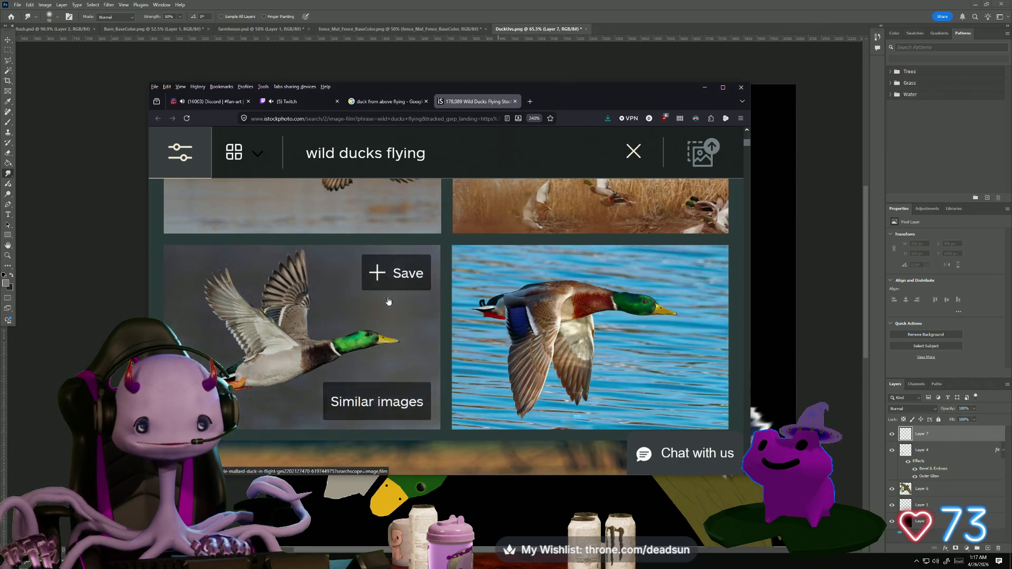
pyautogui.hotkey('alt', 'Tab')
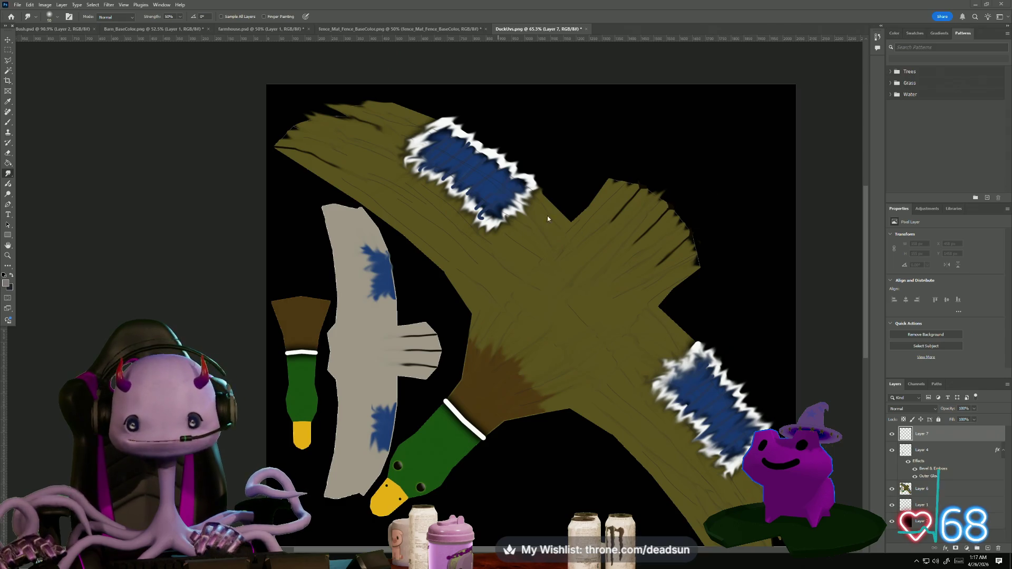
# With a 40 px brush, sample the olive wing colour and paint over the patch's lower-right edge
pyautogui.scroll(5, 523, 197)
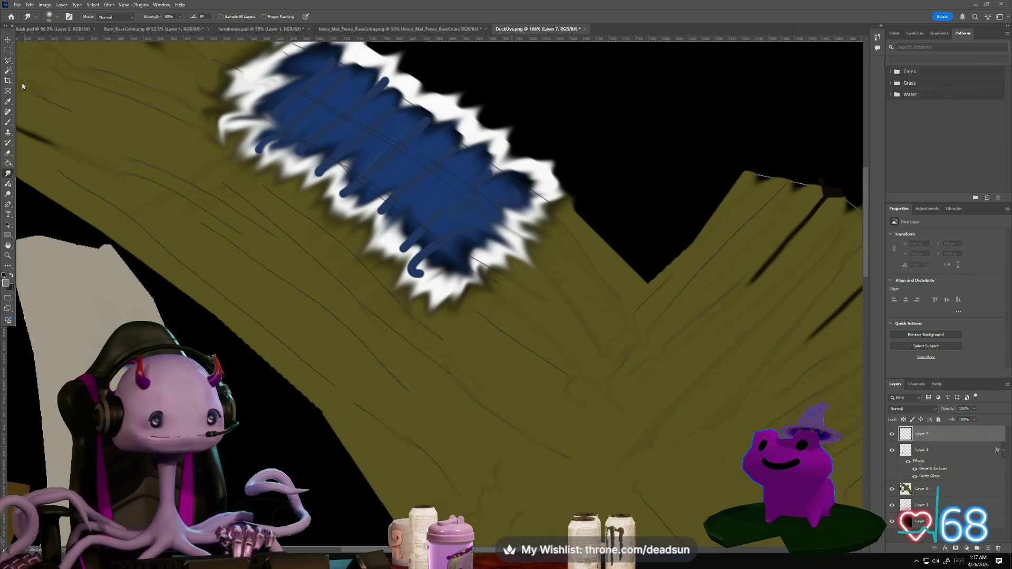
pyautogui.click(10, 123)
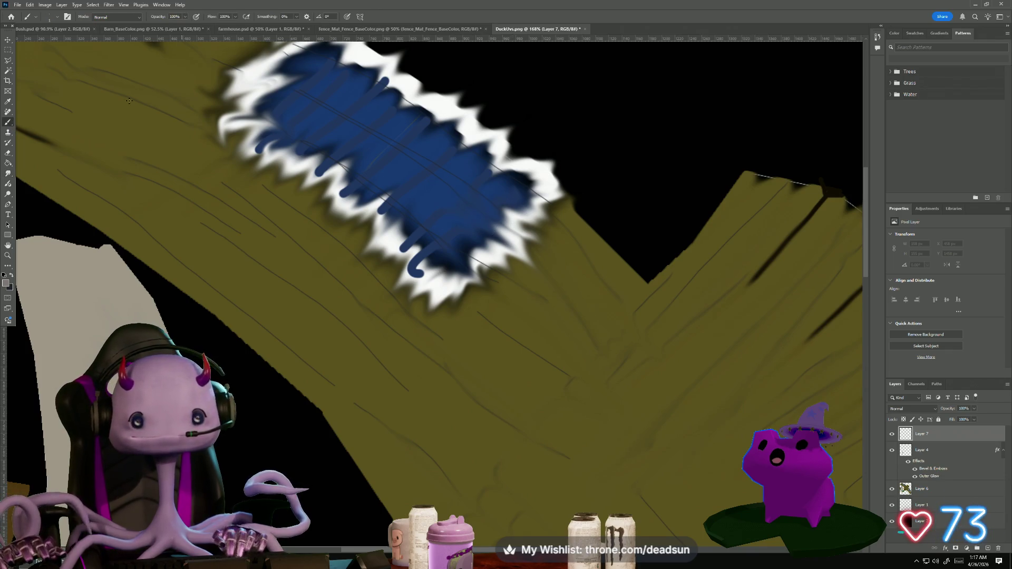
pyautogui.scroll(-3, 396, 200)
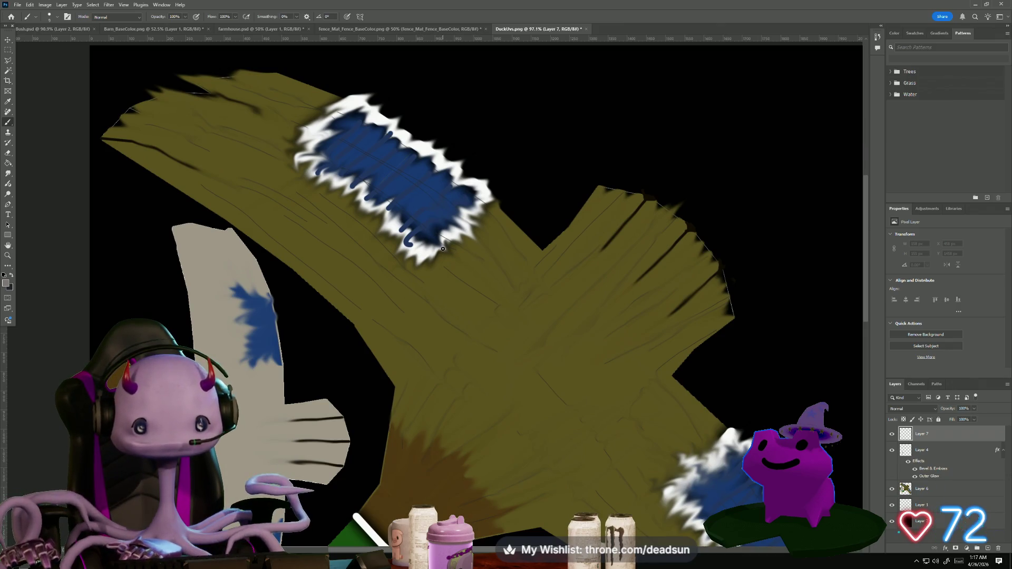
pyautogui.press(']')
pyautogui.press(']')
pyautogui.moveTo(442, 248)
pyautogui.mouseDown()
pyautogui.moveTo(472, 226)
pyautogui.moveTo(469, 214)
pyautogui.moveTo(433, 255)
pyautogui.mouseUp()
pyautogui.press('i')
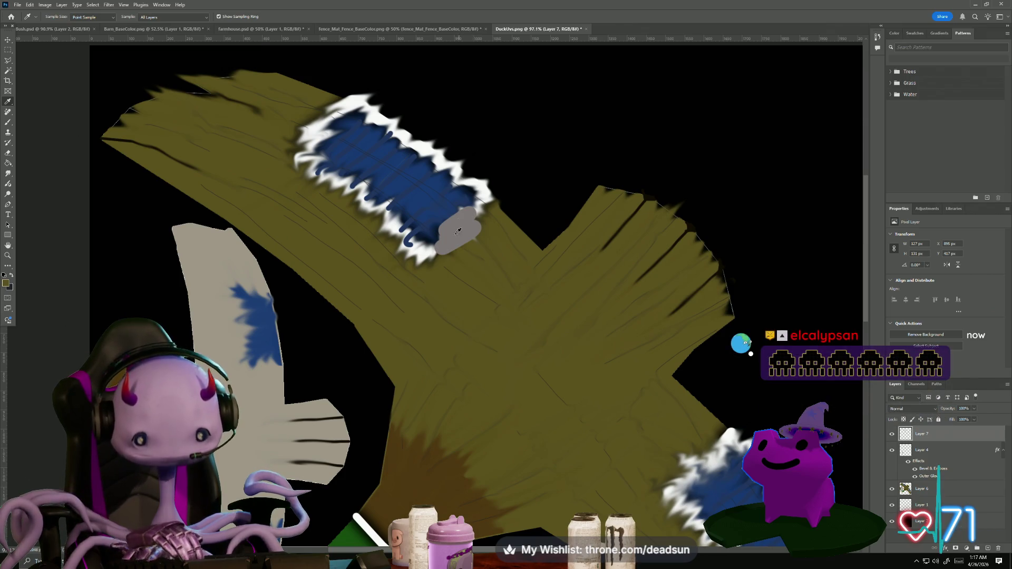
pyautogui.press('b')
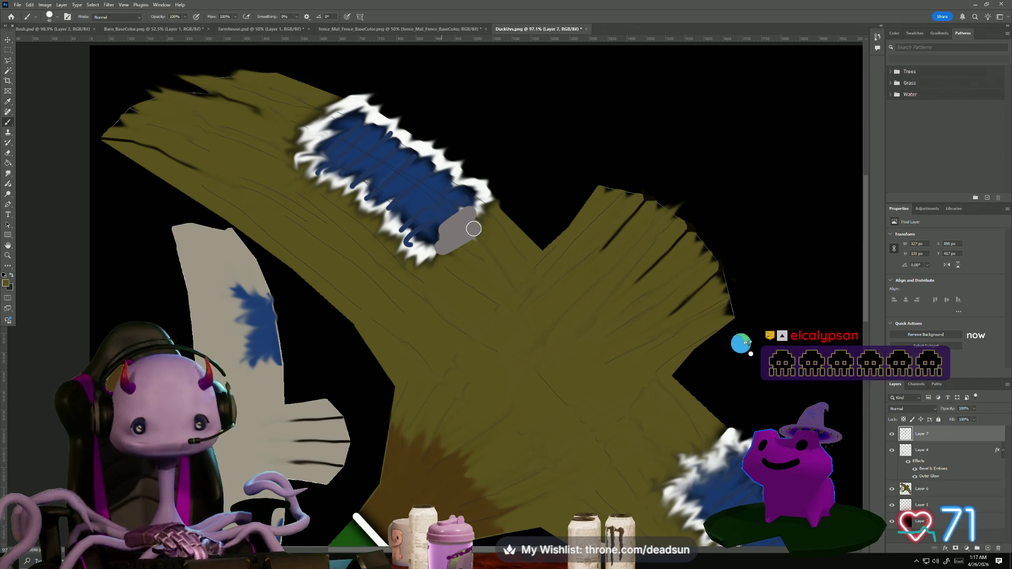
pyautogui.moveTo(481, 215)
pyautogui.mouseDown()
pyautogui.moveTo(454, 221)
pyautogui.moveTo(468, 225)
pyautogui.moveTo(450, 239)
pyautogui.moveTo(459, 221)
pyautogui.moveTo(484, 229)
pyautogui.moveTo(475, 219)
pyautogui.mouseUp()
# Paint olive over the upper blue patch's upper-left edge, tip and white speck
pyautogui.moveTo(343, 106)
pyautogui.mouseDown()
pyautogui.moveTo(312, 139)
pyautogui.moveTo(309, 129)
pyautogui.moveTo(326, 136)
pyautogui.moveTo(308, 120)
pyautogui.moveTo(337, 104)
pyautogui.moveTo(291, 131)
pyautogui.mouseUp()
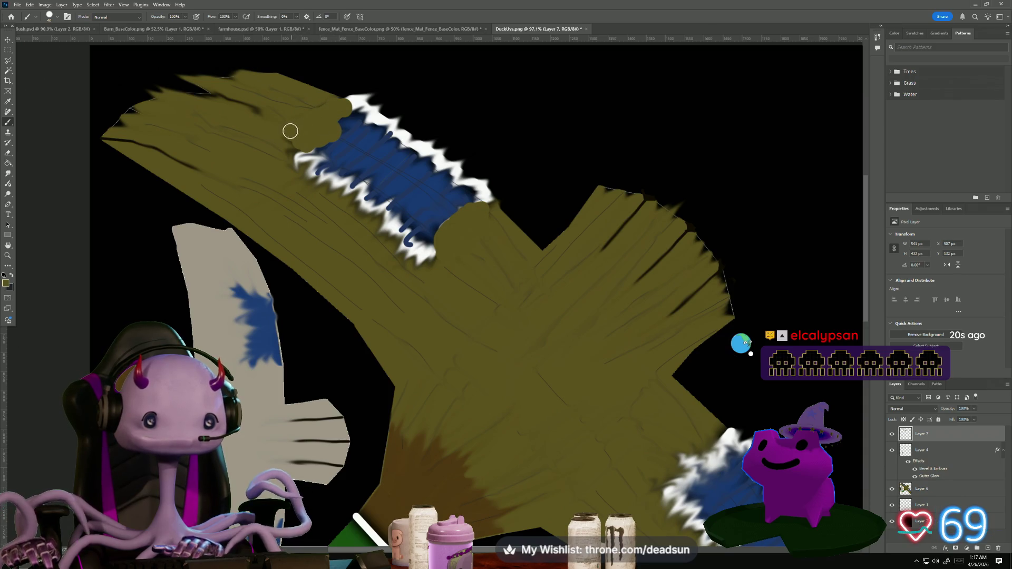
pyautogui.moveTo(599, 407); pyautogui.dragTo(401, 267)
pyautogui.moveTo(505, 329)
pyautogui.mouseDown()
pyautogui.moveTo(527, 330)
pyautogui.moveTo(496, 362)
pyautogui.moveTo(492, 328)
pyautogui.moveTo(481, 334)
pyautogui.moveTo(479, 357)
pyautogui.moveTo(491, 345)
pyautogui.moveTo(482, 360)
pyautogui.mouseUp()
pyautogui.moveTo(630, 457)
pyautogui.mouseDown()
pyautogui.moveTo(618, 464)
pyautogui.moveTo(629, 443)
pyautogui.moveTo(622, 465)
pyautogui.moveTo(596, 482)
pyautogui.moveTo(619, 462)
pyautogui.moveTo(607, 489)
pyautogui.moveTo(580, 498)
pyautogui.moveTo(584, 488)
pyautogui.mouseUp()
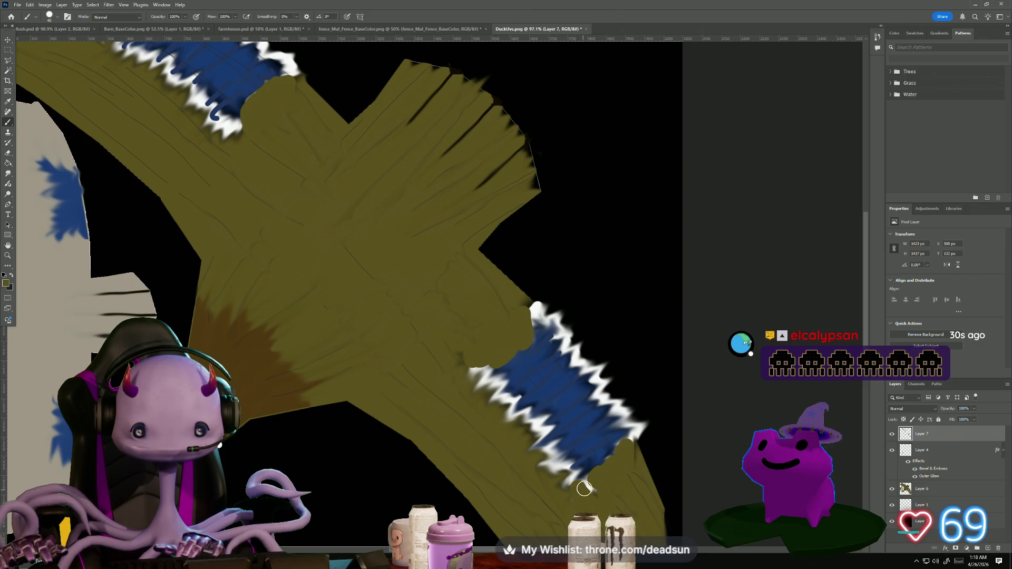
pyautogui.scroll(-5, 490, 451)
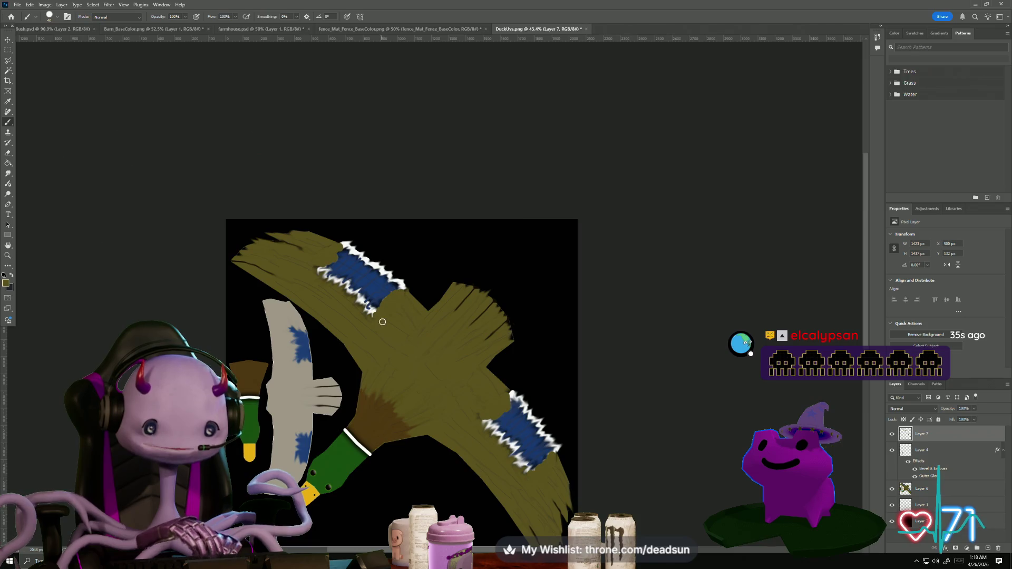
# Cover the white zigzag at the wing's left end with olive and smudge the blue patch edge
pyautogui.moveTo(323, 271); pyautogui.dragTo(317, 266)
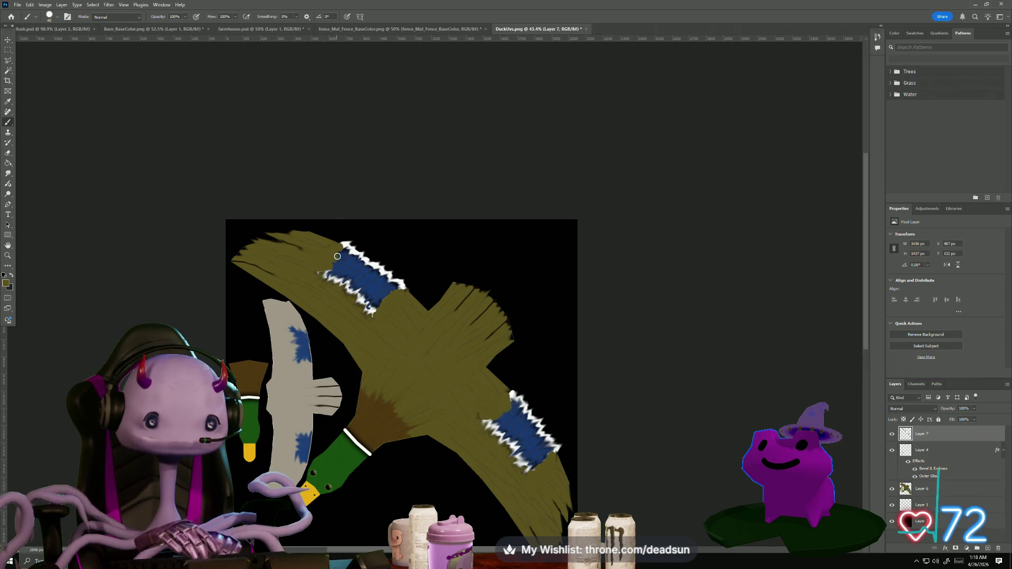
pyautogui.scroll(2, 343, 364)
pyautogui.scroll(5, 385, 372)
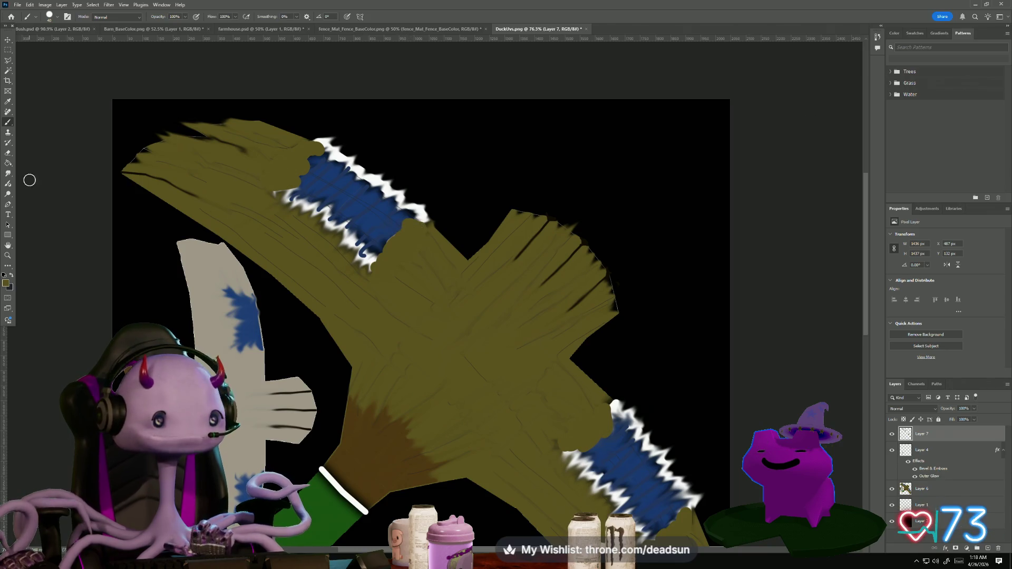
pyautogui.click(8, 176)
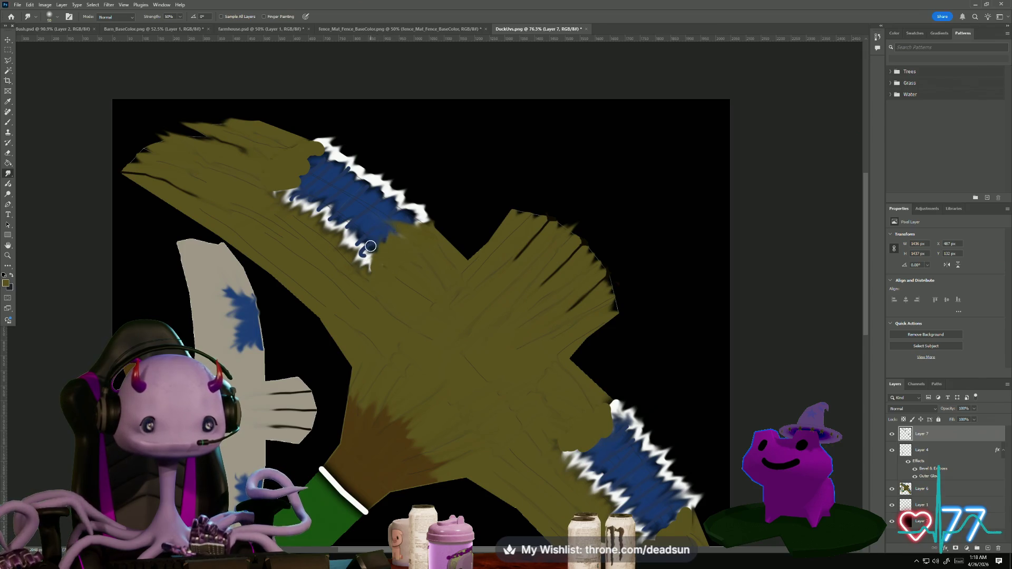
pyautogui.moveTo(412, 221)
pyautogui.mouseDown()
pyautogui.moveTo(362, 257)
pyautogui.moveTo(386, 206)
pyautogui.moveTo(351, 258)
pyautogui.moveTo(359, 241)
pyautogui.mouseUp()
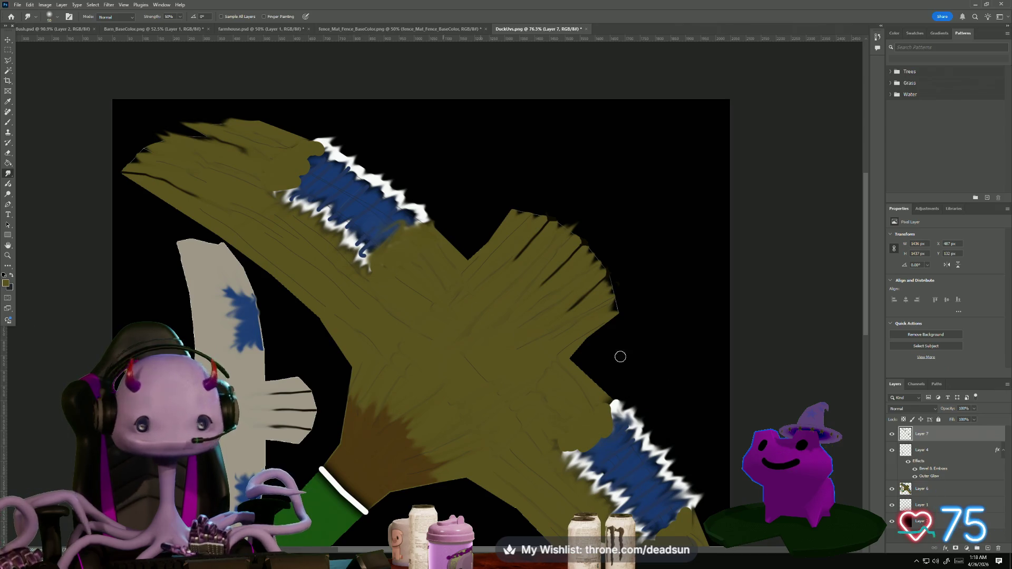
# On Layers 6 and 7, smudge both blue patches' edges into the olive wood, then hide Layer 4
pyautogui.hotkey('alt', '[')
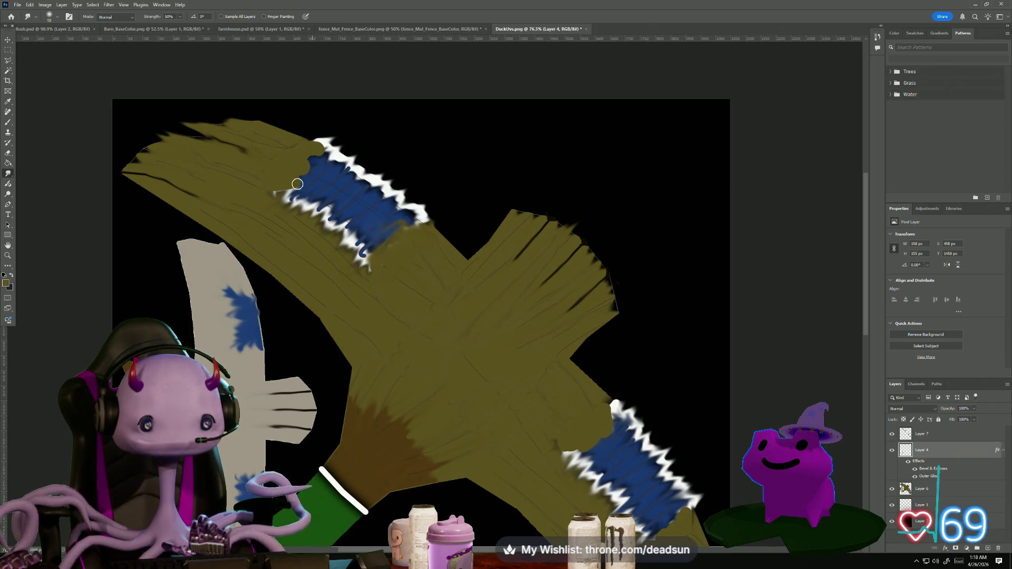
pyautogui.click(920, 489)
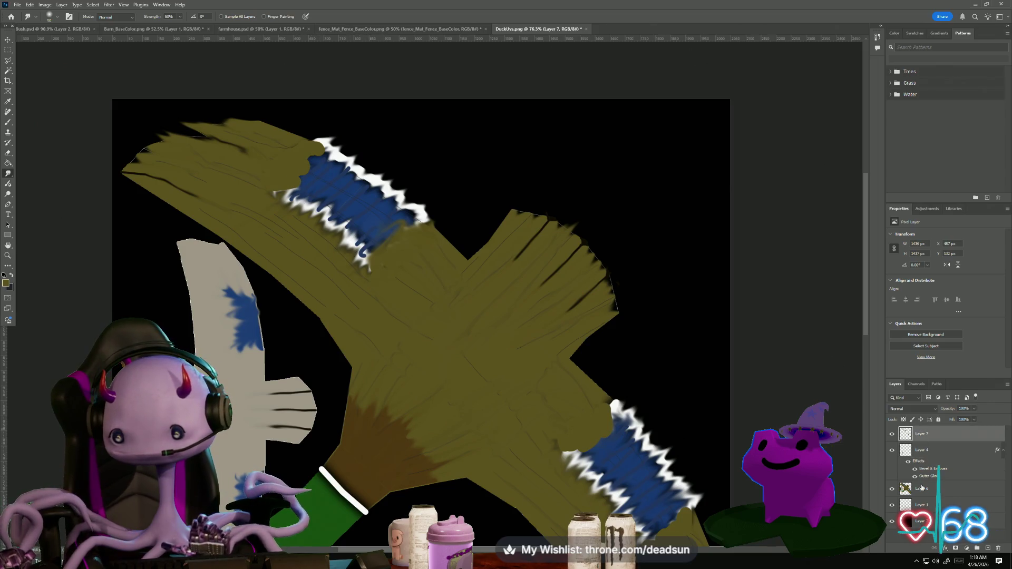
pyautogui.moveTo(376, 243)
pyautogui.mouseDown()
pyautogui.moveTo(361, 267)
pyautogui.moveTo(374, 221)
pyautogui.moveTo(322, 219)
pyautogui.moveTo(323, 188)
pyautogui.moveTo(265, 205)
pyautogui.moveTo(321, 156)
pyautogui.moveTo(285, 192)
pyautogui.mouseUp()
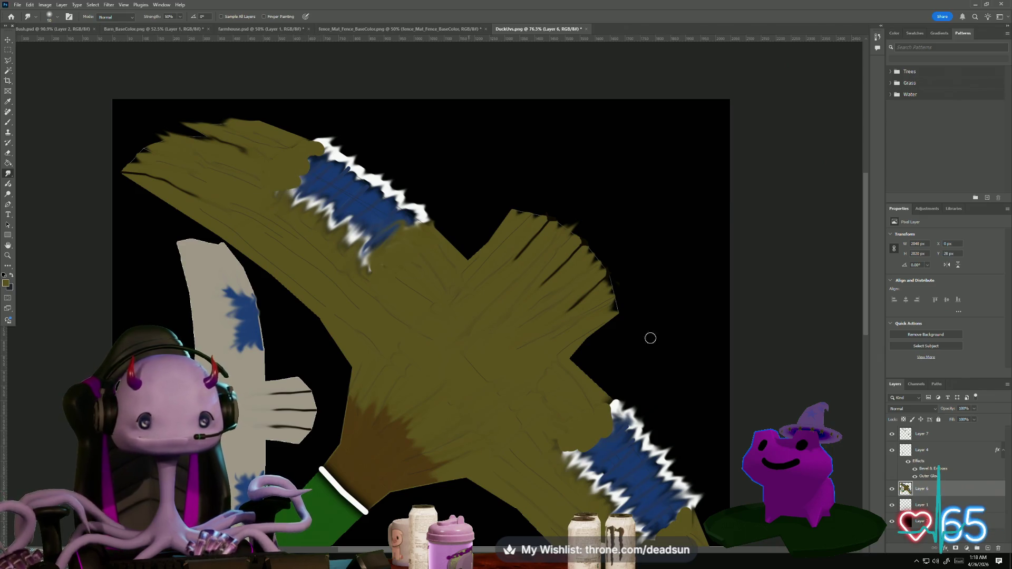
pyautogui.hotkey('alt', '.')
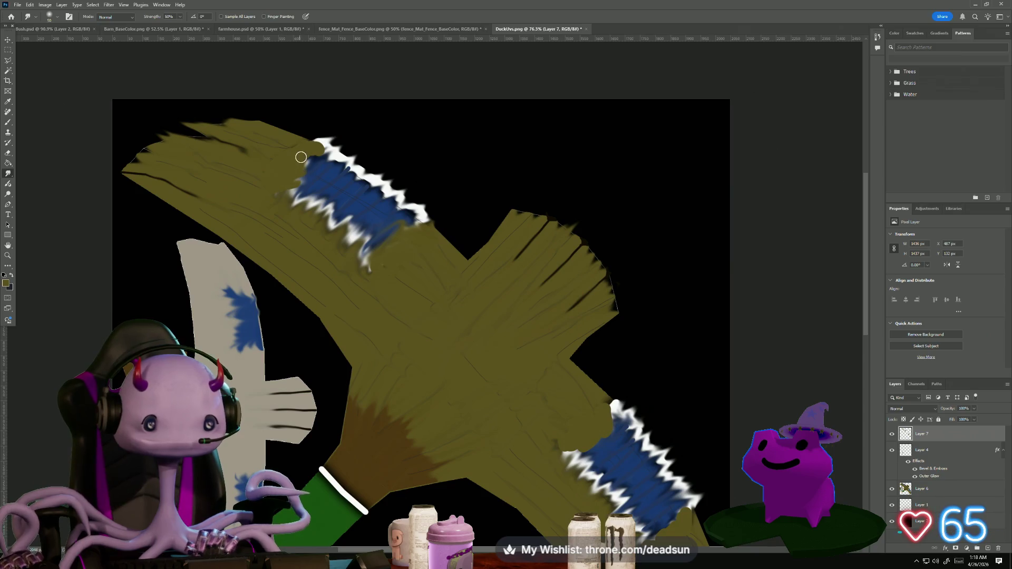
pyautogui.moveTo(277, 167)
pyautogui.mouseDown()
pyautogui.moveTo(255, 192)
pyautogui.moveTo(298, 162)
pyautogui.moveTo(287, 190)
pyautogui.moveTo(319, 145)
pyautogui.moveTo(307, 141)
pyautogui.mouseUp()
pyautogui.moveTo(264, 188)
pyautogui.mouseDown()
pyautogui.moveTo(306, 150)
pyautogui.moveTo(282, 181)
pyautogui.moveTo(311, 161)
pyautogui.moveTo(285, 188)
pyautogui.moveTo(293, 182)
pyautogui.mouseUp()
pyautogui.moveTo(575, 426); pyautogui.dragTo(446, 300)
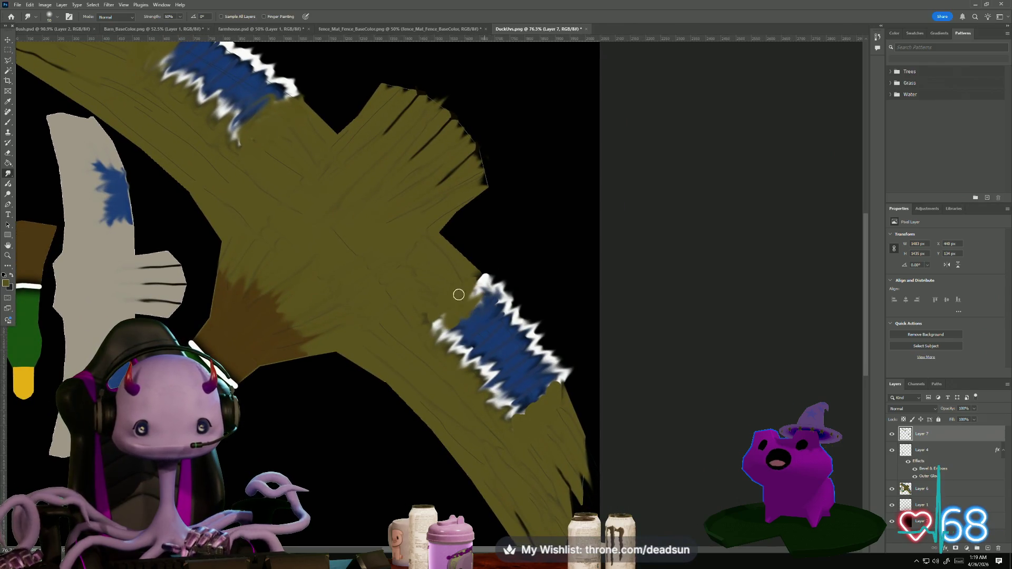
pyautogui.moveTo(541, 413)
pyautogui.mouseDown()
pyautogui.moveTo(553, 381)
pyautogui.moveTo(534, 409)
pyautogui.moveTo(542, 419)
pyautogui.moveTo(580, 346)
pyautogui.moveTo(541, 424)
pyautogui.moveTo(545, 396)
pyautogui.moveTo(527, 413)
pyautogui.moveTo(538, 400)
pyautogui.mouseUp()
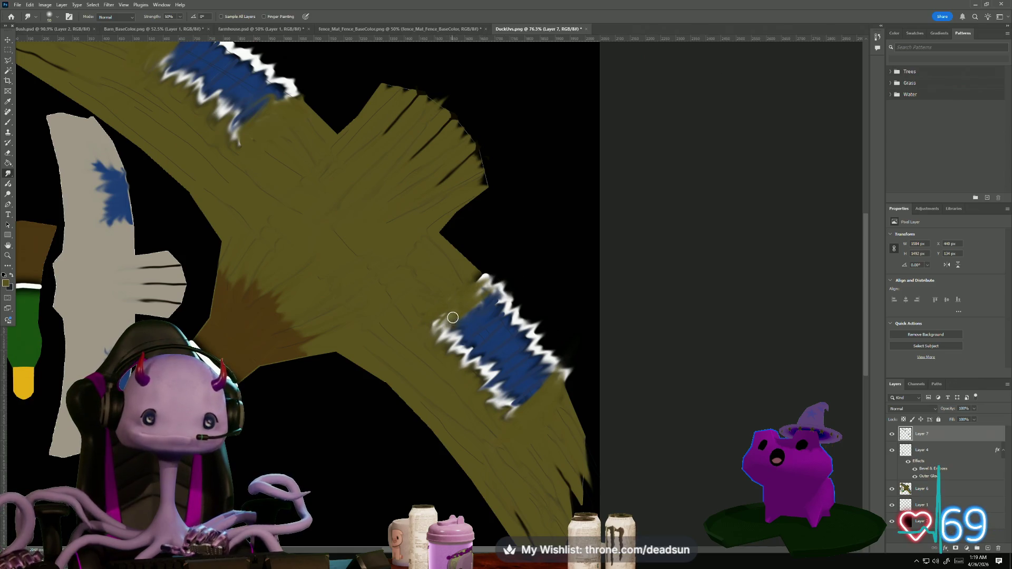
pyautogui.scroll(-3, 343, 388)
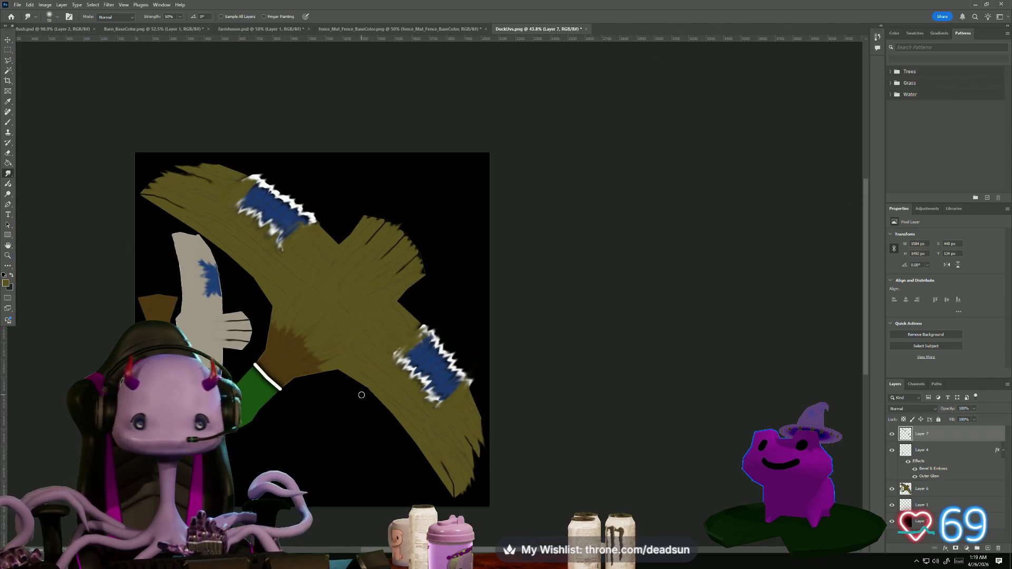
pyautogui.click(892, 450)
pyautogui.scroll(-3, 434, 375)
# Select Layers 7, 4 and 6 and merge them into a single layer
pyautogui.scroll(2, 434, 380)
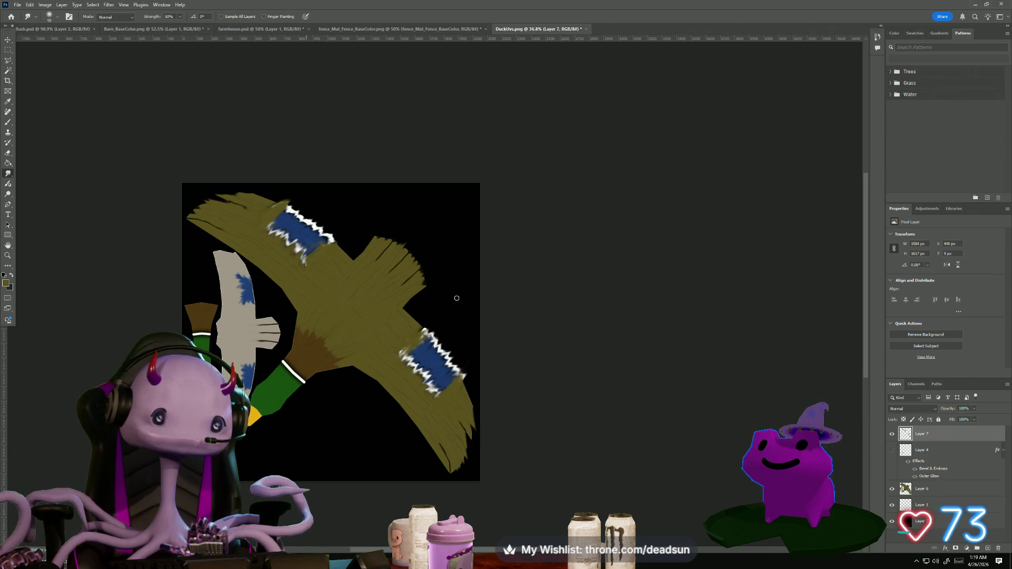
pyautogui.keyDown('shift'); pyautogui.click(927, 492); pyautogui.keyUp('shift')
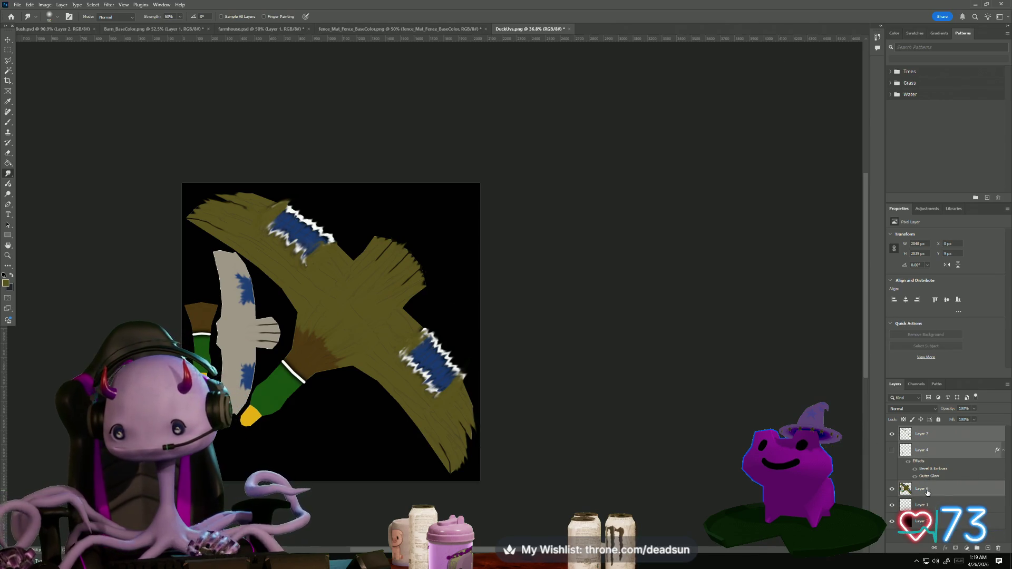
pyautogui.rightClick(925, 452)
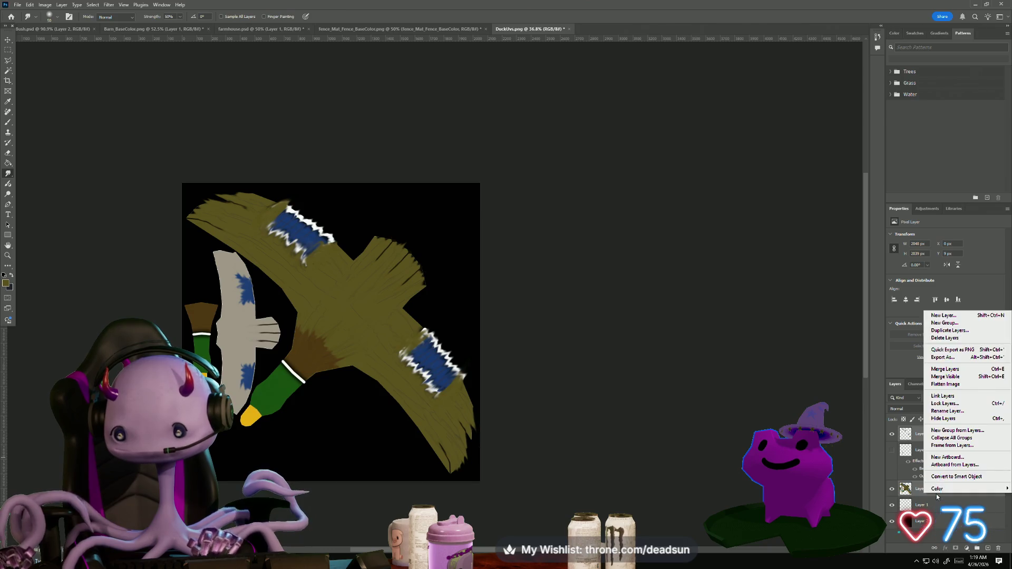
pyautogui.click(959, 371)
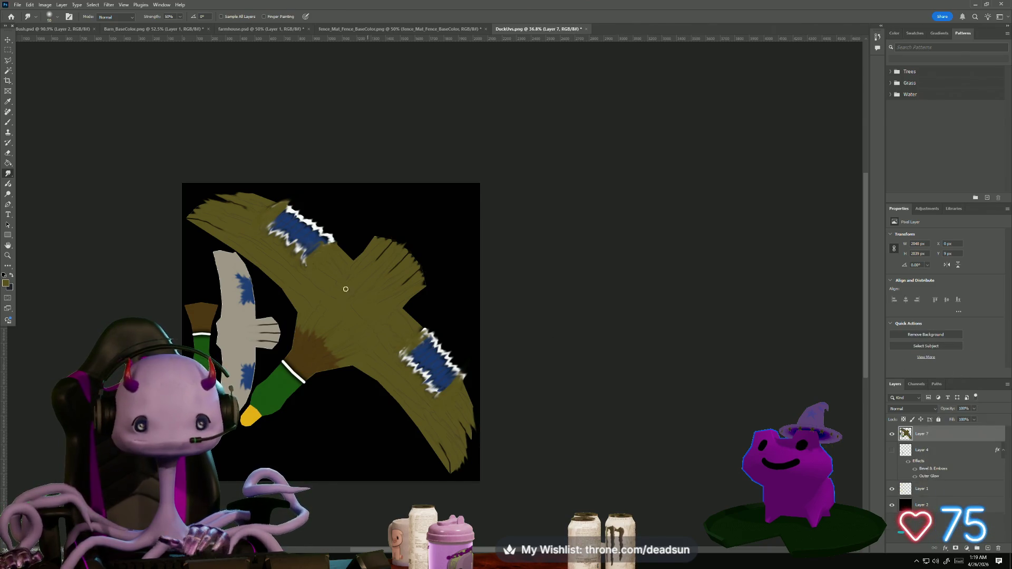
pyautogui.scroll(5, 279, 249)
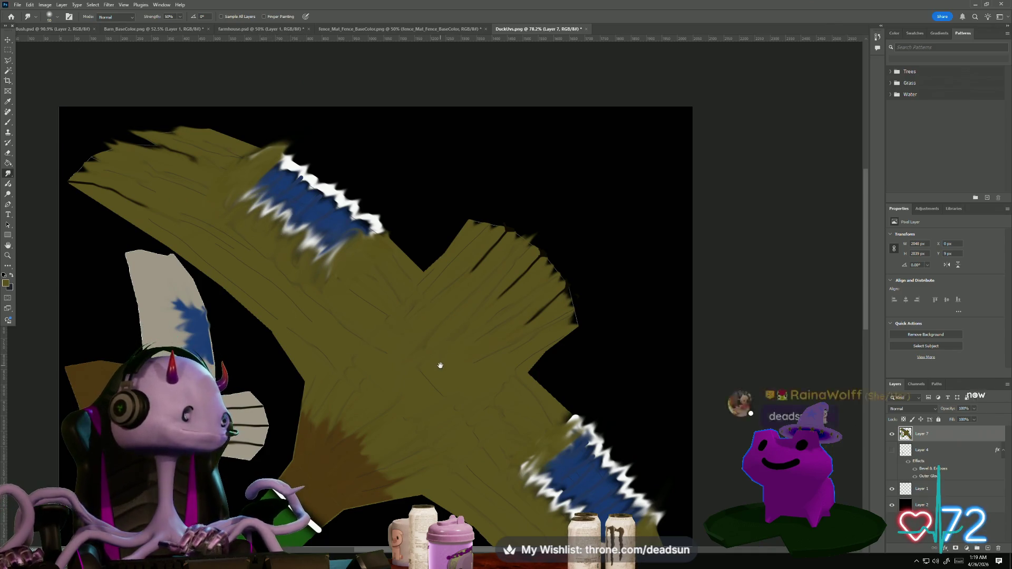
pyautogui.moveTo(441, 362); pyautogui.dragTo(339, 253)
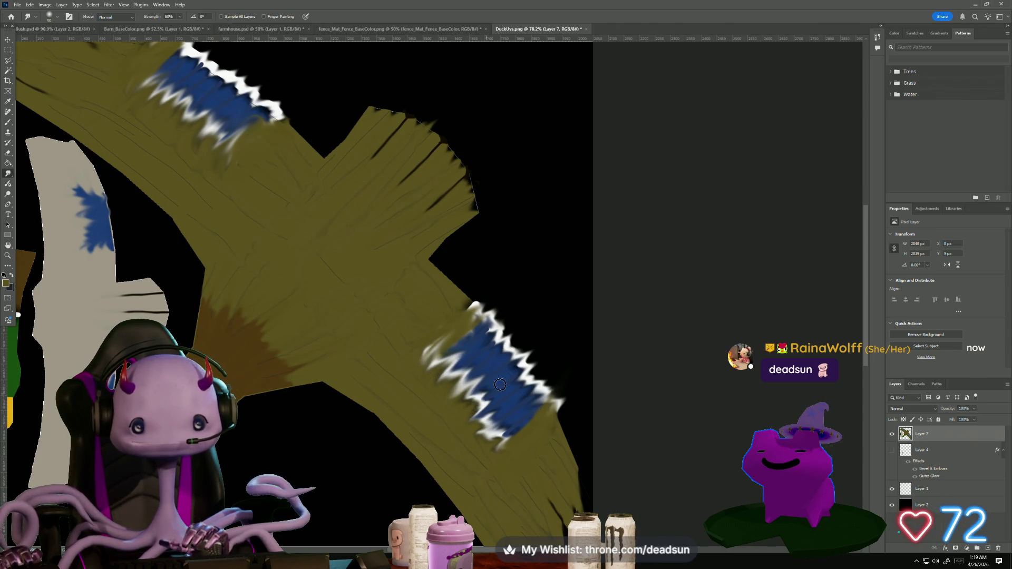
pyautogui.hotkey('alt', 'Tab')
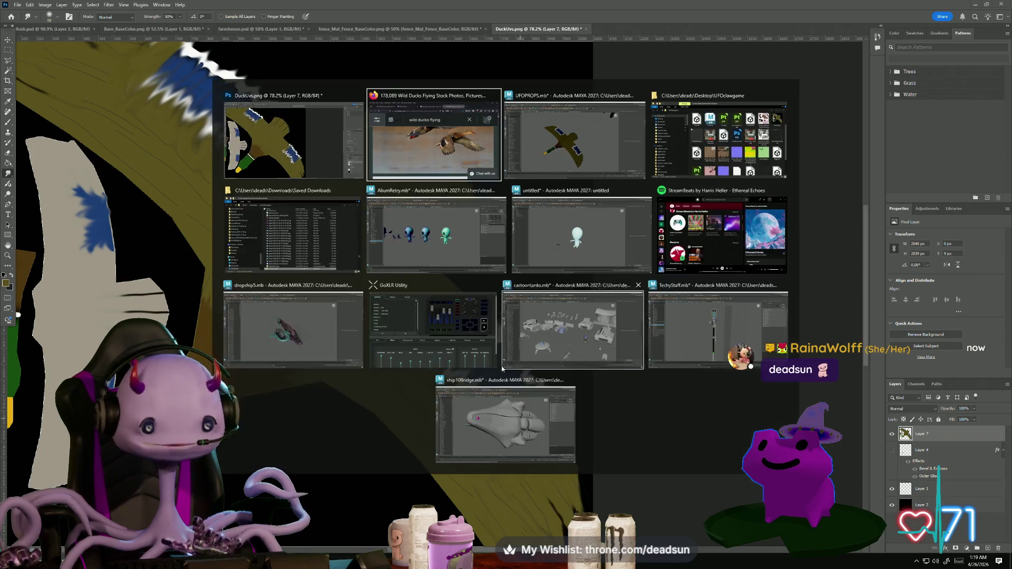
# Back in Maya, orbit the farm, framing the cow and selecting the pig
pyautogui.hotkey('alt', 'Tab')
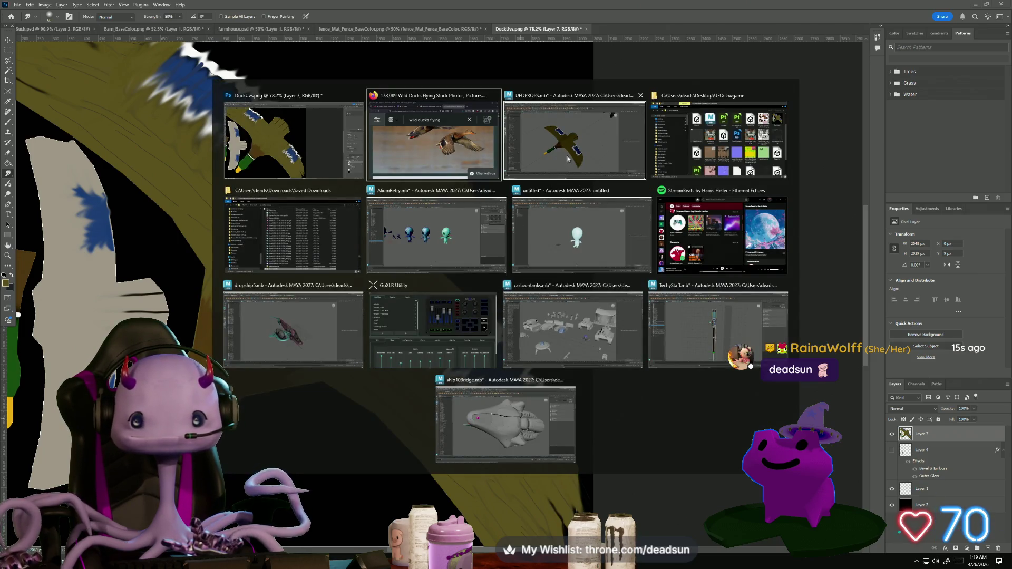
pyautogui.scroll(-5, 391, 388)
pyautogui.moveTo(391, 388); pyautogui.dragTo(346, 306)
pyautogui.hotkey('ctrl', 'z')
pyautogui.press('f')
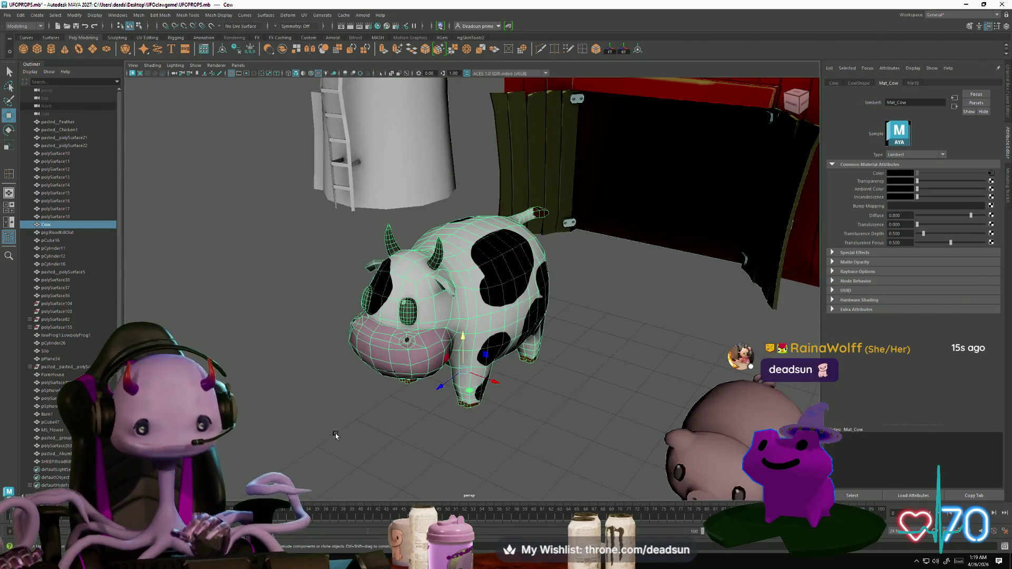
pyautogui.click(336, 436)
pyautogui.moveTo(336, 436)
pyautogui.mouseDown()
pyautogui.moveTo(455, 433)
pyautogui.moveTo(572, 408)
pyautogui.moveTo(543, 437)
pyautogui.moveTo(492, 307)
pyautogui.mouseUp()
pyautogui.scroll(3, 460, 428)
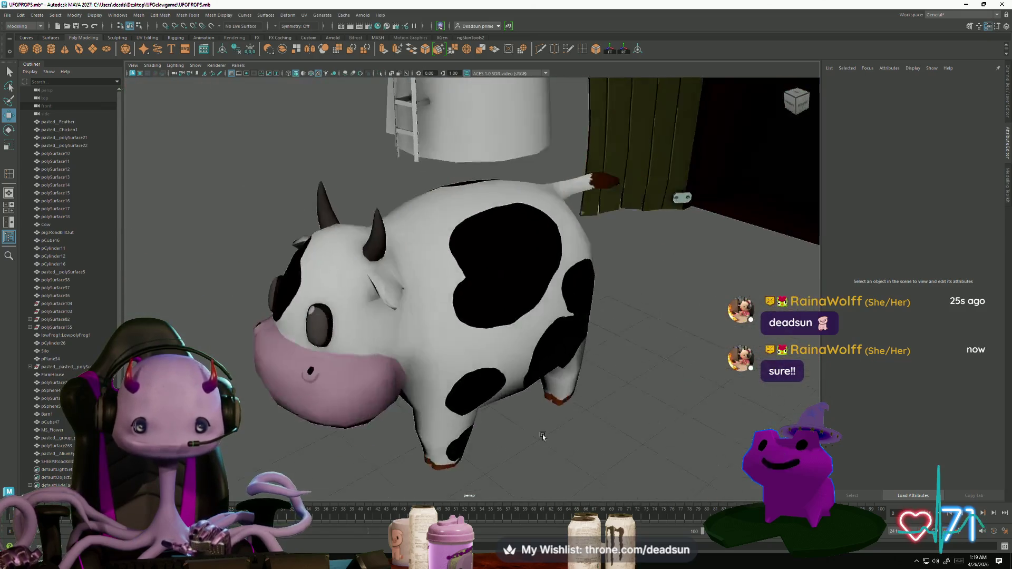
pyautogui.scroll(-3, 544, 437)
pyautogui.click(491, 307)
pyautogui.scroll(2, 545, 393)
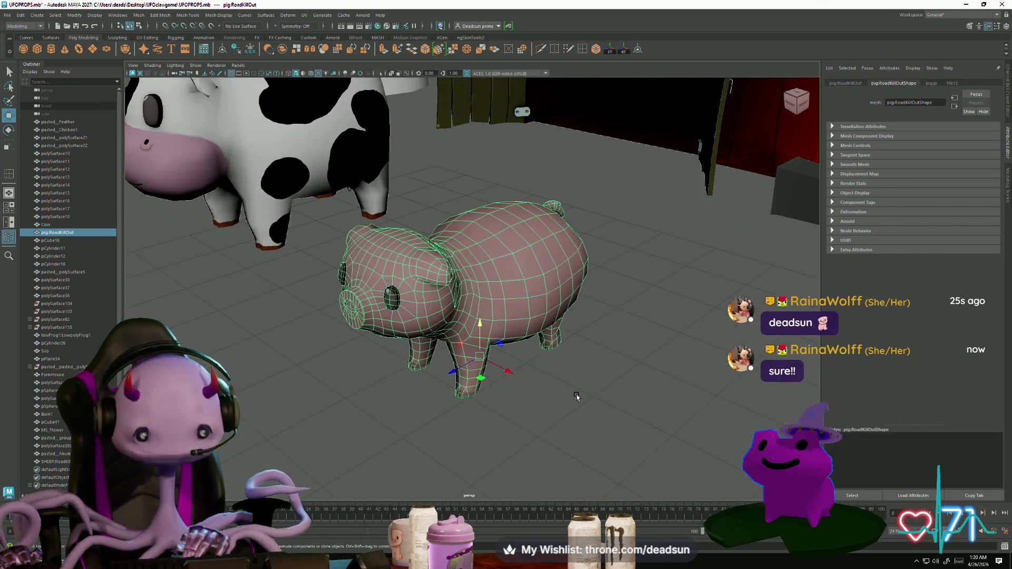
pyautogui.click(524, 423)
pyautogui.scroll(4, 524, 422)
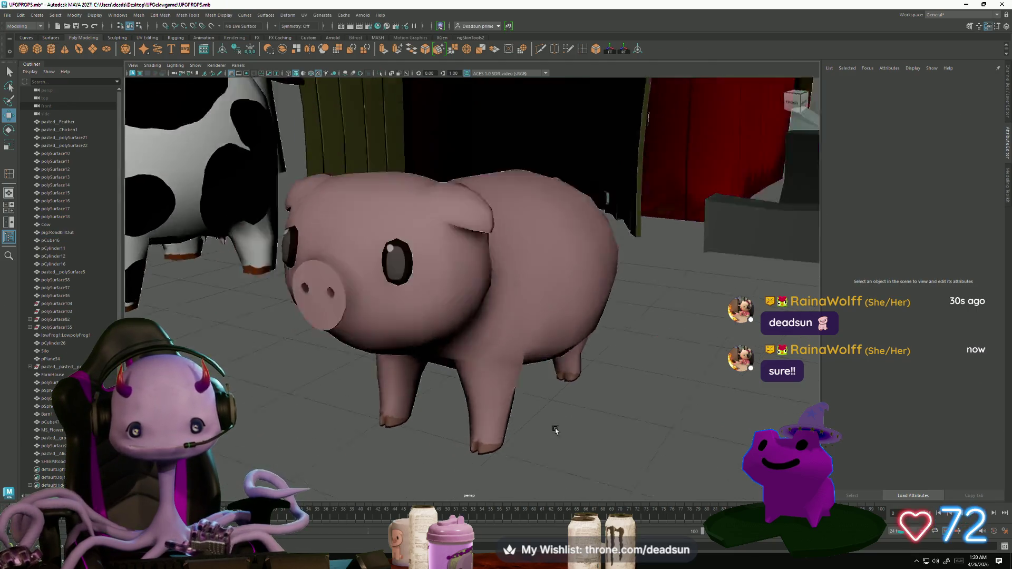
# Orbit toward the fence and frame the fence and the left berry bush
pyautogui.moveTo(556, 430)
pyautogui.keyDown('alt'); pyautogui.mouseDown()
pyautogui.moveTo(642, 439)
pyautogui.moveTo(569, 420)
pyautogui.moveTo(578, 356)
pyautogui.moveTo(556, 425)
pyautogui.moveTo(579, 199)
pyautogui.mouseUp(); pyautogui.keyUp('alt')
pyautogui.scroll(-5, 556, 425)
pyautogui.moveTo(404, 364)
pyautogui.keyDown('alt'); pyautogui.mouseDown()
pyautogui.moveTo(355, 385)
pyautogui.moveTo(411, 327)
pyautogui.moveTo(409, 283)
pyautogui.moveTo(373, 346)
pyautogui.moveTo(364, 328)
pyautogui.mouseUp(); pyautogui.keyUp('alt')
pyautogui.click(364, 364)
pyautogui.press('f')
pyautogui.click(412, 381)
pyautogui.click(242, 334)
pyautogui.press('f')
pyautogui.click(487, 446)
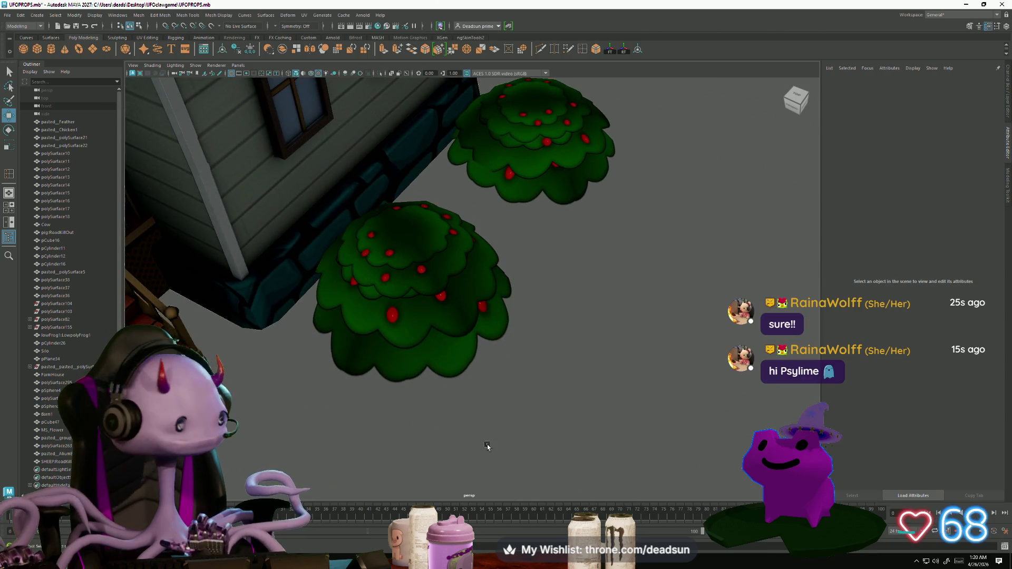
pyautogui.scroll(-3, 496, 425)
# View the farmhouse, cow, sheep, barn and UFO, then orbit under the pig and select the duck
pyautogui.moveTo(505, 410)
pyautogui.keyDown('alt'); pyautogui.mouseDown()
pyautogui.moveTo(486, 432)
pyautogui.moveTo(279, 302)
pyautogui.mouseUp(); pyautogui.keyUp('alt')
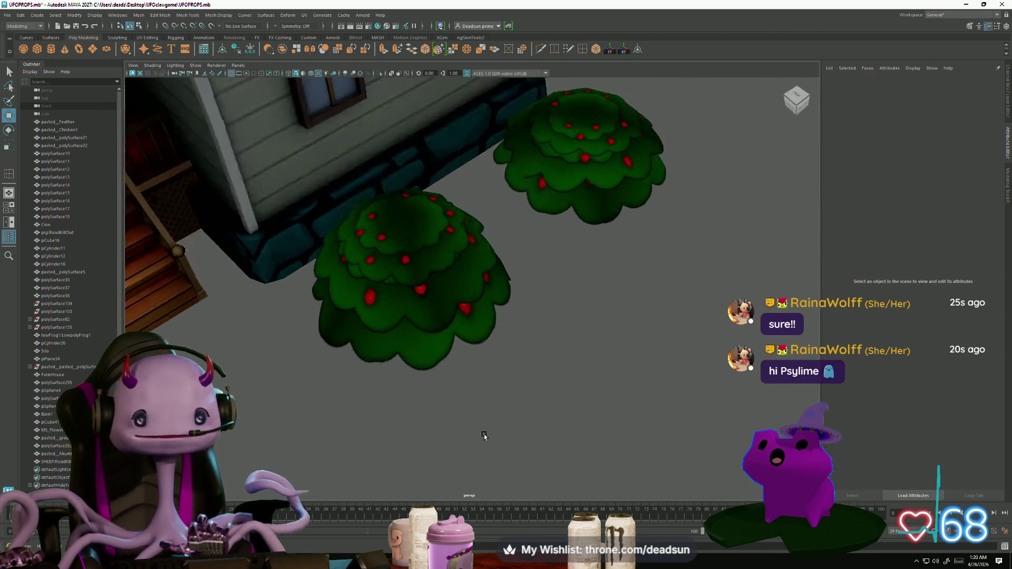
pyautogui.scroll(-3, 279, 302)
pyautogui.moveTo(740, 482)
pyautogui.keyDown('alt'); pyautogui.mouseDown()
pyautogui.moveTo(582, 437)
pyautogui.moveTo(480, 393)
pyautogui.moveTo(483, 337)
pyautogui.mouseUp(); pyautogui.keyUp('alt')
pyautogui.scroll(5, 482, 338)
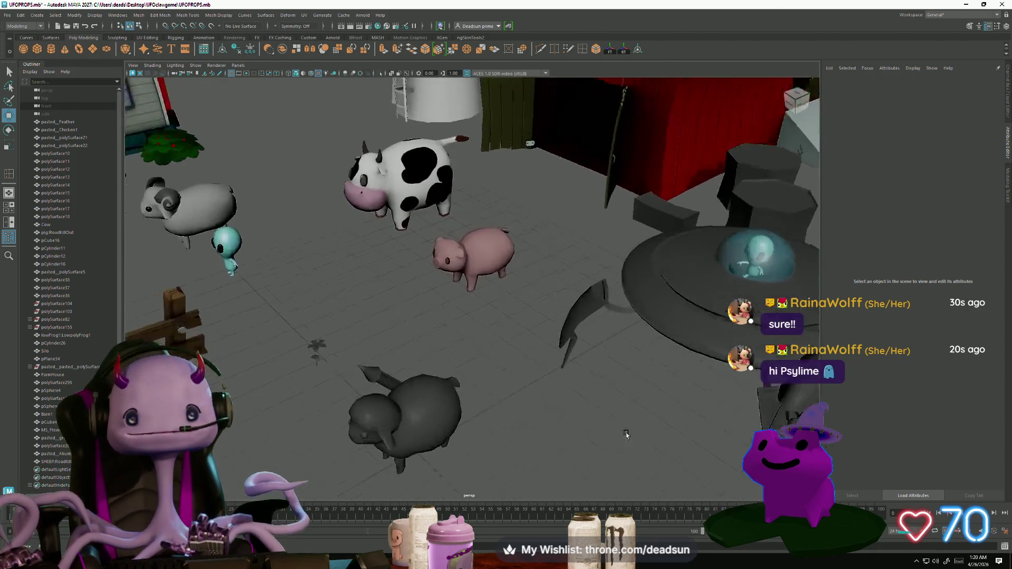
pyautogui.click(502, 269)
pyautogui.scroll(2, 509, 376)
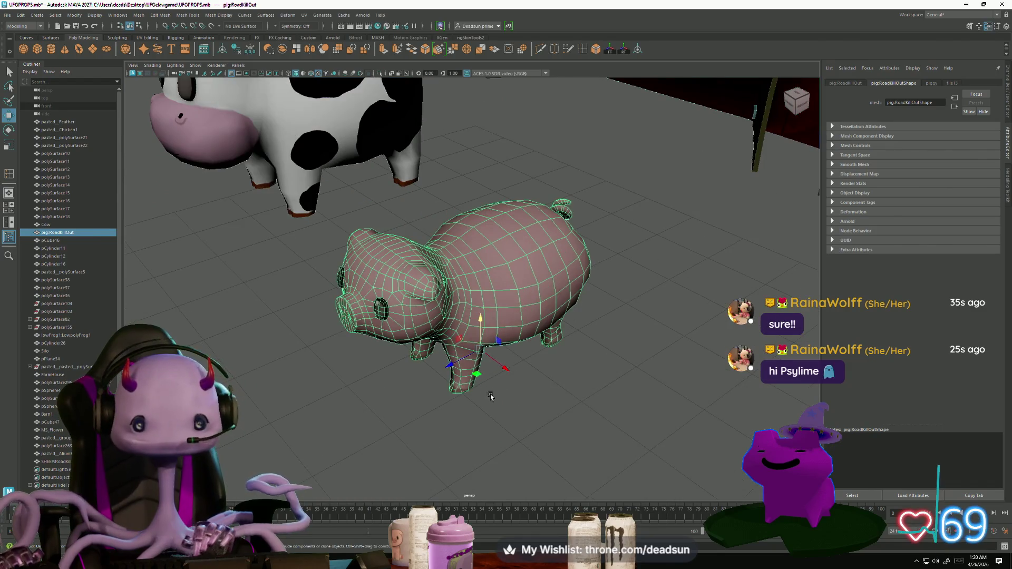
pyautogui.click(489, 393)
pyautogui.moveTo(489, 393)
pyautogui.keyDown('alt'); pyautogui.mouseDown()
pyautogui.moveTo(470, 384)
pyautogui.moveTo(471, 371)
pyautogui.moveTo(539, 428)
pyautogui.moveTo(631, 414)
pyautogui.moveTo(467, 433)
pyautogui.moveTo(383, 404)
pyautogui.moveTo(466, 386)
pyautogui.mouseUp(); pyautogui.keyUp('alt')
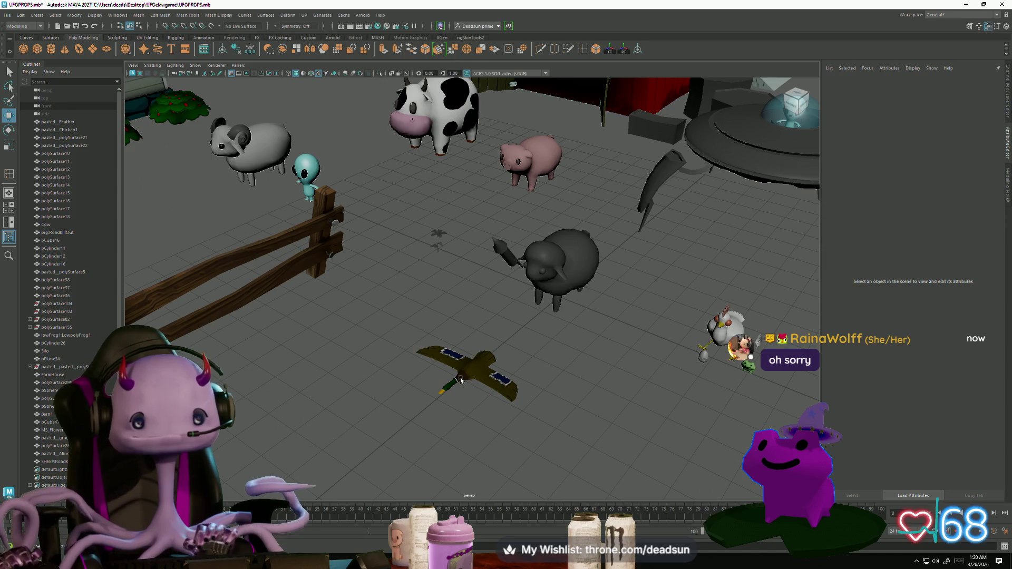
pyautogui.click(461, 381)
# Frame the duck and orbit to a top-down view of its new texture
pyautogui.press('f')
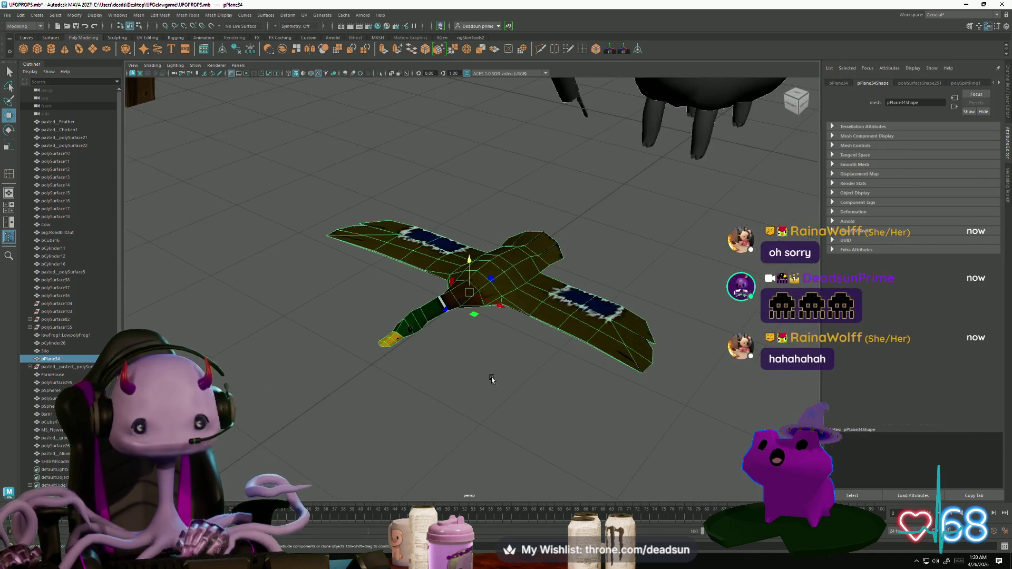
pyautogui.click(493, 380)
pyautogui.moveTo(474, 389)
pyautogui.keyDown('alt'); pyautogui.mouseDown()
pyautogui.moveTo(475, 414)
pyautogui.moveTo(498, 429)
pyautogui.moveTo(502, 410)
pyautogui.moveTo(570, 389)
pyautogui.moveTo(479, 429)
pyautogui.moveTo(464, 422)
pyautogui.mouseUp(); pyautogui.keyUp('alt')
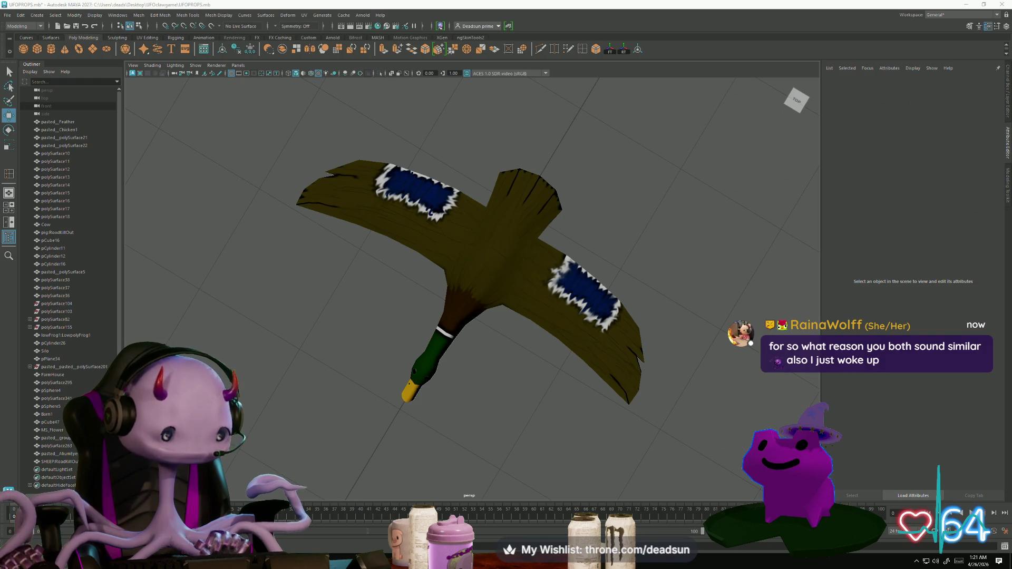
# Attempt two screen captures, cancel both, and return to Photoshop
pyautogui.press('super+shift+s')
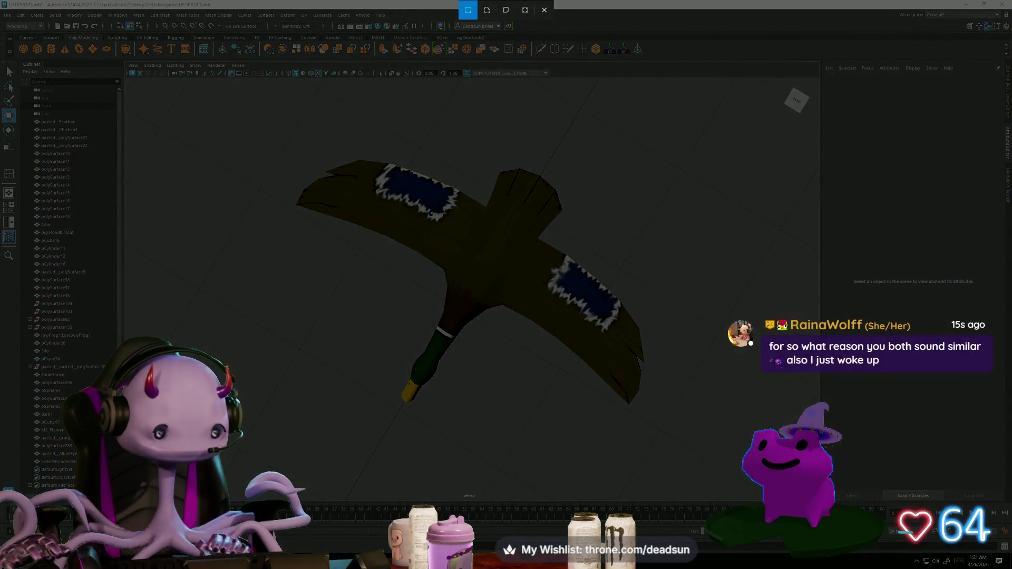
pyautogui.press('Escape')
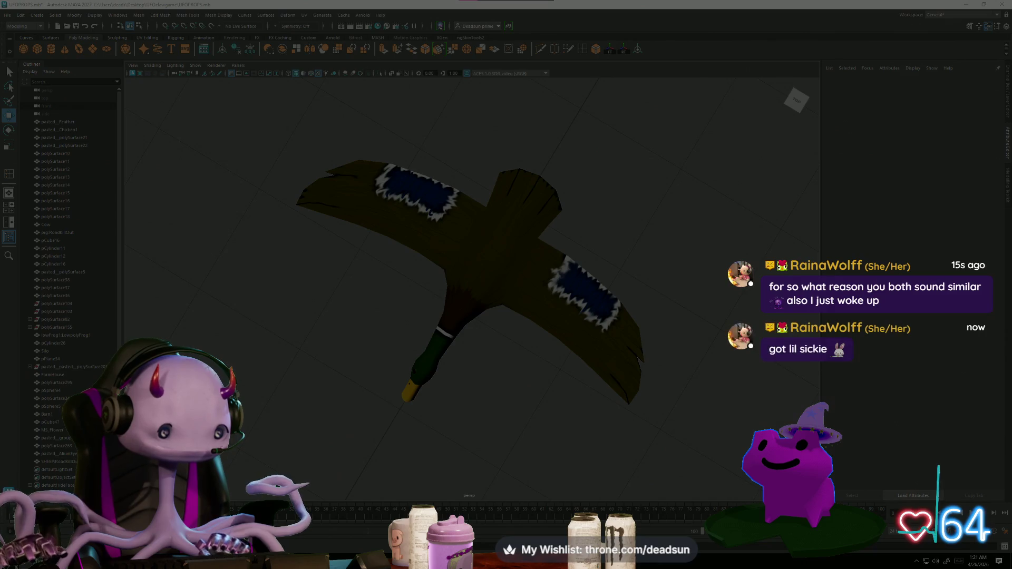
pyautogui.press('super+shift+s')
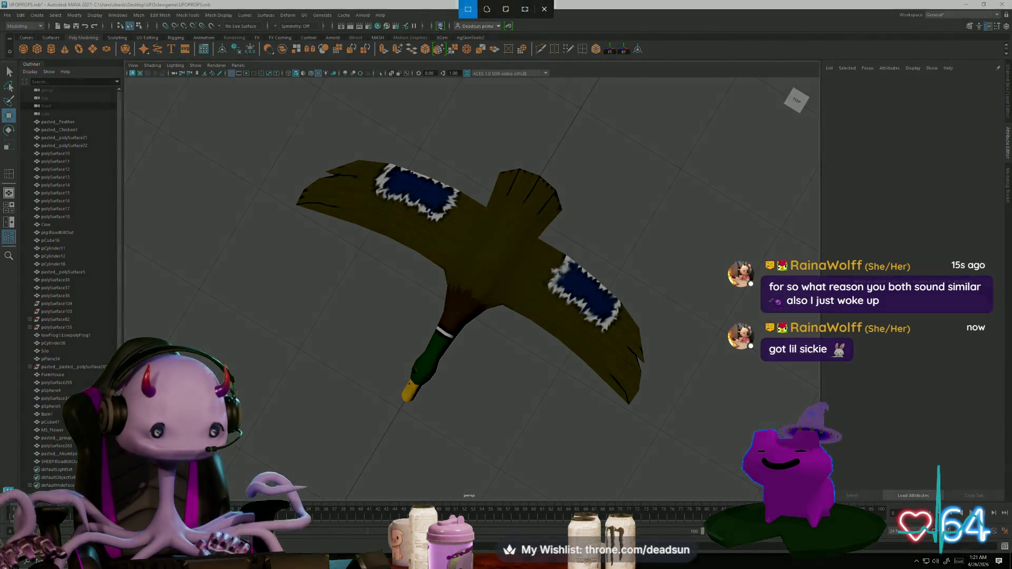
pyautogui.press('Escape')
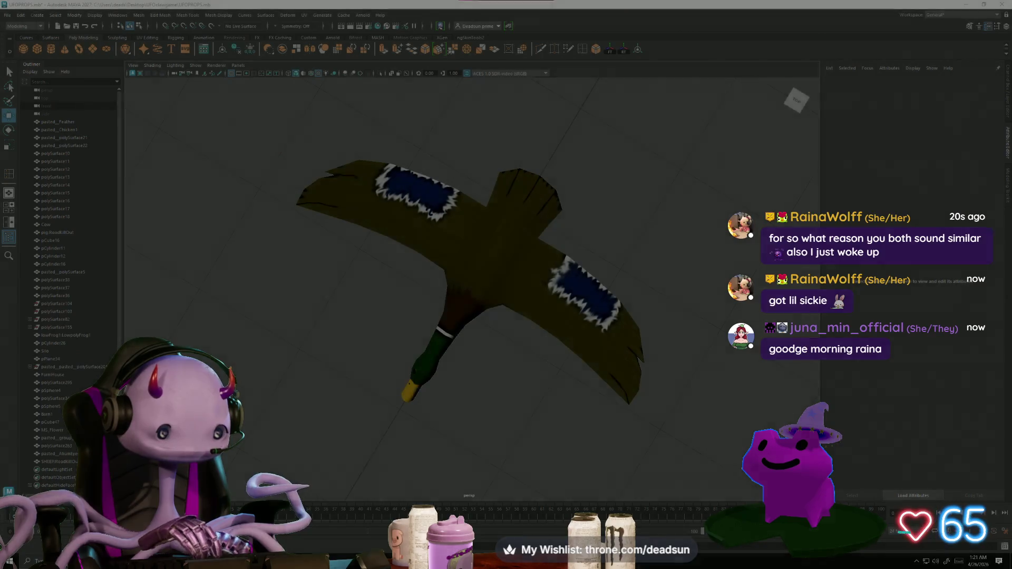
pyautogui.hotkey('alt', 'Tab')
pyautogui.hotkey('alt', 'Tab')
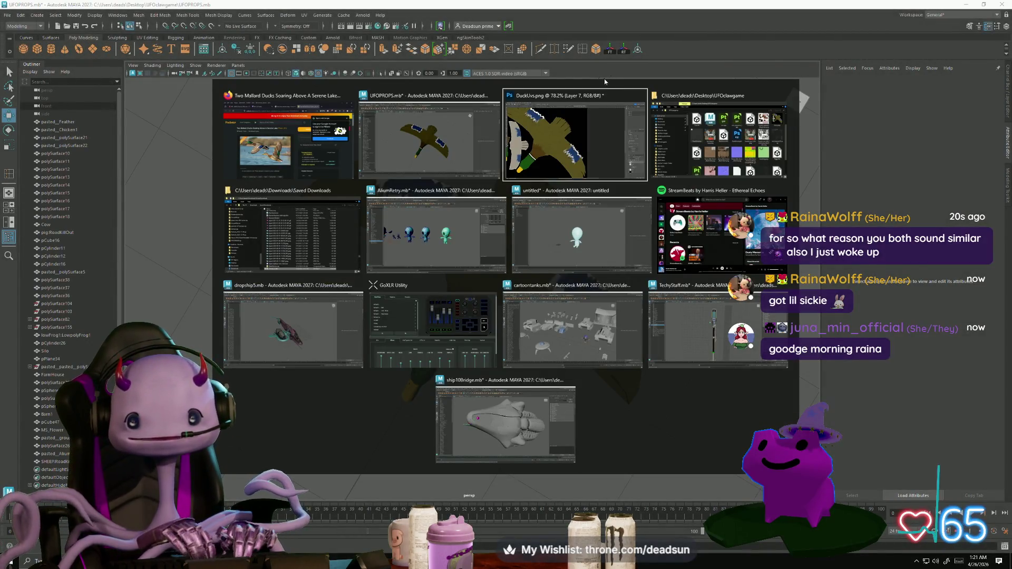
pyautogui.scroll(-5, 479, 395)
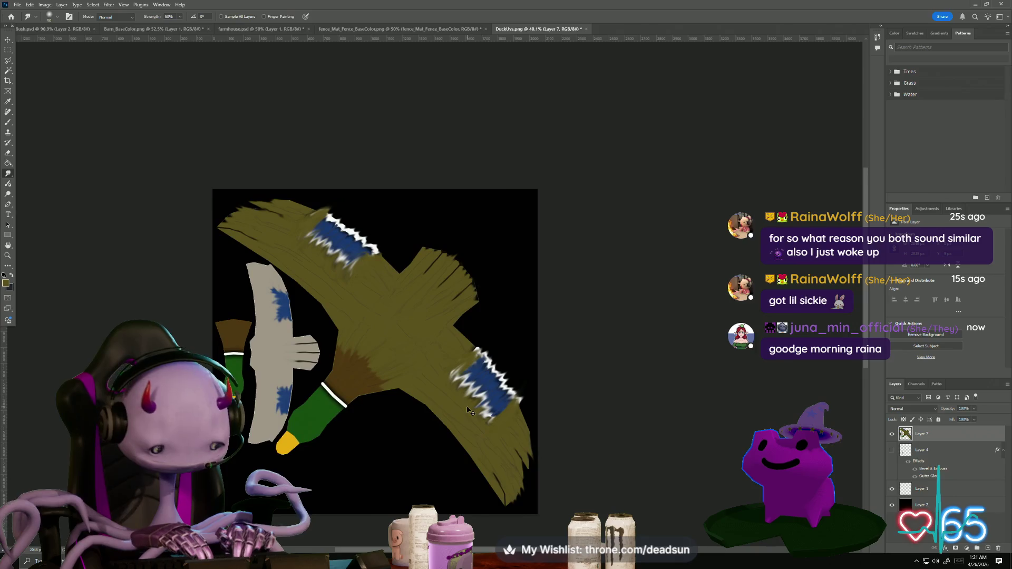
# Paste the mallard photo as Layer 8, enlarging and tilting it over the wing area
pyautogui.hotkey('ctrl', 'v')
pyautogui.hotkey('ctrl', 't')
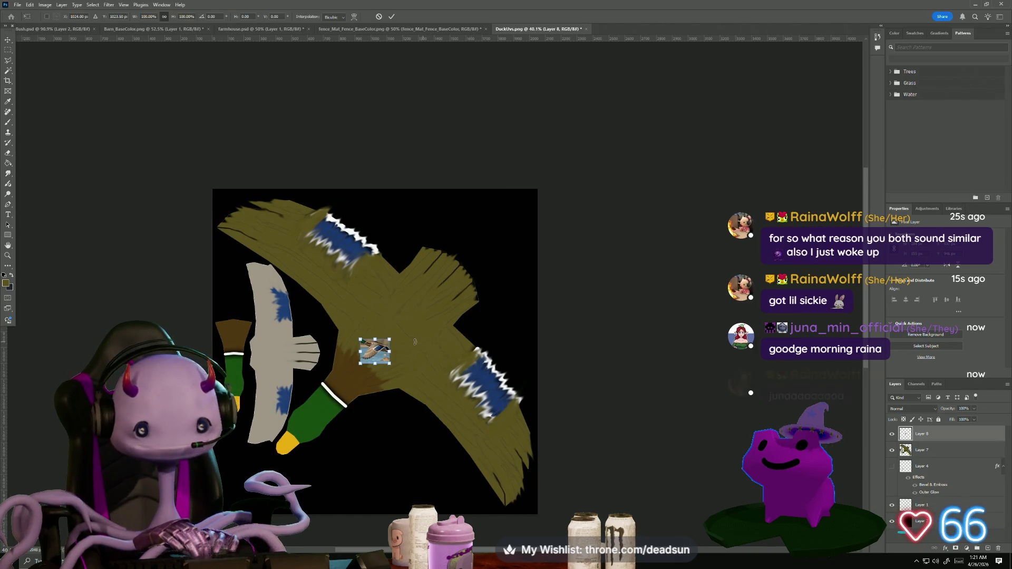
pyautogui.moveTo(360, 364)
pyautogui.mouseDown()
pyautogui.moveTo(293, 389)
pyautogui.moveTo(214, 452)
pyautogui.moveTo(167, 525)
pyautogui.mouseUp()
pyautogui.moveTo(208, 369)
pyautogui.mouseDown()
pyautogui.moveTo(200, 464)
pyautogui.moveTo(271, 511)
pyautogui.moveTo(207, 475)
pyautogui.mouseUp()
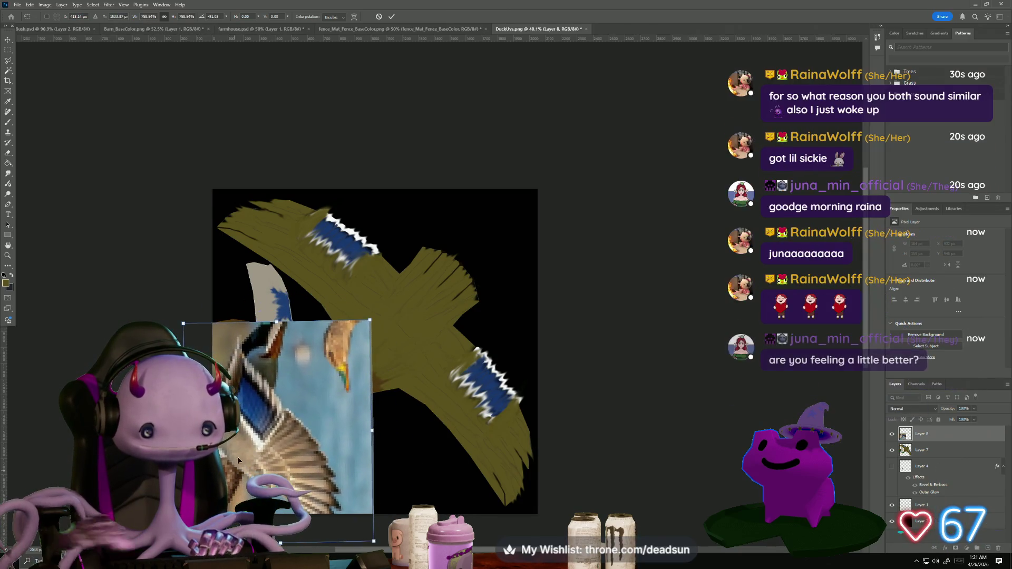
pyautogui.moveTo(260, 409)
pyautogui.mouseDown()
pyautogui.moveTo(402, 381)
pyautogui.moveTo(455, 406)
pyautogui.mouseUp()
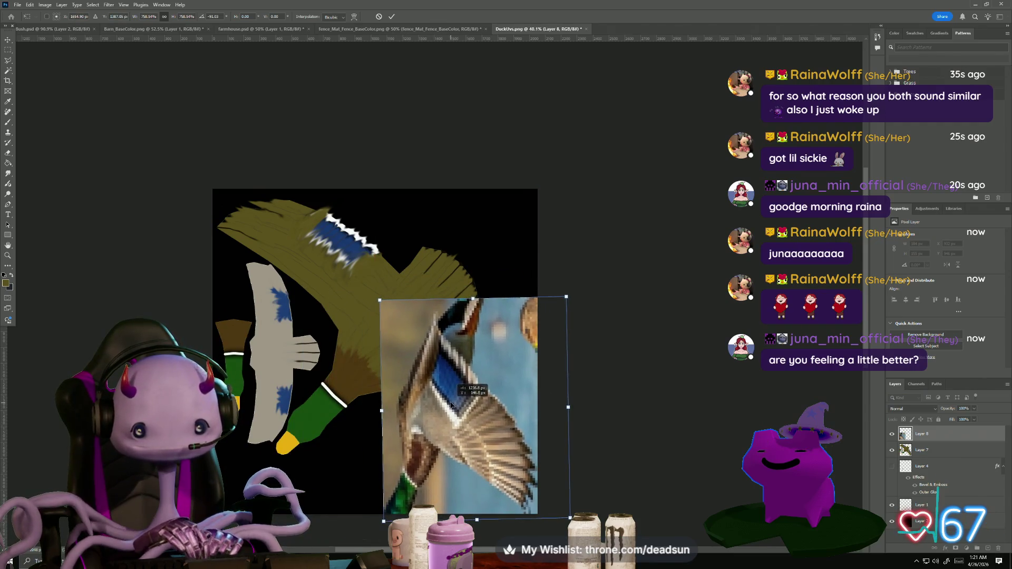
pyautogui.moveTo(381, 300)
pyautogui.mouseDown()
pyautogui.moveTo(334, 242)
pyautogui.moveTo(321, 230)
pyautogui.moveTo(314, 237)
pyautogui.mouseUp()
pyautogui.moveTo(388, 333)
pyautogui.mouseDown()
pyautogui.moveTo(318, 247)
pyautogui.moveTo(356, 284)
pyautogui.mouseUp()
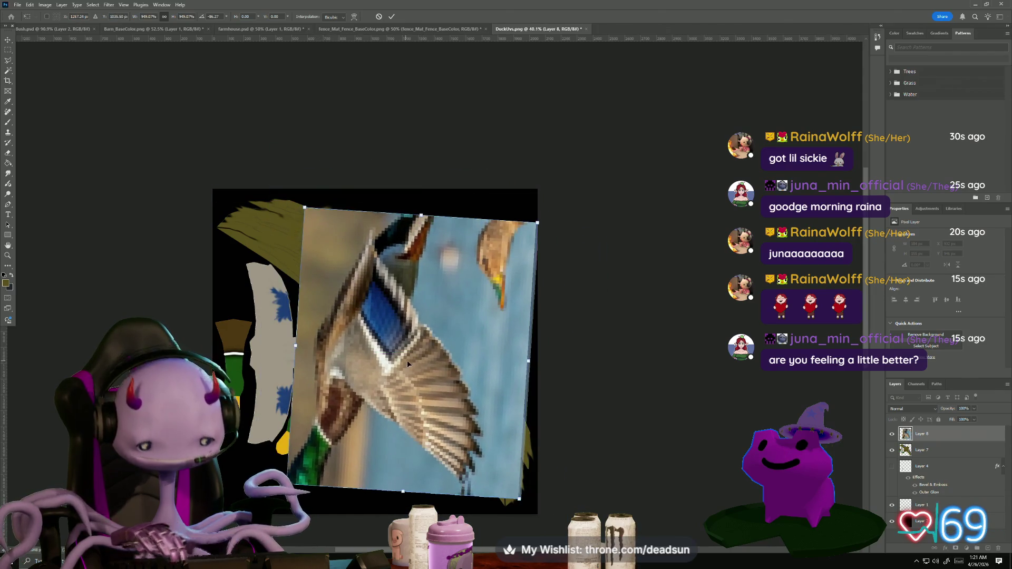
pyautogui.press('Return')
pyautogui.scroll(3, 353, 416)
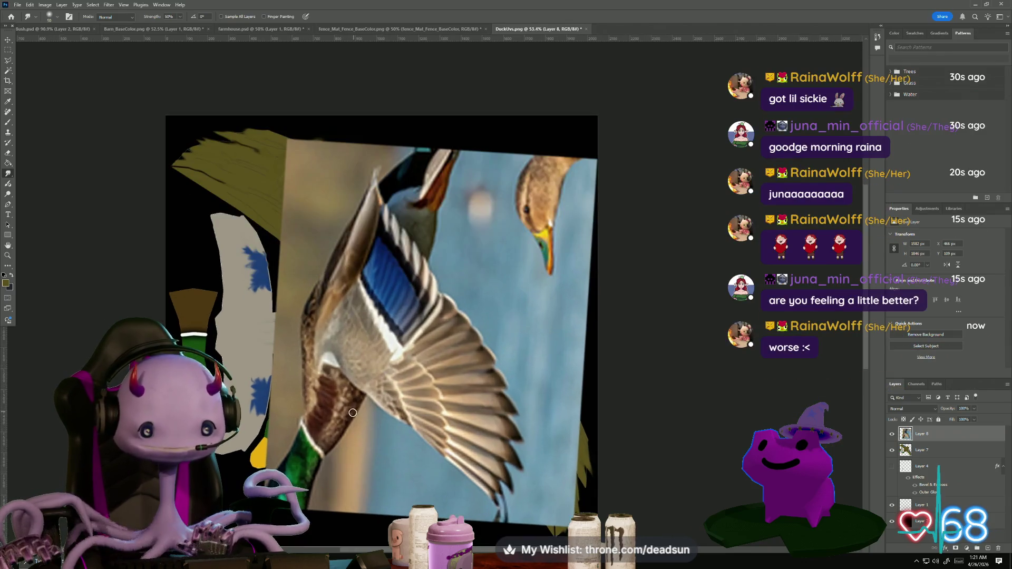
pyautogui.scroll(-2, 354, 416)
# Lasso-trace the photo's outstretched wing and clear the unwanted pixels
pyautogui.click(8, 60)
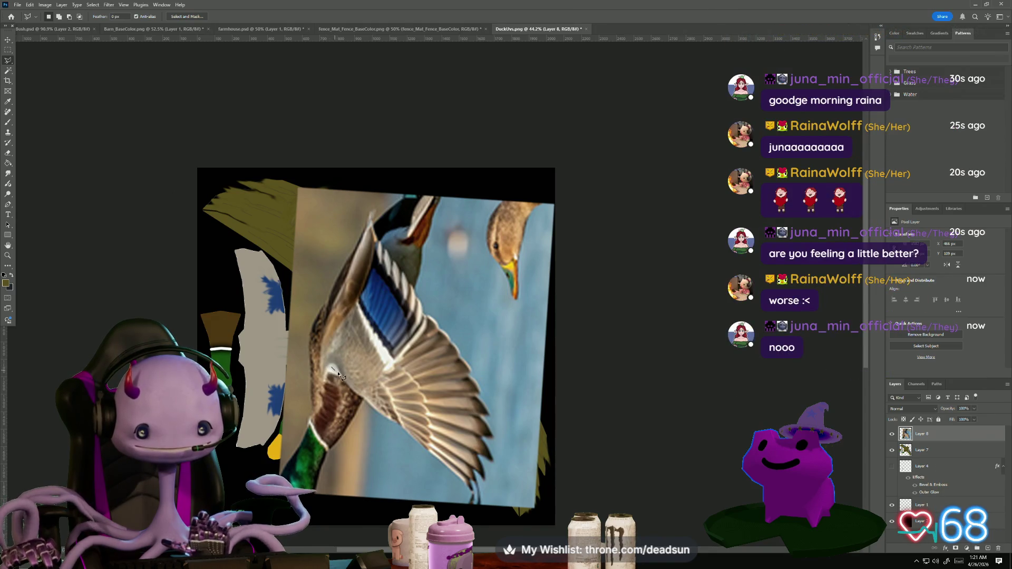
pyautogui.moveTo(374, 407); pyautogui.dragTo(383, 418)
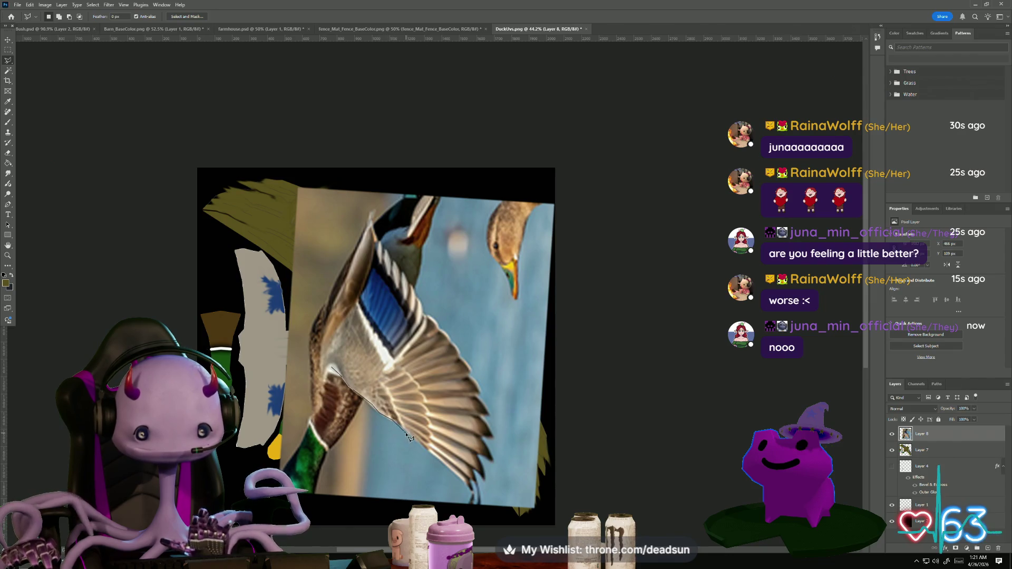
pyautogui.moveTo(451, 476); pyautogui.dragTo(461, 480)
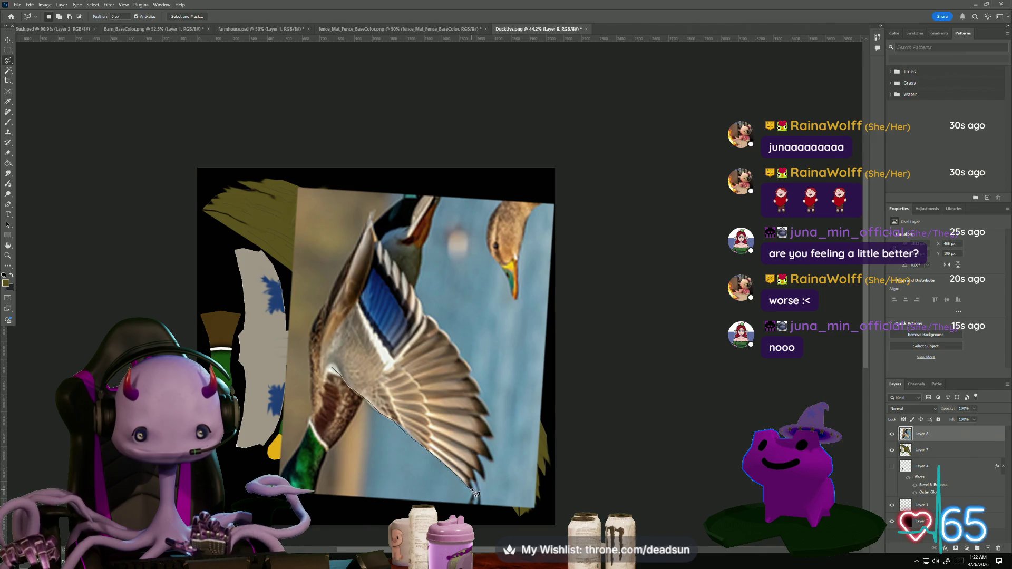
pyautogui.moveTo(491, 451); pyautogui.dragTo(481, 391)
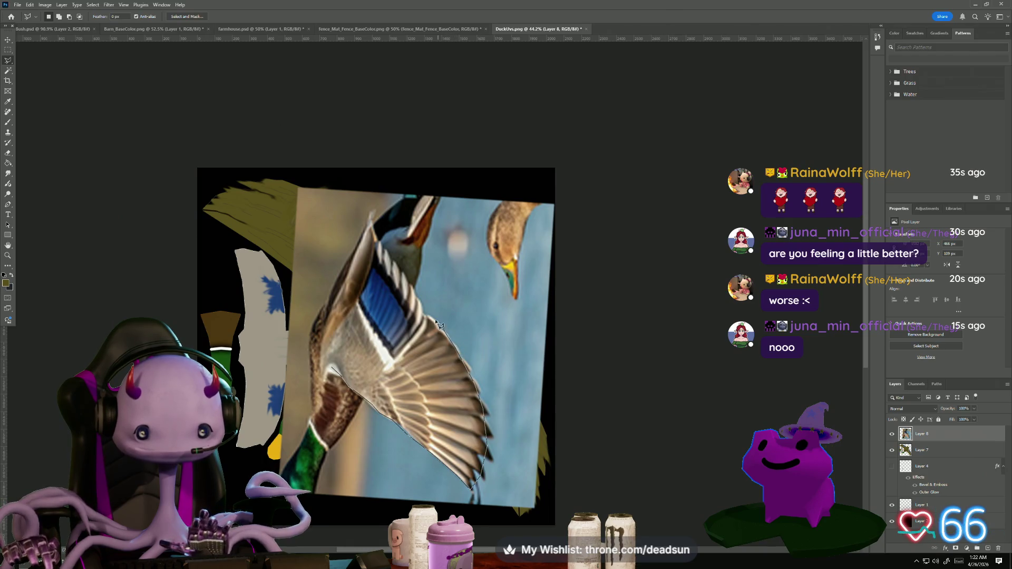
pyautogui.moveTo(426, 312)
pyautogui.mouseDown()
pyautogui.moveTo(364, 232)
pyautogui.moveTo(355, 254)
pyautogui.mouseUp()
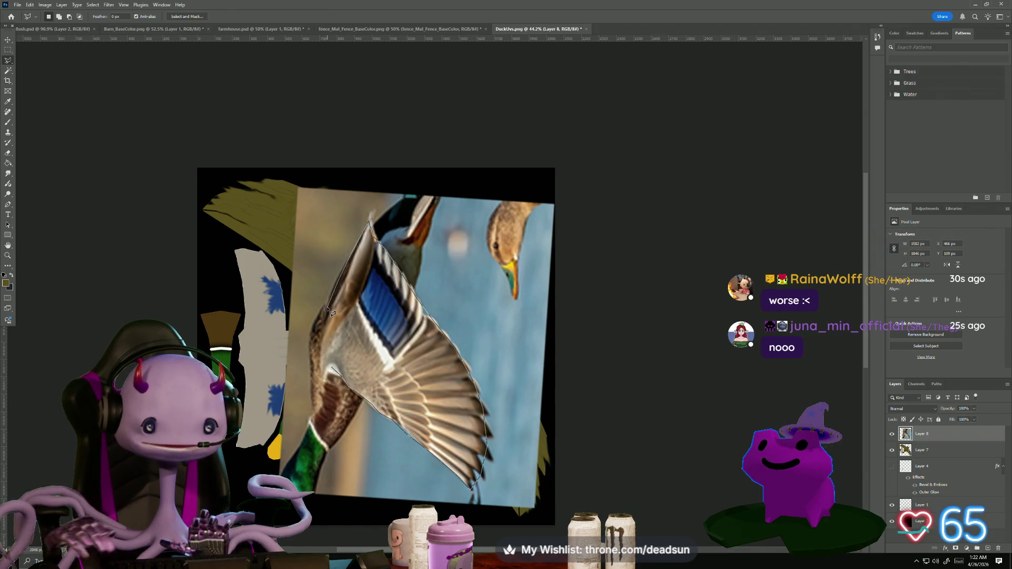
pyautogui.moveTo(323, 371); pyautogui.dragTo(326, 369)
pyautogui.press('Delete')
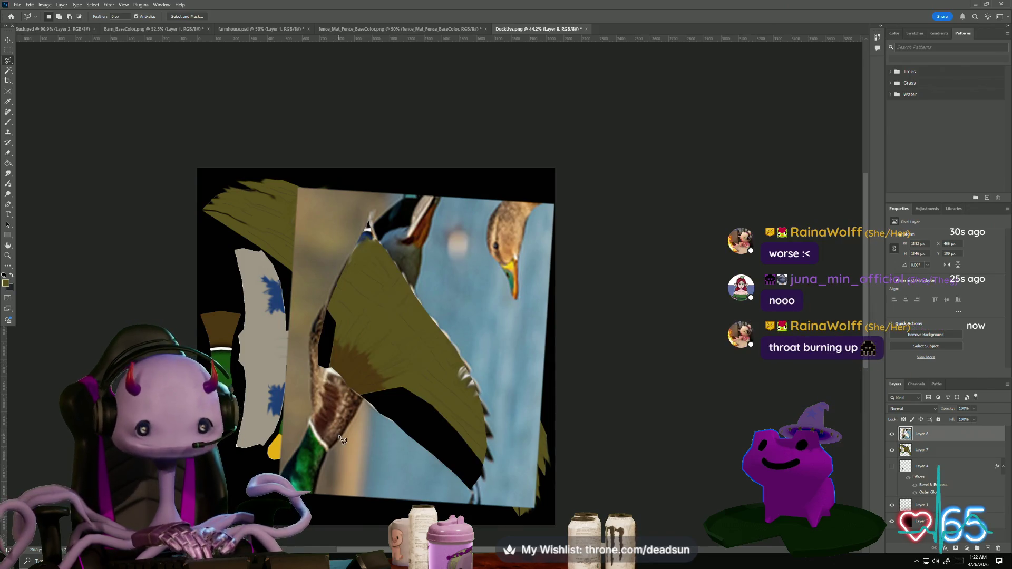
# Undo the accidental layer deletion and start transforming the wing over the lower wing shape
pyautogui.press('Delete')
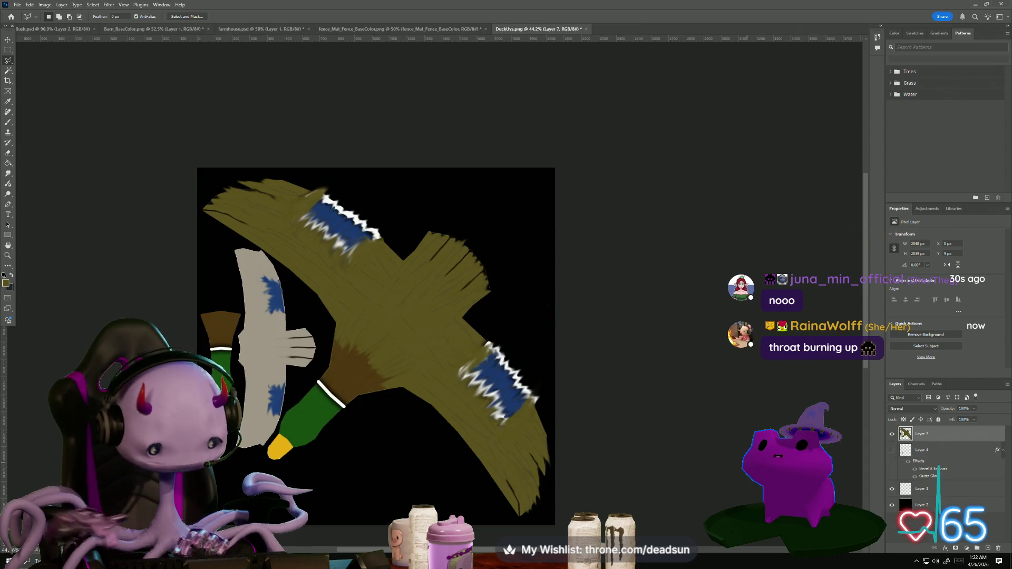
pyautogui.hotkey('ctrl', 'z')
pyautogui.hotkey('ctrl', 't')
pyautogui.moveTo(467, 381); pyautogui.dragTo(379, 285)
# Rotate and scale the wing photo over the lower wing shape, lowering its Fill to about 51%
pyautogui.moveTo(373, 234)
pyautogui.mouseDown()
pyautogui.moveTo(402, 234)
pyautogui.moveTo(398, 266)
pyautogui.moveTo(369, 292)
pyautogui.moveTo(344, 296)
pyautogui.mouseUp()
pyautogui.moveTo(420, 364)
pyautogui.mouseDown()
pyautogui.moveTo(456, 336)
pyautogui.moveTo(412, 362)
pyautogui.moveTo(470, 365)
pyautogui.moveTo(448, 355)
pyautogui.moveTo(428, 399)
pyautogui.mouseUp()
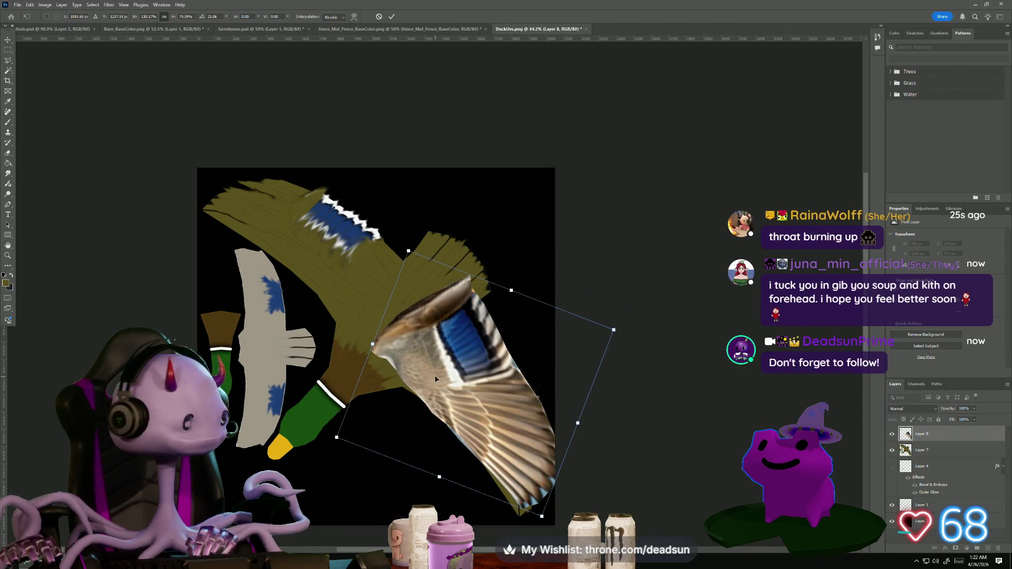
pyautogui.scroll(3, 439, 382)
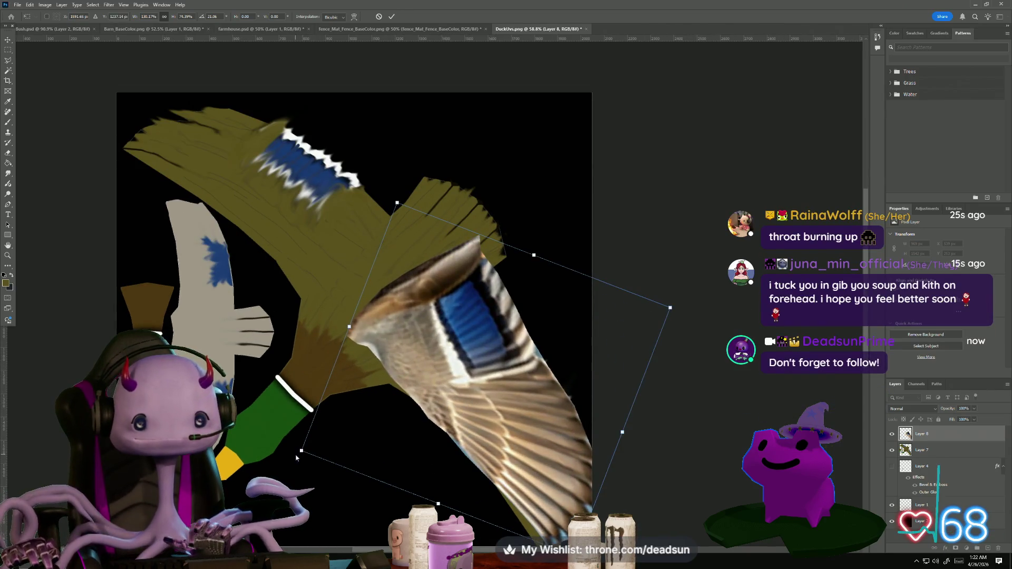
pyautogui.moveTo(973, 430); pyautogui.dragTo(957, 429)
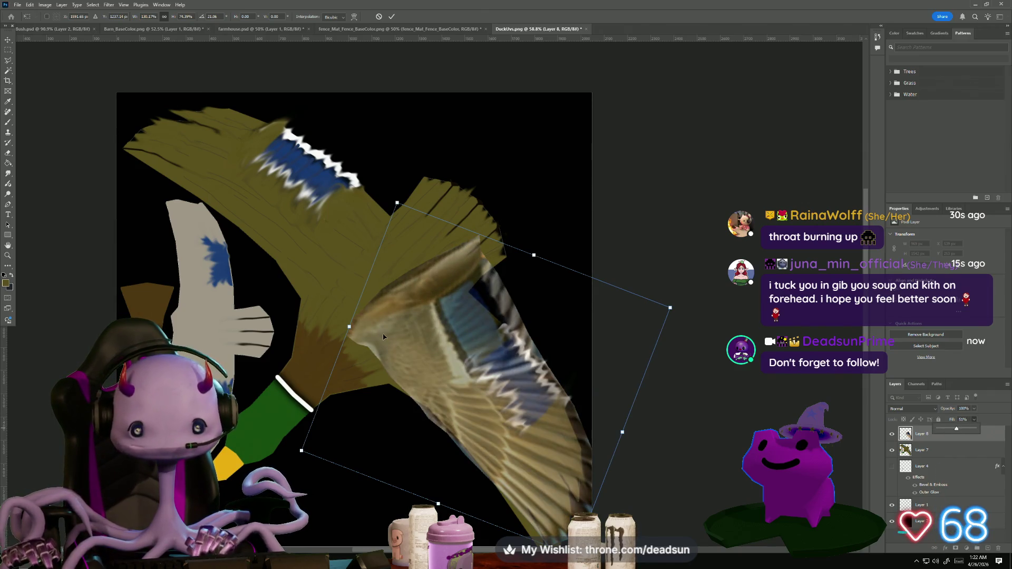
# Fine-tune the wing's position and angle to about 23°, then commit the transform
pyautogui.moveTo(399, 188); pyautogui.dragTo(390, 191)
pyautogui.moveTo(388, 198); pyautogui.dragTo(409, 199)
pyautogui.moveTo(439, 318); pyautogui.dragTo(452, 343)
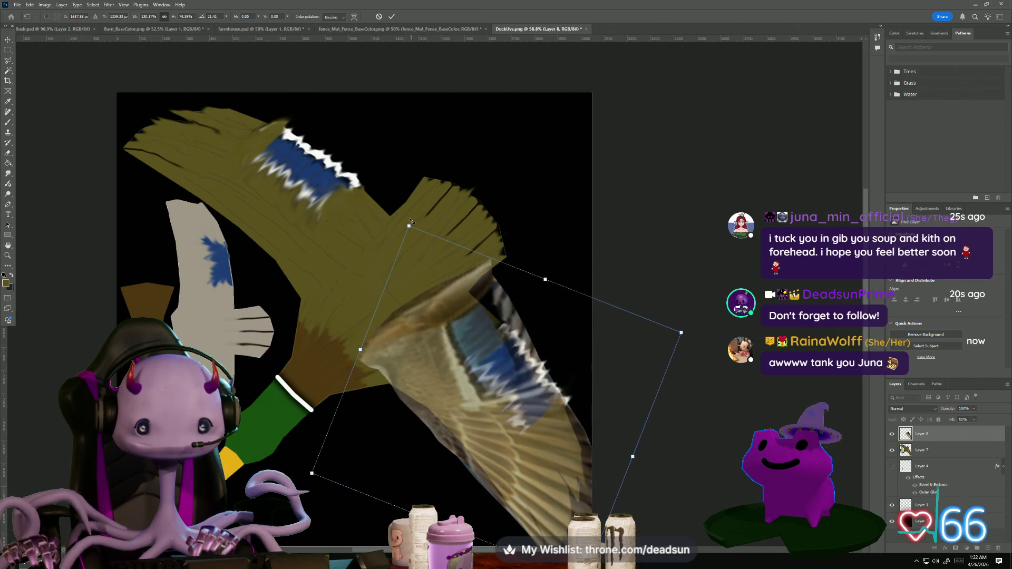
pyautogui.moveTo(412, 223); pyautogui.dragTo(407, 225)
pyautogui.moveTo(484, 335)
pyautogui.mouseDown()
pyautogui.moveTo(432, 314)
pyautogui.moveTo(446, 311)
pyautogui.mouseUp()
pyautogui.moveTo(370, 209); pyautogui.dragTo(378, 212)
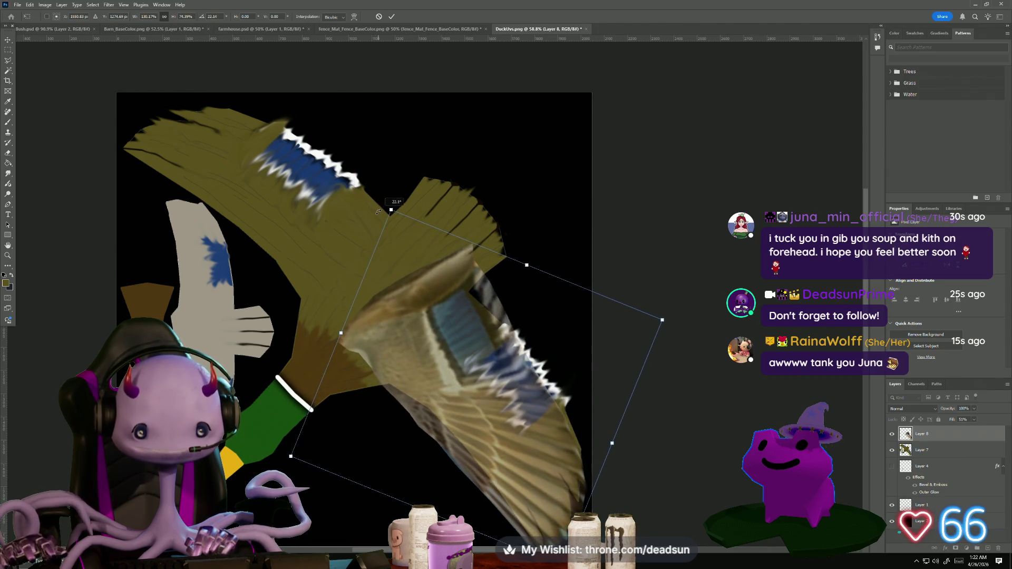
pyautogui.moveTo(432, 364)
pyautogui.mouseDown()
pyautogui.moveTo(436, 353)
pyautogui.moveTo(447, 365)
pyautogui.moveTo(431, 347)
pyautogui.mouseUp()
pyautogui.moveTo(379, 226); pyautogui.dragTo(378, 226)
pyautogui.press('Return')
# Liquify the wing with a large brush, curving its leading edge to a point and enlarging the blue patch
pyautogui.press('l')
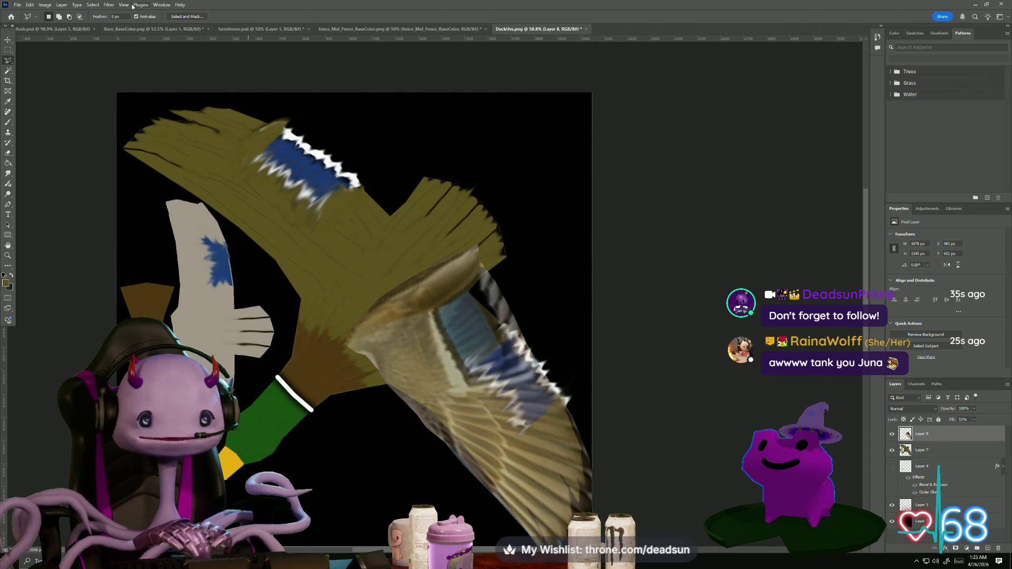
pyautogui.click(109, 5)
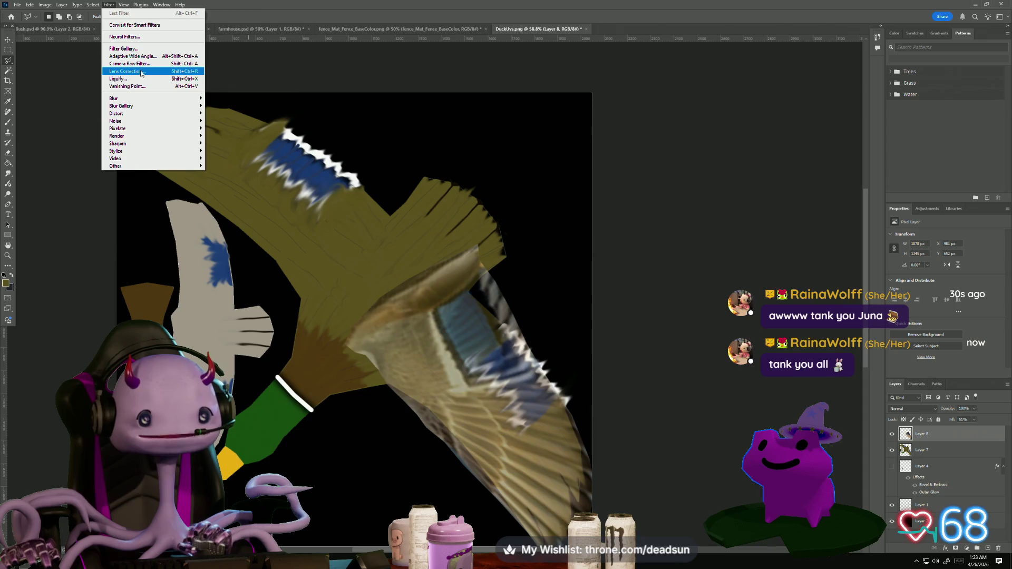
pyautogui.click(126, 79)
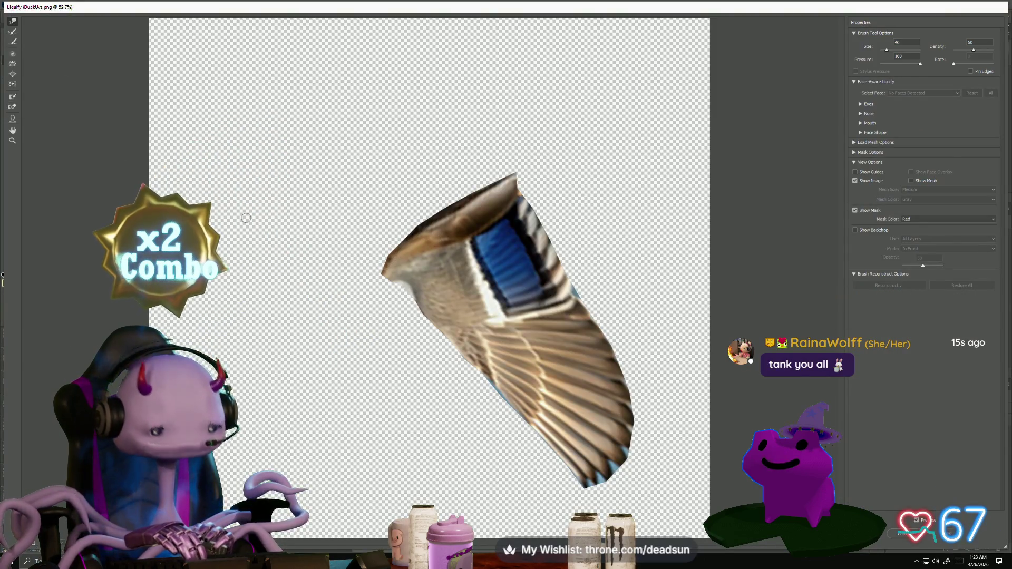
pyautogui.press(']')
pyautogui.press(']')
pyautogui.press(']')
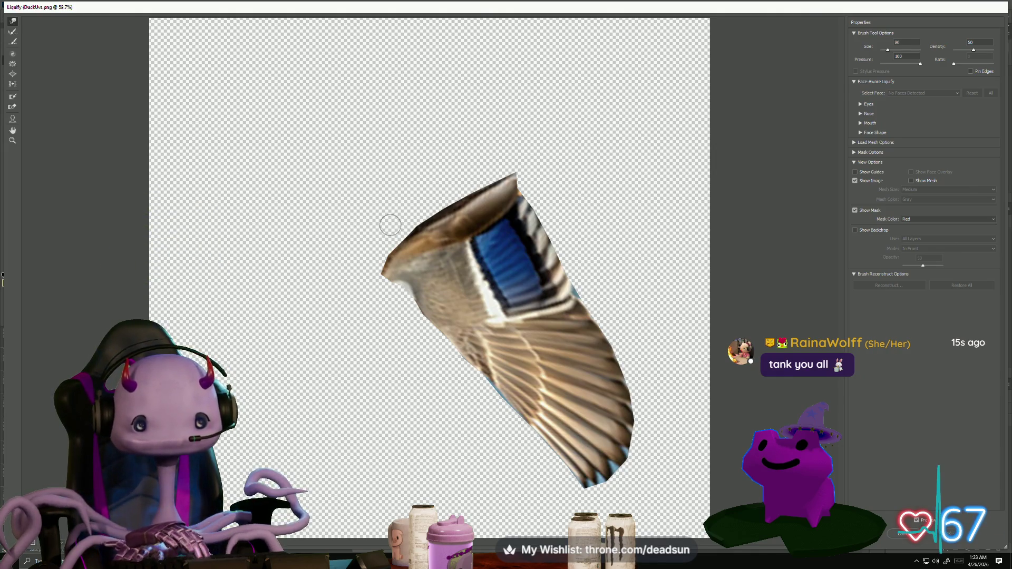
pyautogui.moveTo(429, 230)
pyautogui.mouseDown()
pyautogui.moveTo(461, 211)
pyautogui.moveTo(464, 192)
pyautogui.mouseUp()
pyautogui.press(']')
pyautogui.press(']')
pyautogui.press(']')
pyautogui.moveTo(373, 238)
pyautogui.mouseDown()
pyautogui.moveTo(398, 283)
pyautogui.moveTo(414, 241)
pyautogui.moveTo(441, 248)
pyautogui.mouseUp()
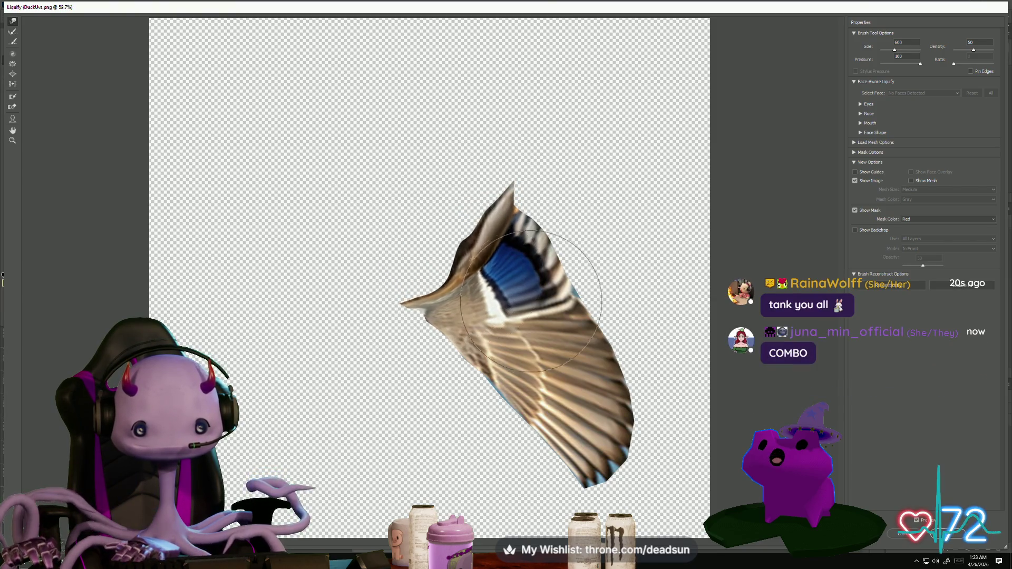
pyautogui.moveTo(573, 322)
pyautogui.mouseDown()
pyautogui.moveTo(599, 293)
pyautogui.moveTo(580, 266)
pyautogui.moveTo(554, 260)
pyautogui.moveTo(464, 316)
pyautogui.moveTo(448, 312)
pyautogui.moveTo(493, 403)
pyautogui.moveTo(533, 402)
pyautogui.moveTo(520, 407)
pyautogui.moveTo(576, 463)
pyautogui.moveTo(599, 464)
pyautogui.moveTo(404, 316)
pyautogui.moveTo(479, 342)
pyautogui.moveTo(494, 381)
pyautogui.moveTo(454, 350)
pyautogui.moveTo(536, 396)
pyautogui.moveTo(515, 389)
pyautogui.moveTo(576, 403)
pyautogui.moveTo(553, 441)
pyautogui.moveTo(556, 401)
pyautogui.moveTo(515, 407)
pyautogui.moveTo(493, 369)
pyautogui.moveTo(527, 363)
pyautogui.mouseUp()
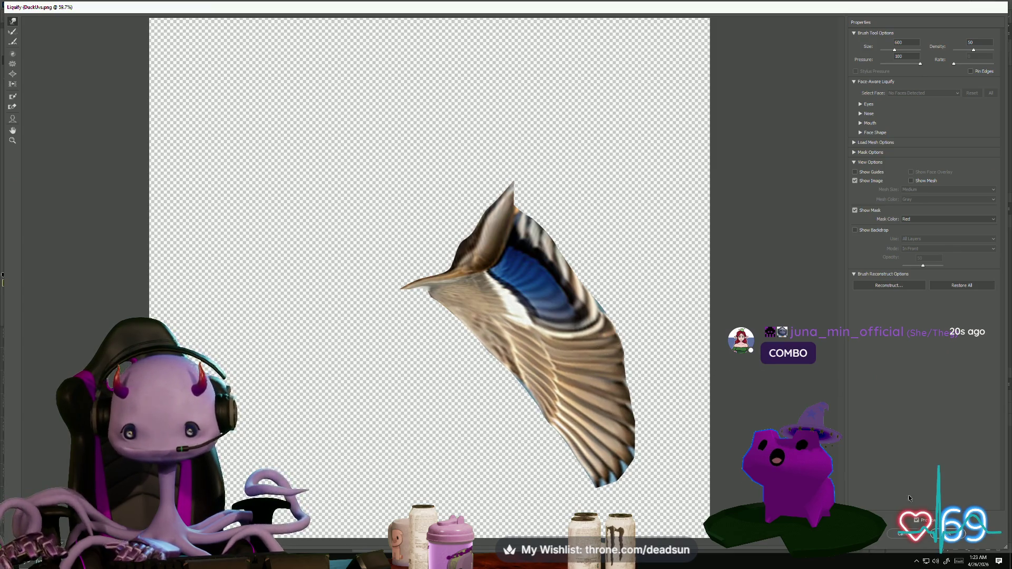
pyautogui.click(960, 541)
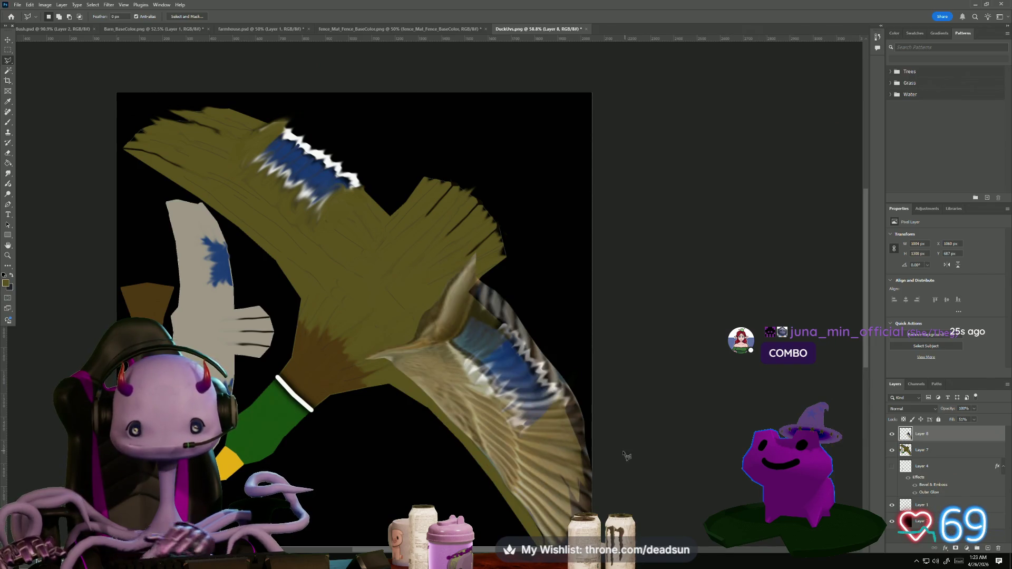
# Nudge the warped wing down and right, and restore Layer 8 Fill to 100%
pyautogui.hotkey('ctrl', 't')
pyautogui.moveTo(492, 372); pyautogui.dragTo(512, 382)
pyautogui.press('Return')
pyautogui.press('l')
pyautogui.click(974, 419)
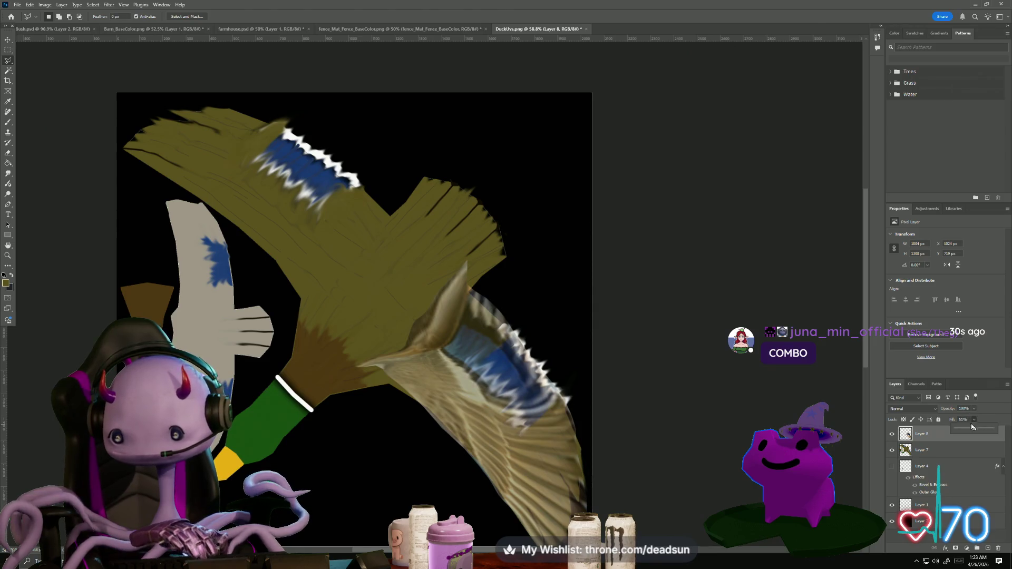
pyautogui.moveTo(982, 428); pyautogui.dragTo(992, 428)
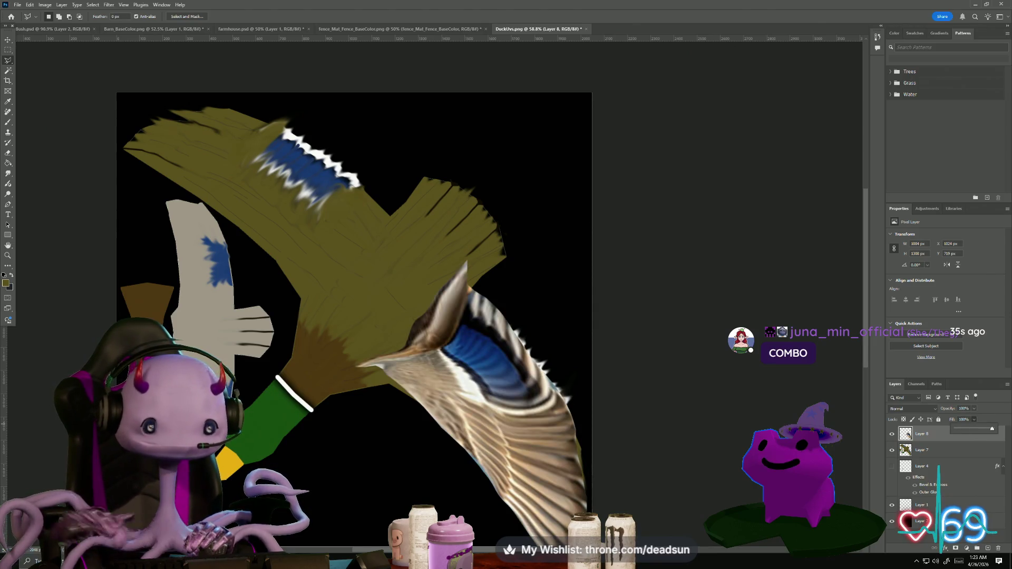
# Cut away the wing's brown inner tip over the body with a polygonal selection
pyautogui.scroll(2, 351, 459)
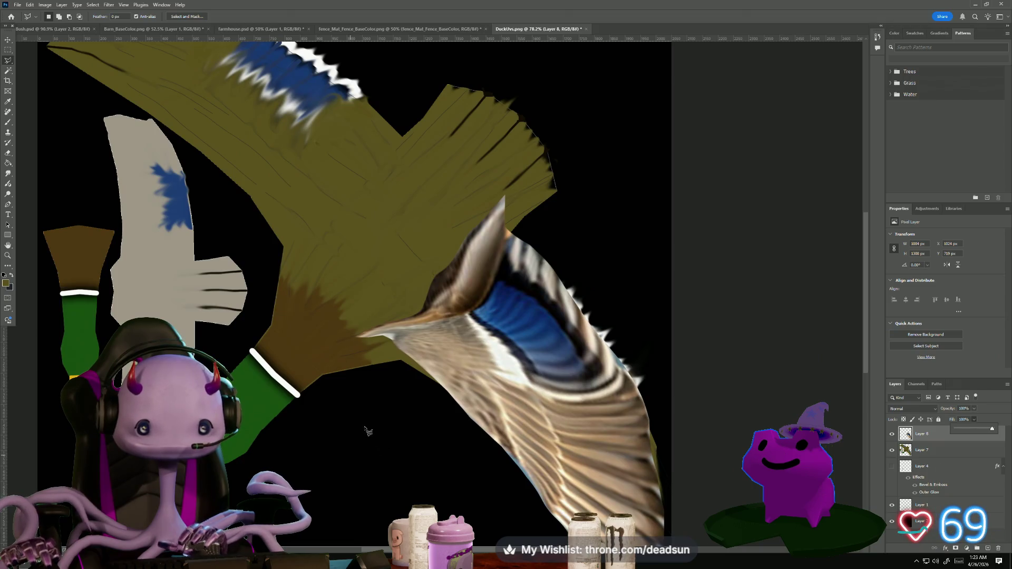
pyautogui.moveTo(363, 433)
pyautogui.mouseDown()
pyautogui.moveTo(268, 339)
pyautogui.moveTo(294, 342)
pyautogui.mouseUp()
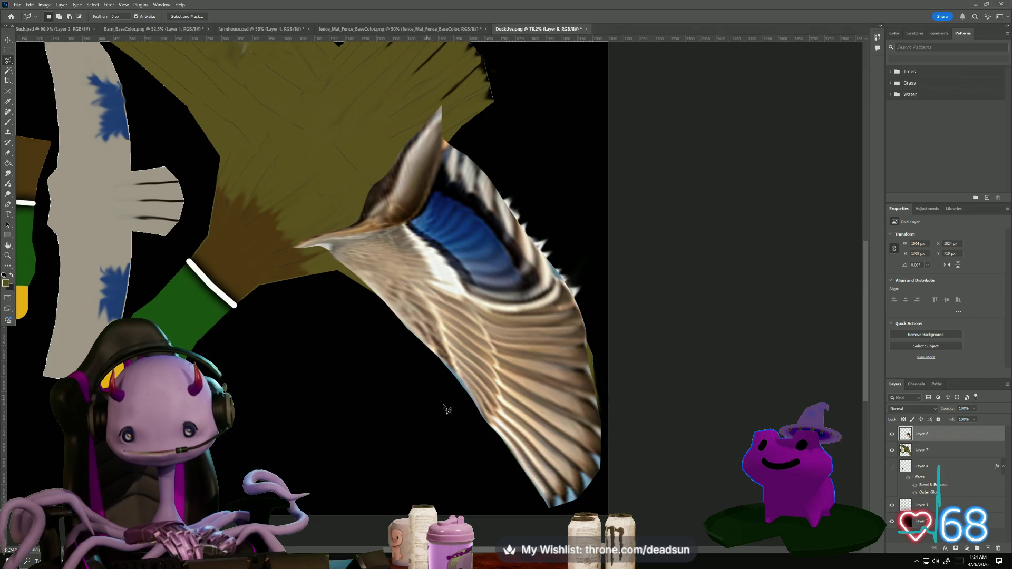
pyautogui.scroll(-3, 425, 421)
pyautogui.scroll(2, 417, 419)
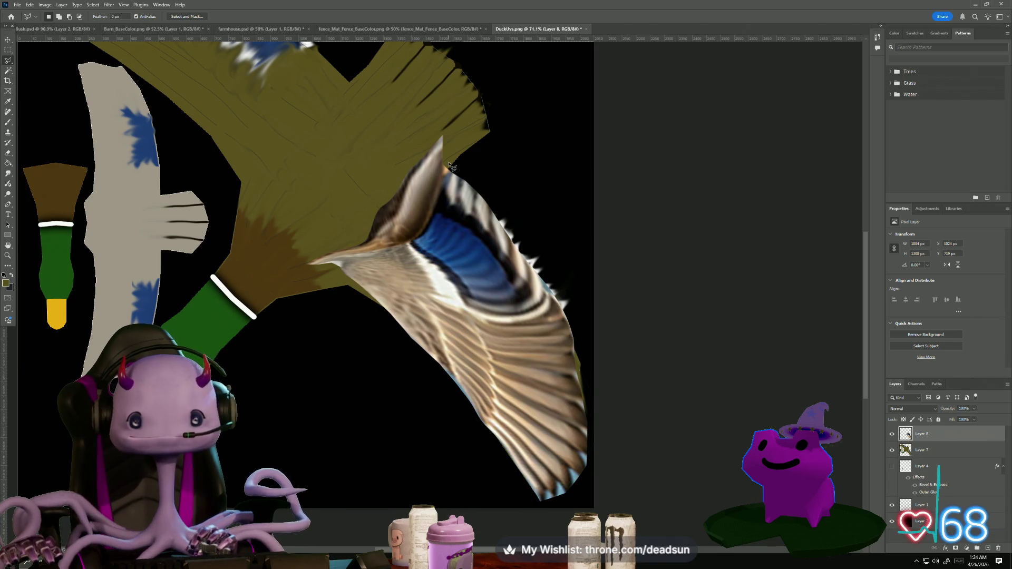
pyautogui.click(422, 239)
pyautogui.click(322, 266)
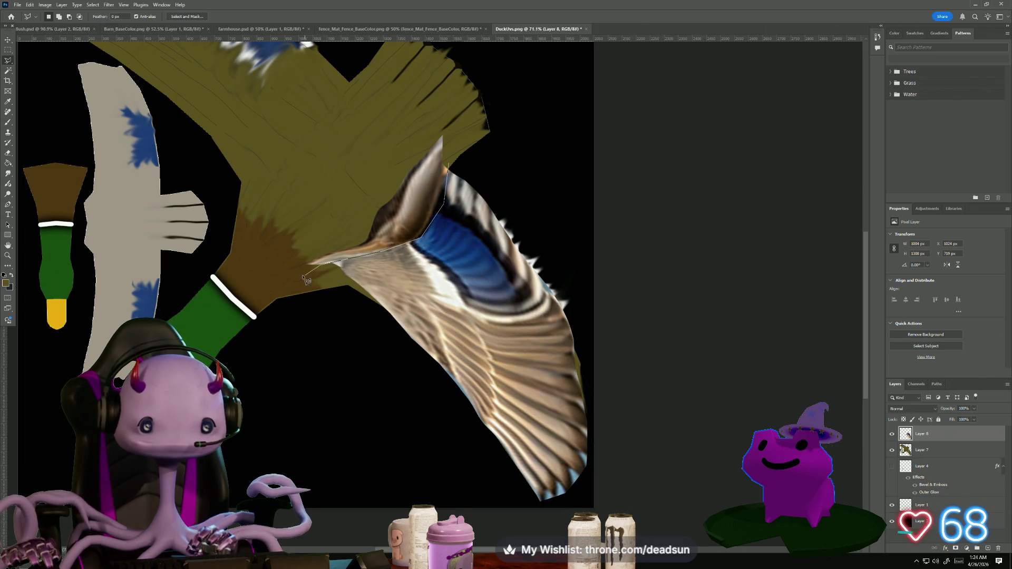
pyautogui.click(368, 235)
pyautogui.click(375, 188)
pyautogui.click(444, 121)
pyautogui.doubleClick(449, 164)
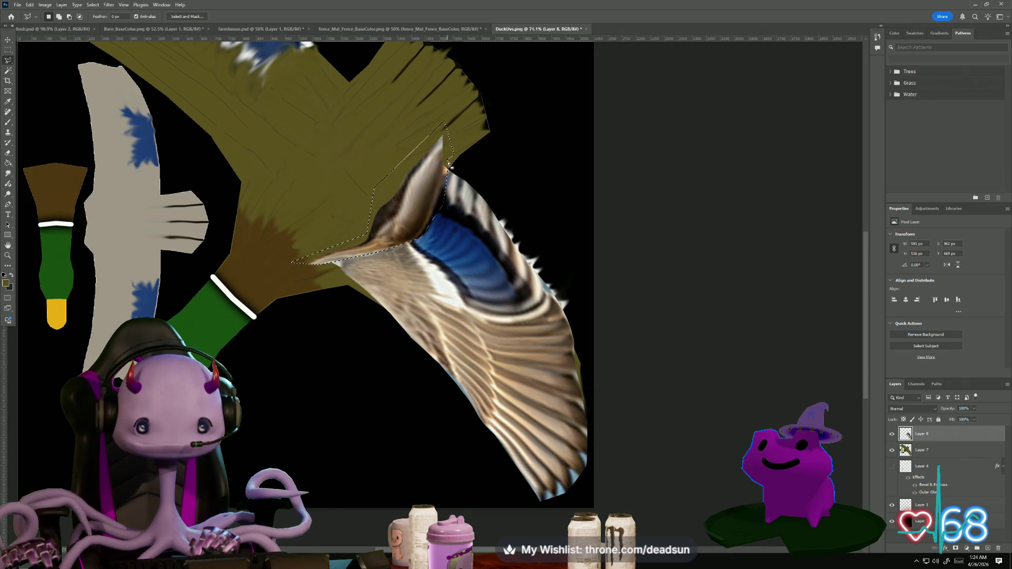
pyautogui.press('Delete')
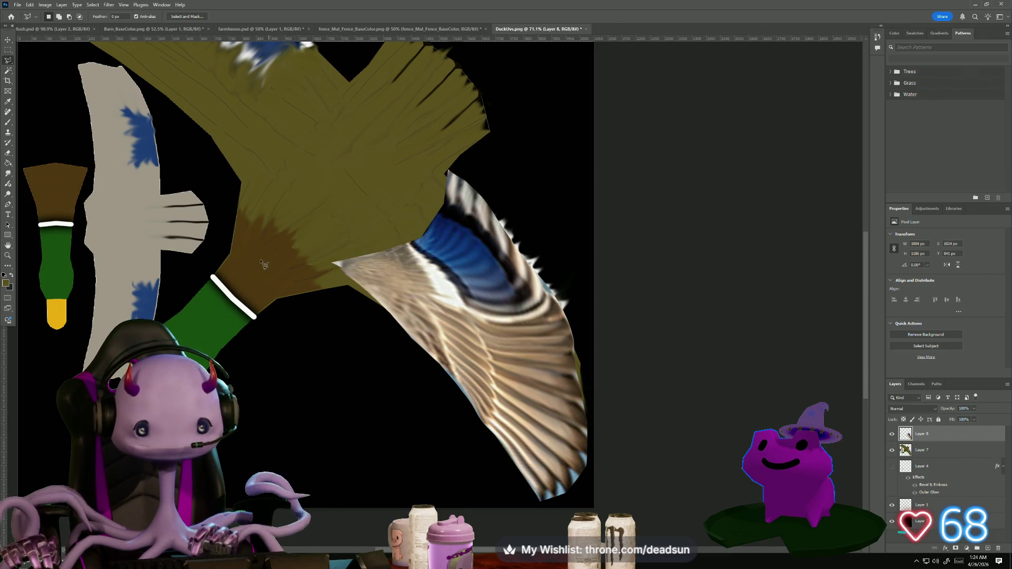
pyautogui.scroll(-3, 294, 264)
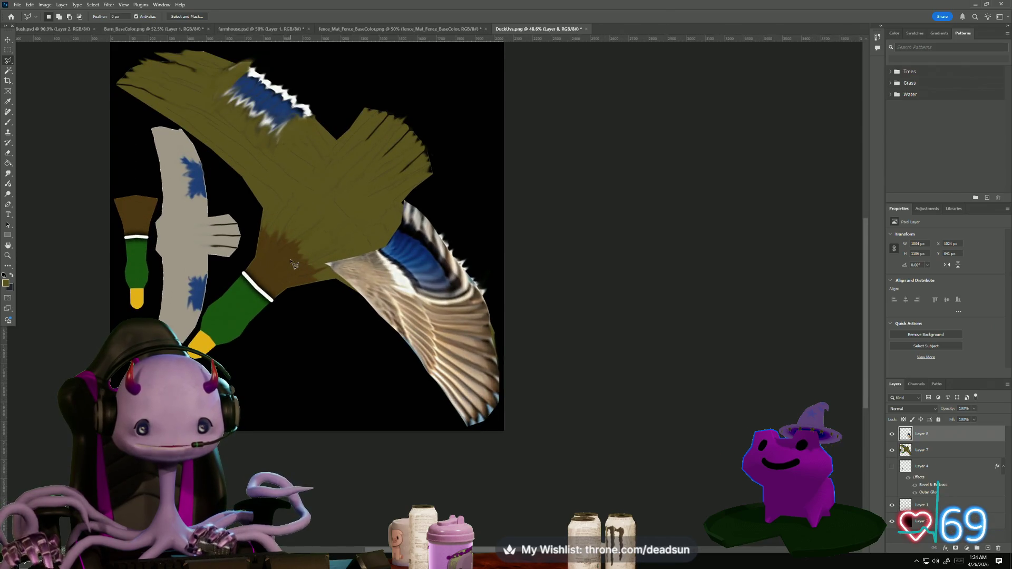
pyautogui.scroll(1, 294, 264)
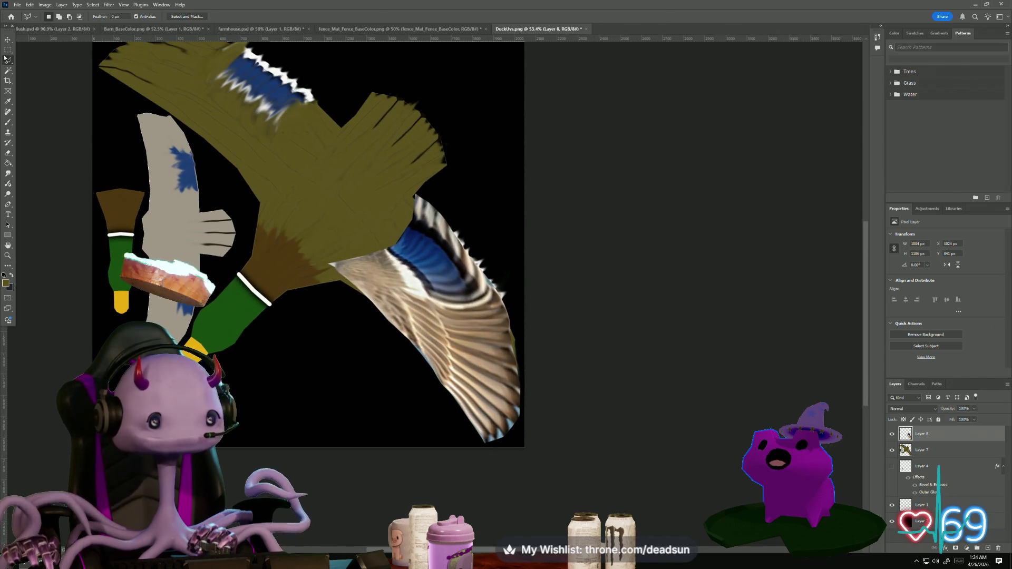
pyautogui.click(17, 5)
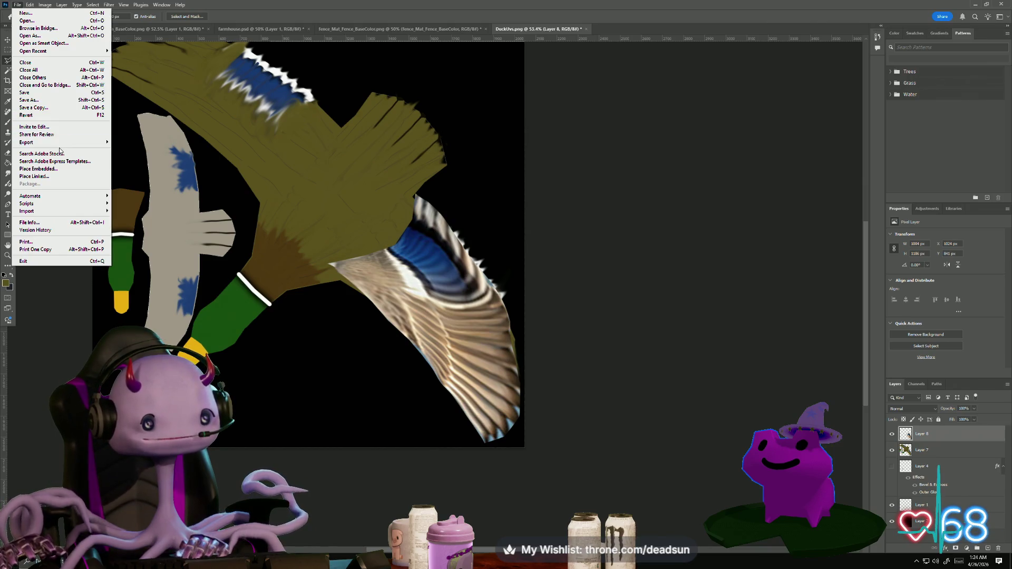
pyautogui.moveTo(60, 144)
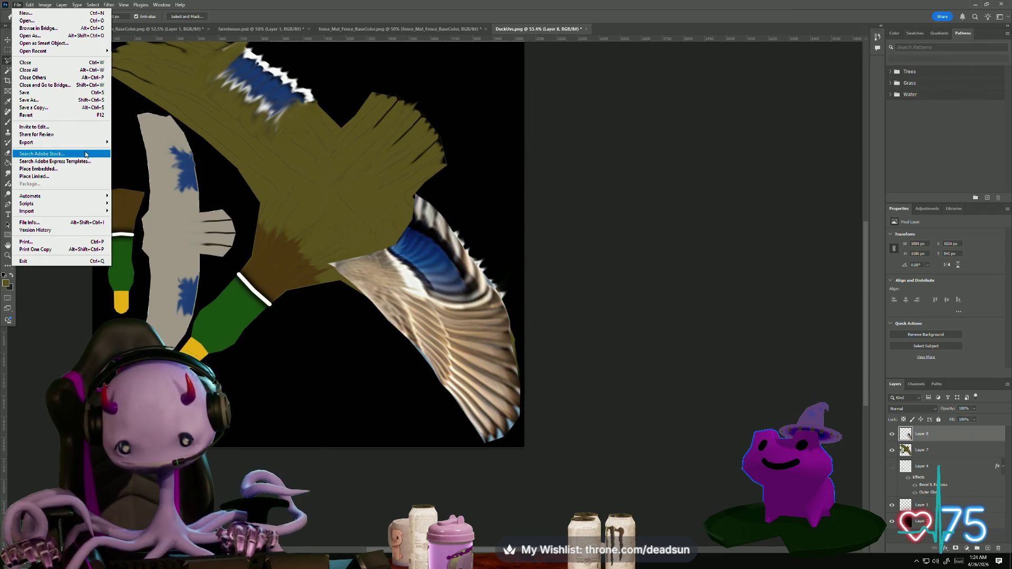
pyautogui.click(893, 467)
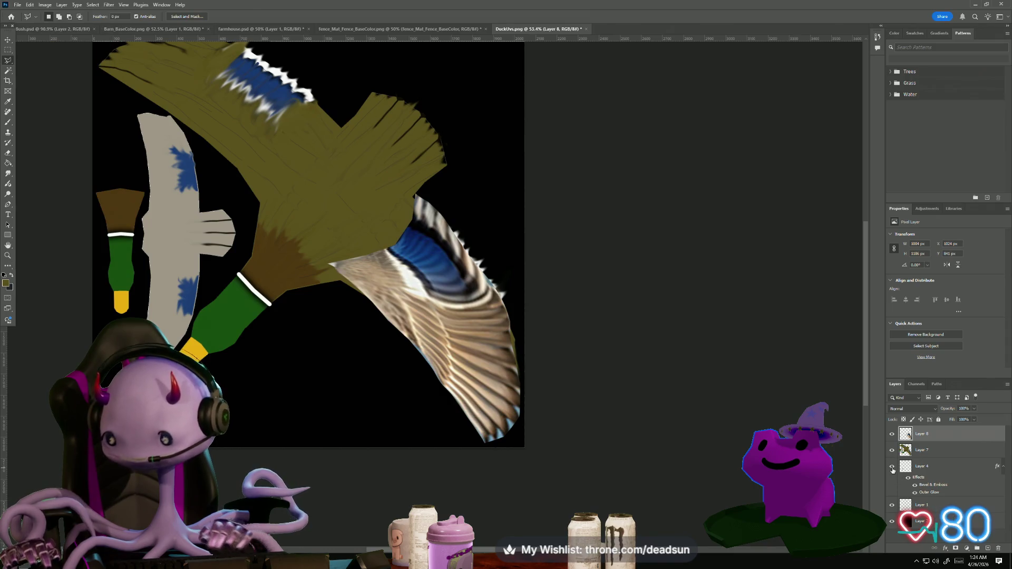
pyautogui.click(893, 467)
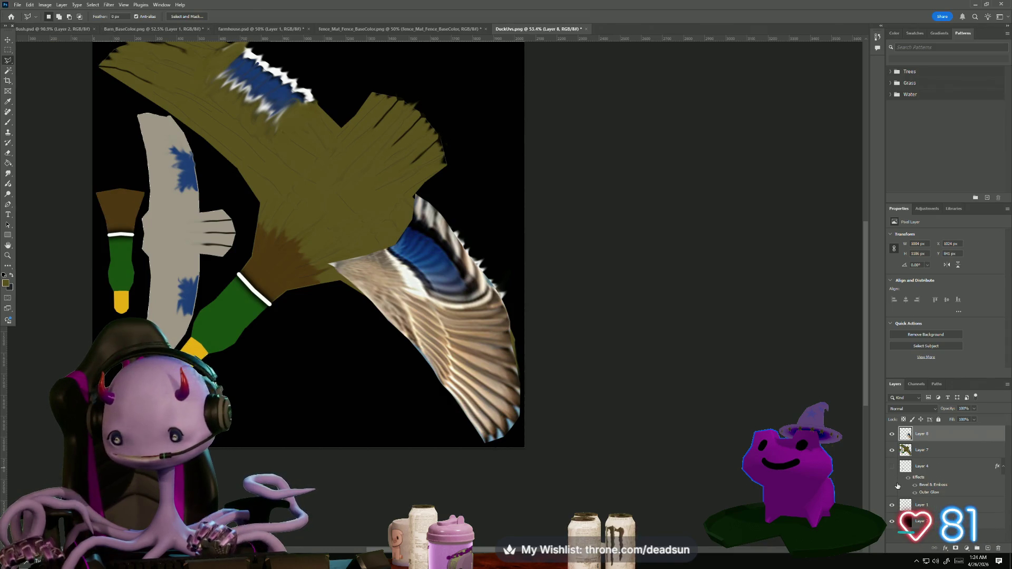
pyautogui.click(892, 435)
pyautogui.click(893, 436)
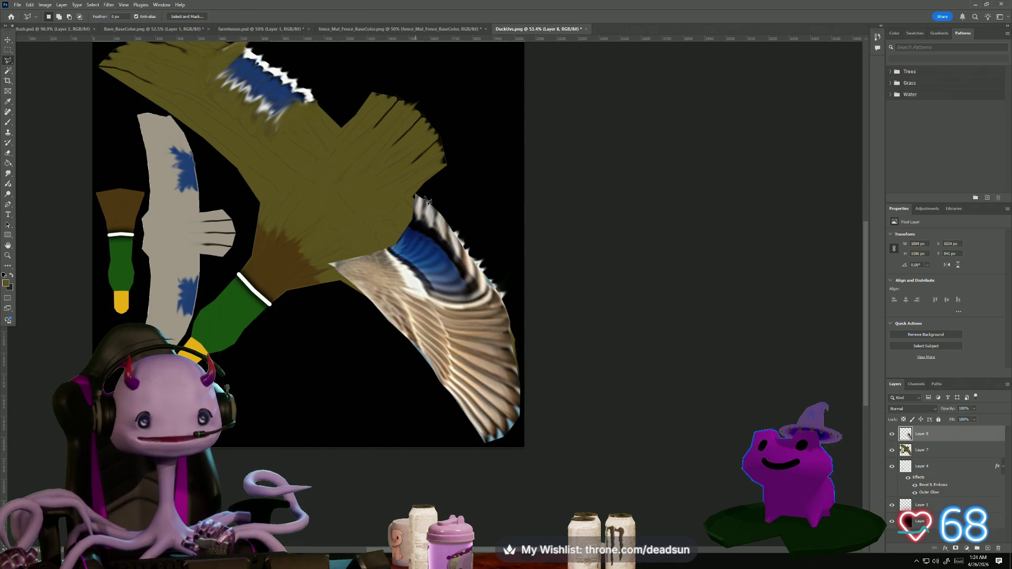
# Zoom in on the feather tips and erase the excess pixels along the wing's right edge
pyautogui.scroll(10, 471, 434)
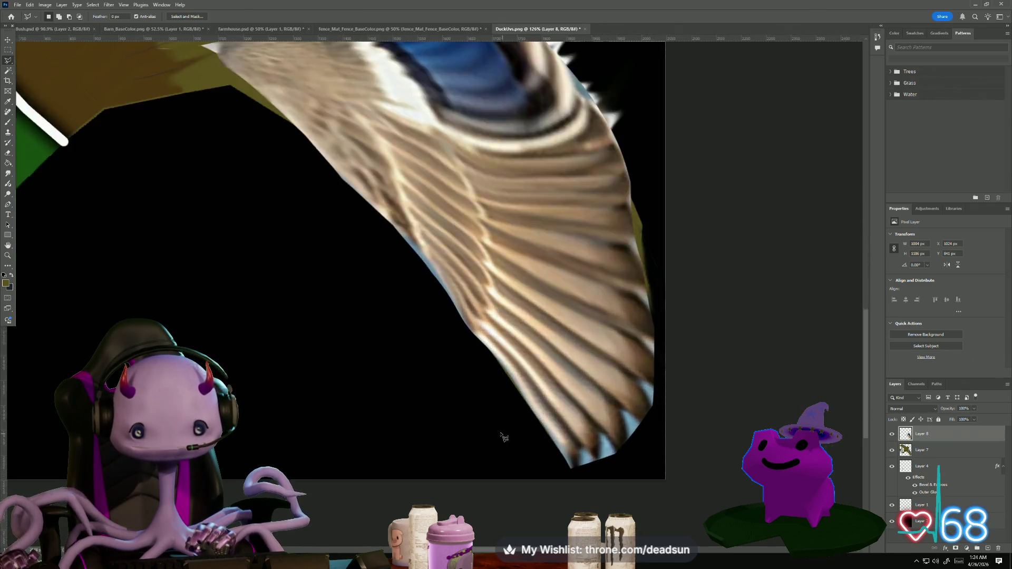
pyautogui.moveTo(545, 416)
pyautogui.mouseDown()
pyautogui.moveTo(441, 428)
pyautogui.moveTo(349, 400)
pyautogui.mouseUp()
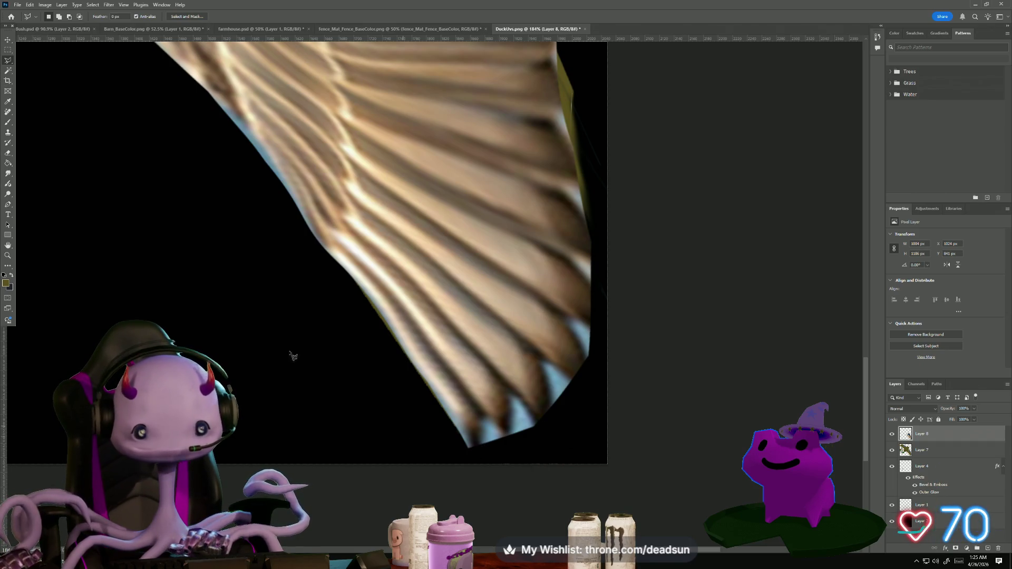
pyautogui.rightClick(7, 61)
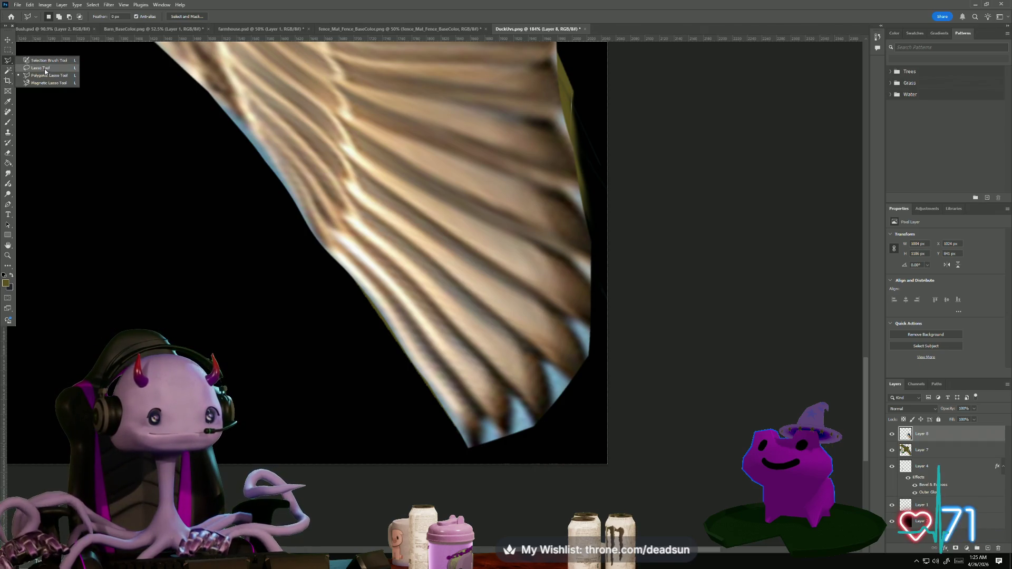
pyautogui.click(44, 68)
pyautogui.moveTo(471, 450)
pyautogui.mouseDown()
pyautogui.moveTo(484, 422)
pyautogui.moveTo(500, 430)
pyautogui.moveTo(508, 387)
pyautogui.moveTo(554, 440)
pyautogui.moveTo(553, 379)
pyautogui.moveTo(578, 343)
pyautogui.moveTo(602, 332)
pyautogui.mouseUp()
pyautogui.moveTo(590, 290)
pyautogui.mouseDown()
pyautogui.moveTo(565, 254)
pyautogui.moveTo(576, 196)
pyautogui.moveTo(592, 191)
pyautogui.moveTo(555, 121)
pyautogui.mouseUp()
pyautogui.moveTo(554, 60); pyautogui.dragTo(604, 74)
pyautogui.press('Delete')
pyautogui.hotkey('ctrl', 'd')
# Lasso the gaps between the lower feather tips in a zigzag along the right edge
pyautogui.moveTo(485, 423)
pyautogui.mouseDown()
pyautogui.moveTo(514, 443)
pyautogui.moveTo(513, 413)
pyautogui.mouseUp()
pyautogui.moveTo(546, 443)
pyautogui.mouseDown()
pyautogui.moveTo(559, 369)
pyautogui.moveTo(596, 392)
pyautogui.moveTo(563, 314)
pyautogui.mouseUp()
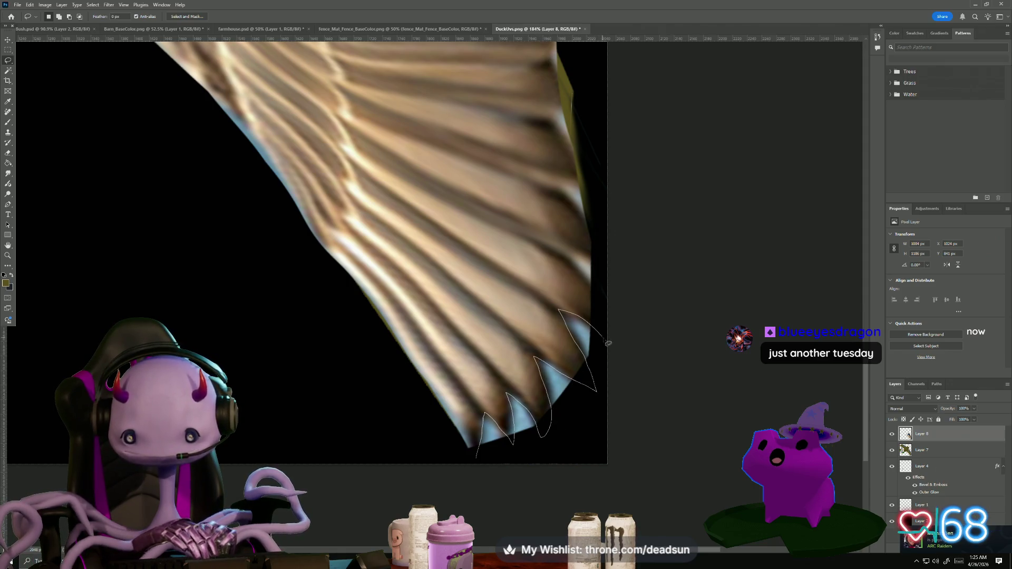
pyautogui.moveTo(578, 274)
pyautogui.mouseDown()
pyautogui.moveTo(598, 261)
pyautogui.moveTo(589, 232)
pyautogui.mouseUp()
pyautogui.moveTo(563, 194)
pyautogui.mouseDown()
pyautogui.moveTo(591, 189)
pyautogui.moveTo(561, 133)
pyautogui.moveTo(590, 111)
pyautogui.mouseUp()
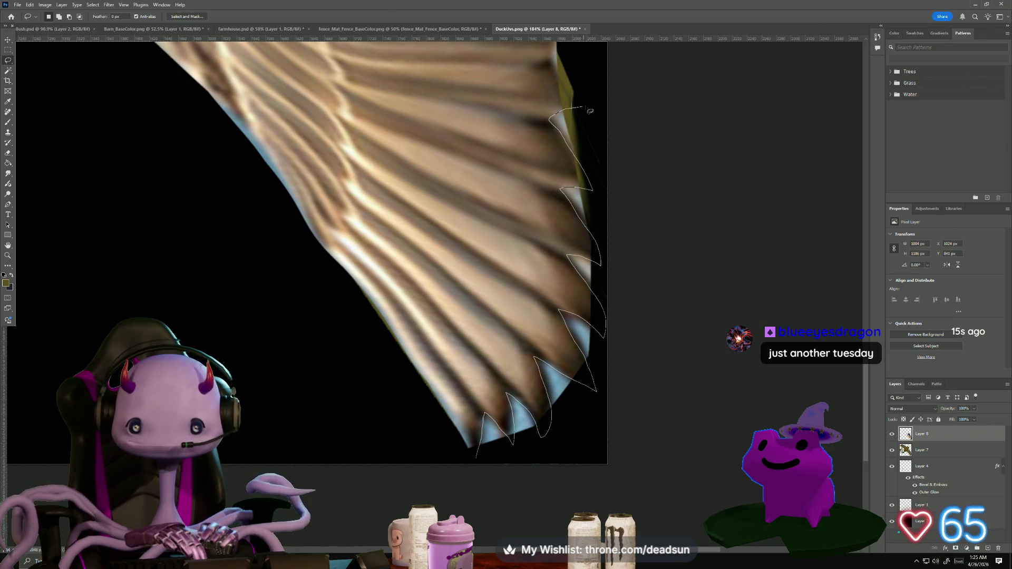
pyautogui.moveTo(771, 221); pyautogui.dragTo(843, 390)
pyautogui.moveTo(541, 514); pyautogui.dragTo(528, 509)
pyautogui.hotkey('ctrl', 'd')
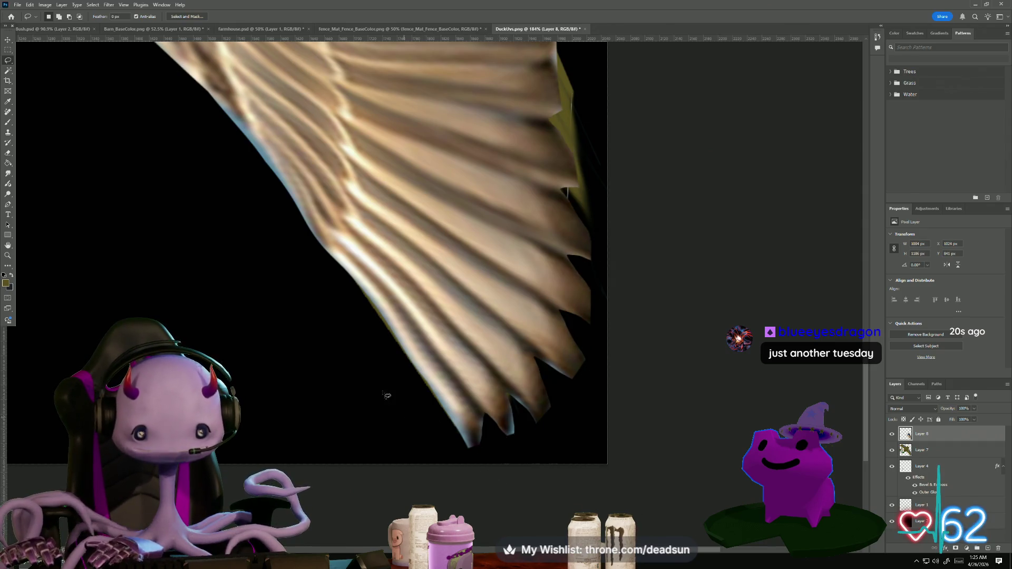
# Select the leftover patch below the wing and raise Layer 8 Fill to 100%
pyautogui.scroll(-3, 251, 298)
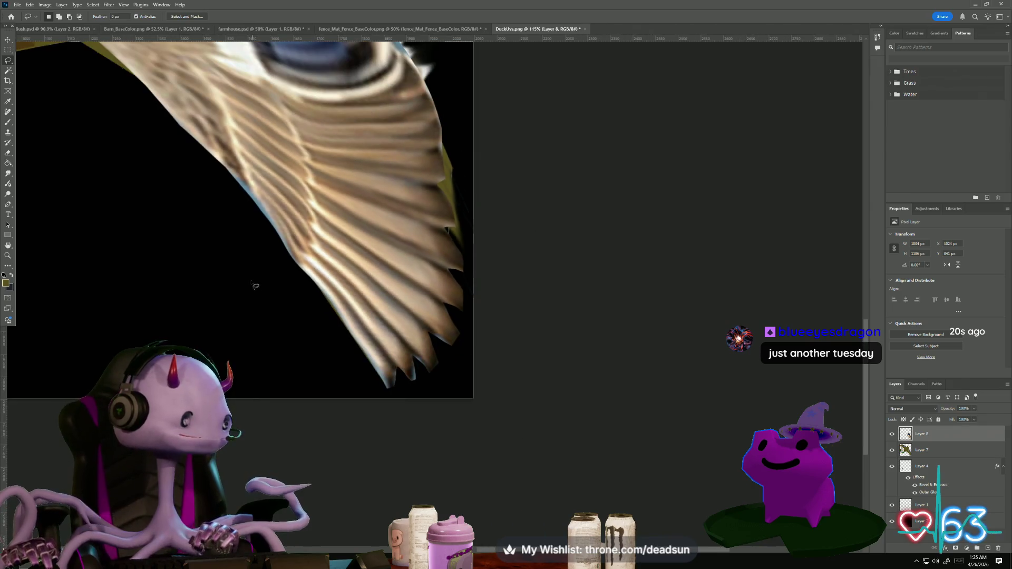
pyautogui.moveTo(226, 255); pyautogui.dragTo(275, 369)
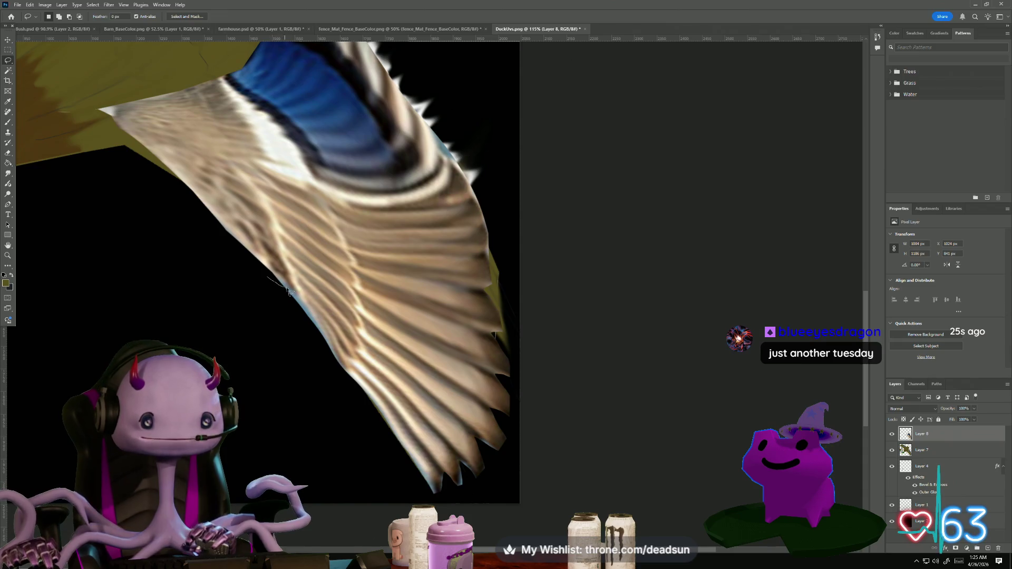
pyautogui.moveTo(336, 354)
pyautogui.mouseDown()
pyautogui.moveTo(349, 382)
pyautogui.moveTo(255, 360)
pyautogui.mouseUp()
pyautogui.moveTo(240, 299); pyautogui.dragTo(244, 291)
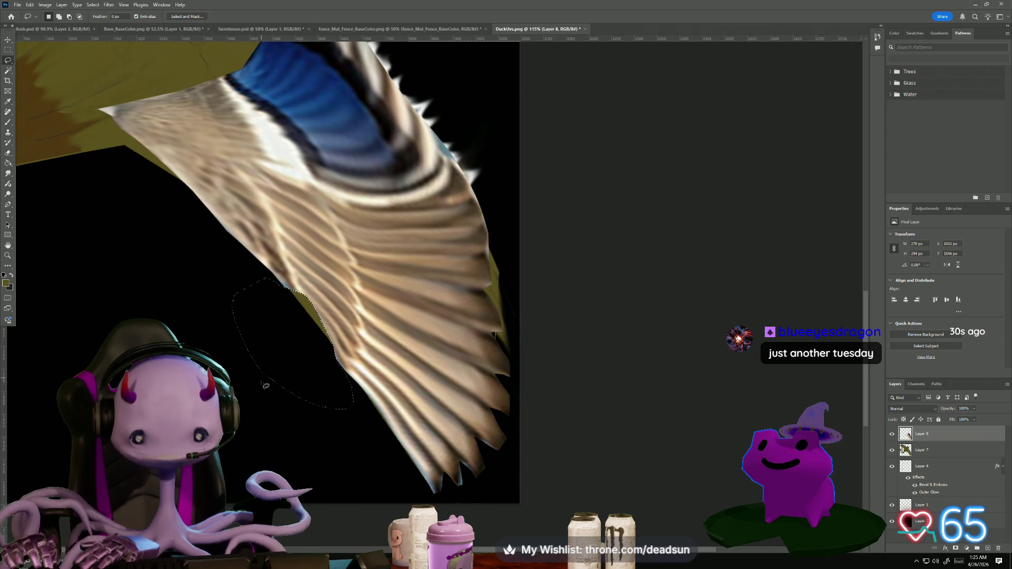
pyautogui.scroll(-3, 249, 382)
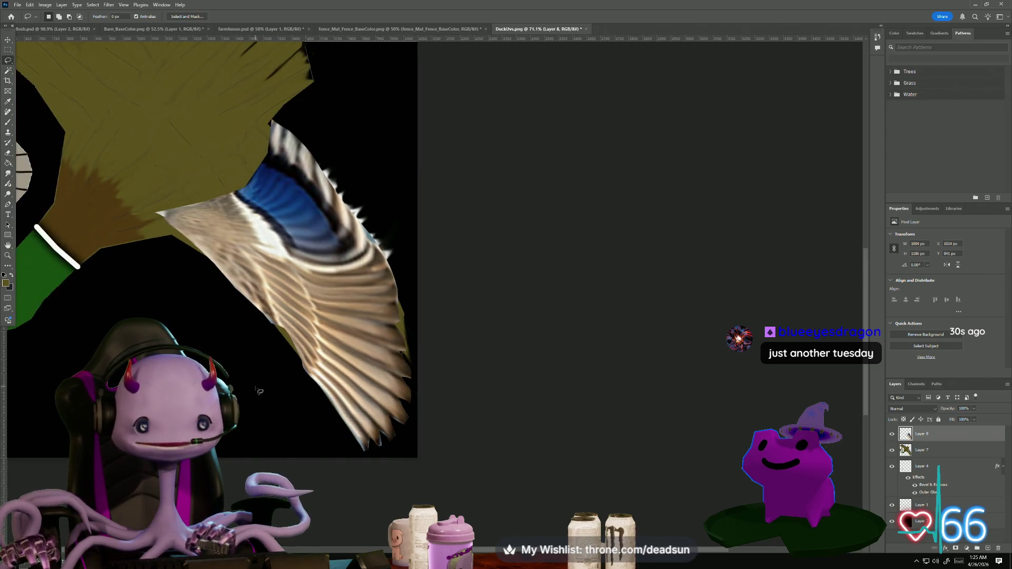
pyautogui.moveTo(960, 432); pyautogui.dragTo(974, 428)
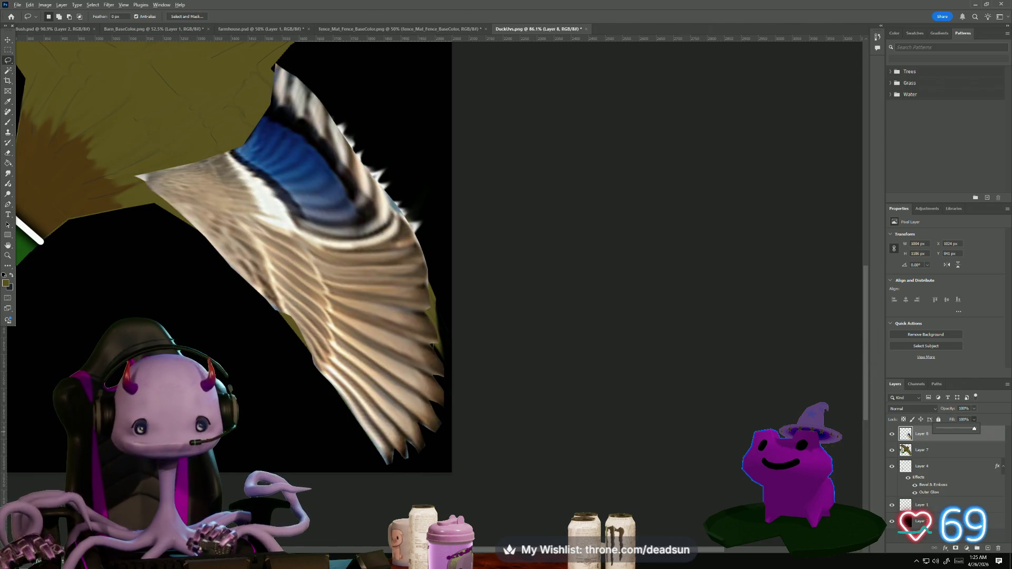
pyautogui.scroll(-5, 315, 428)
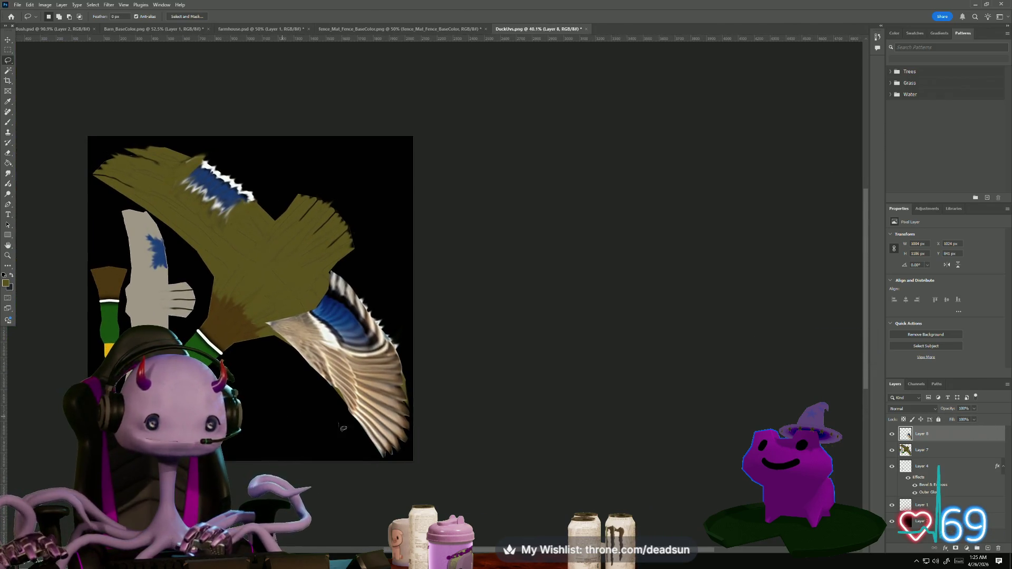
# Set the wing layer's blend mode to Overlay and duplicate the layer
pyautogui.click(912, 409)
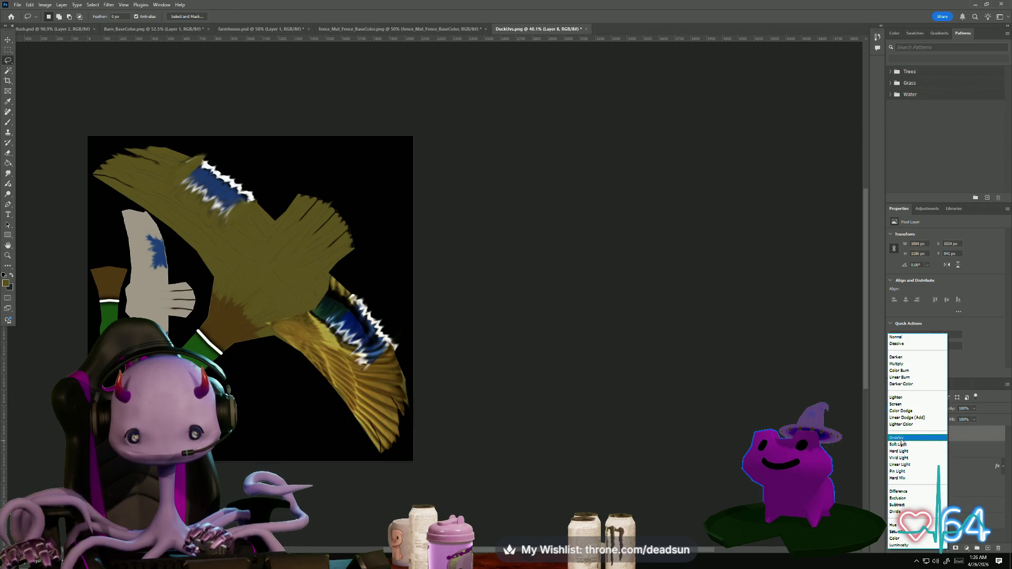
pyautogui.click(902, 438)
pyautogui.rightClick(933, 437)
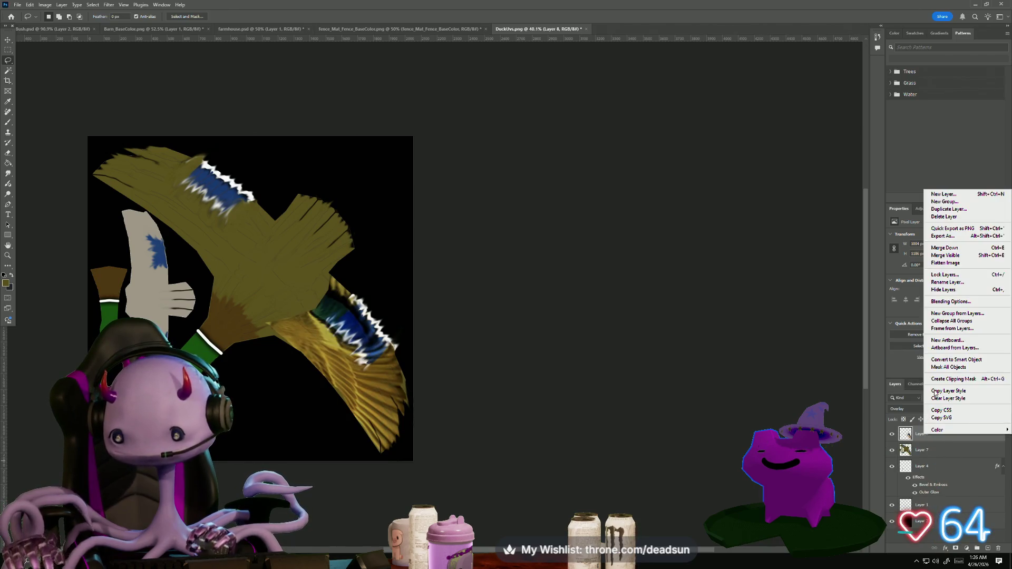
pyautogui.click(949, 209)
pyautogui.click(571, 164)
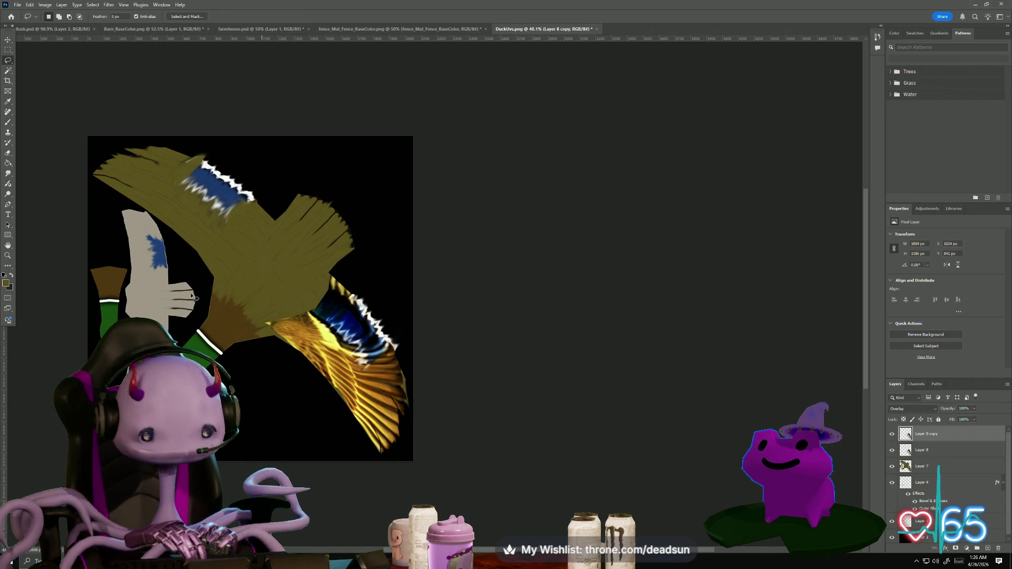
# Flip the wing copy horizontally, undoing an accidental vertical flip
pyautogui.click(45, 5)
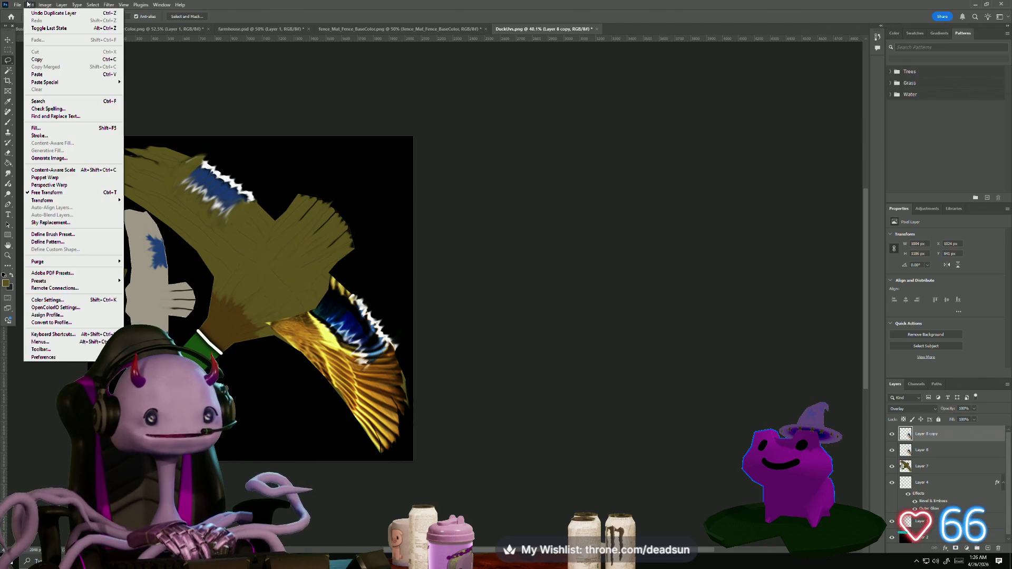
pyautogui.moveTo(47, 200)
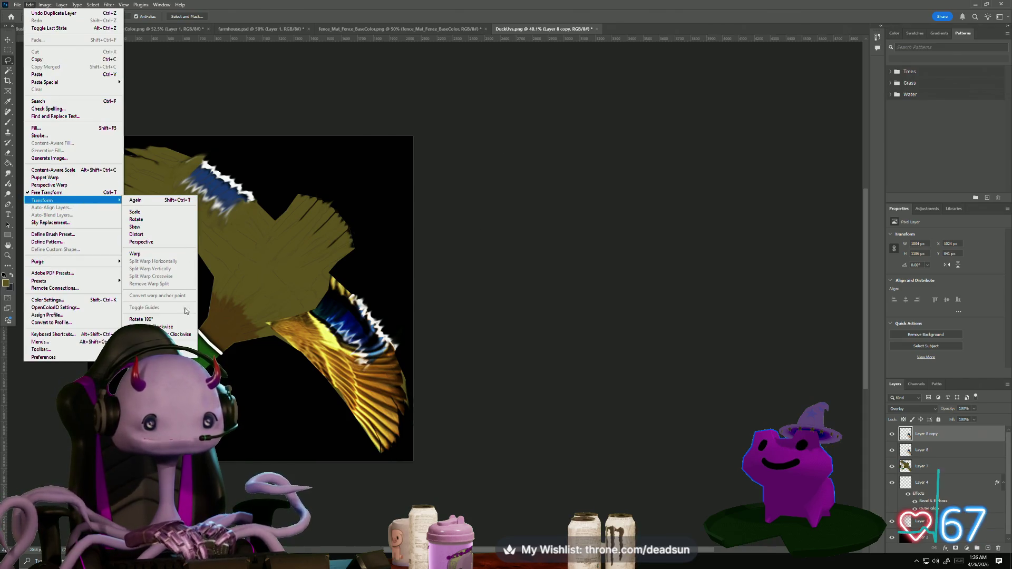
pyautogui.click(200, 333)
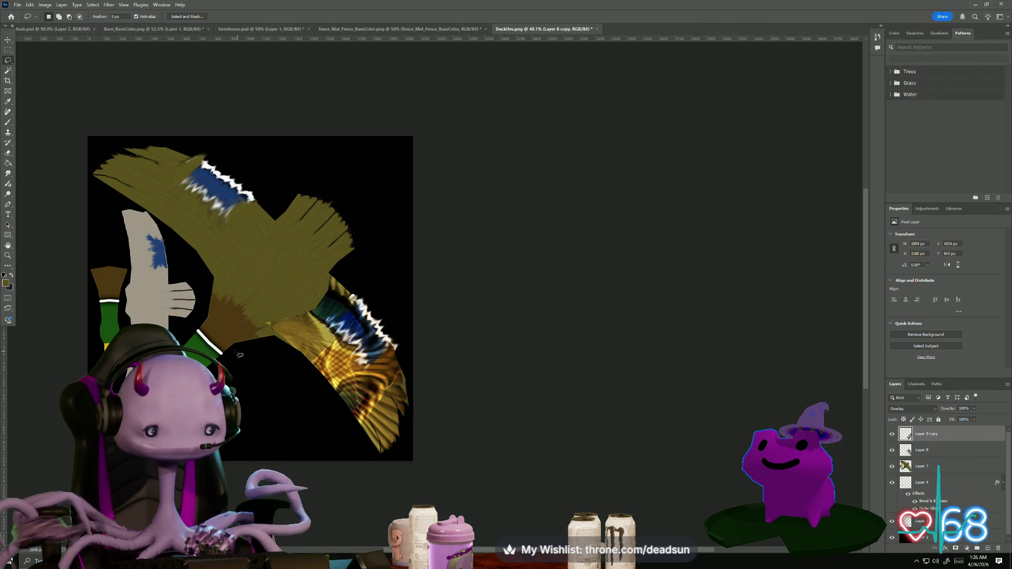
pyautogui.hotkey('ctrl', 'z')
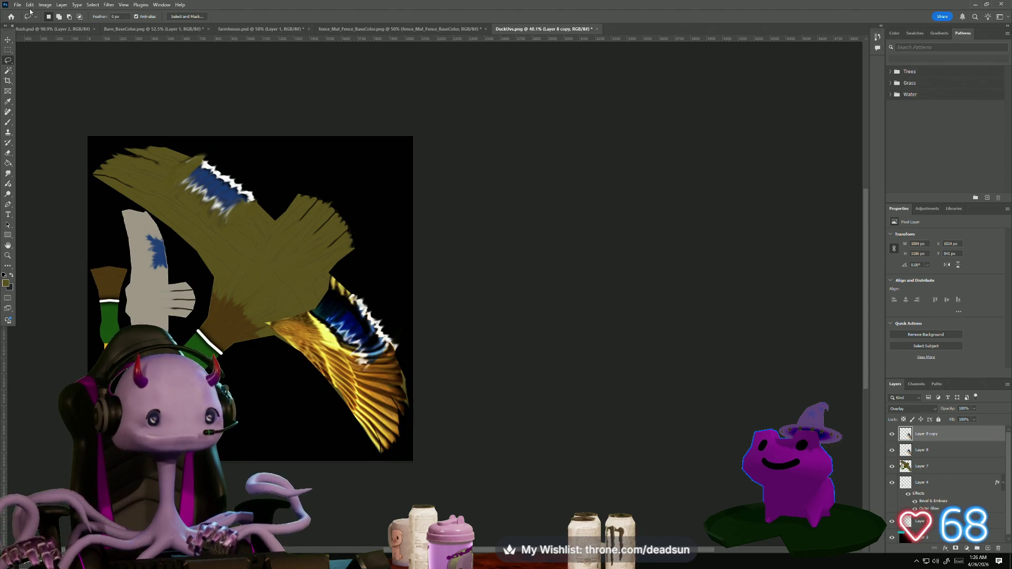
pyautogui.click(29, 5)
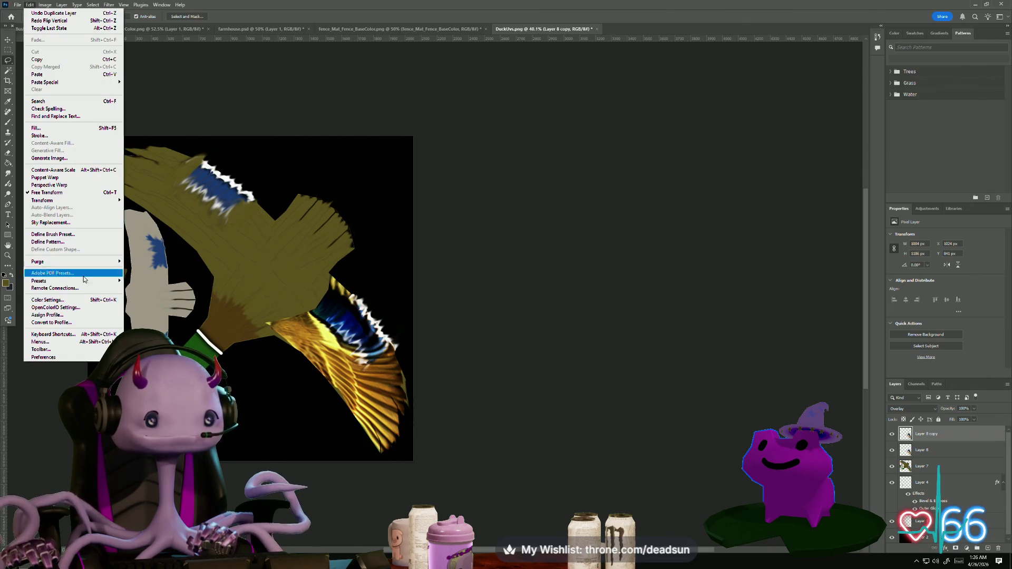
pyautogui.moveTo(85, 283)
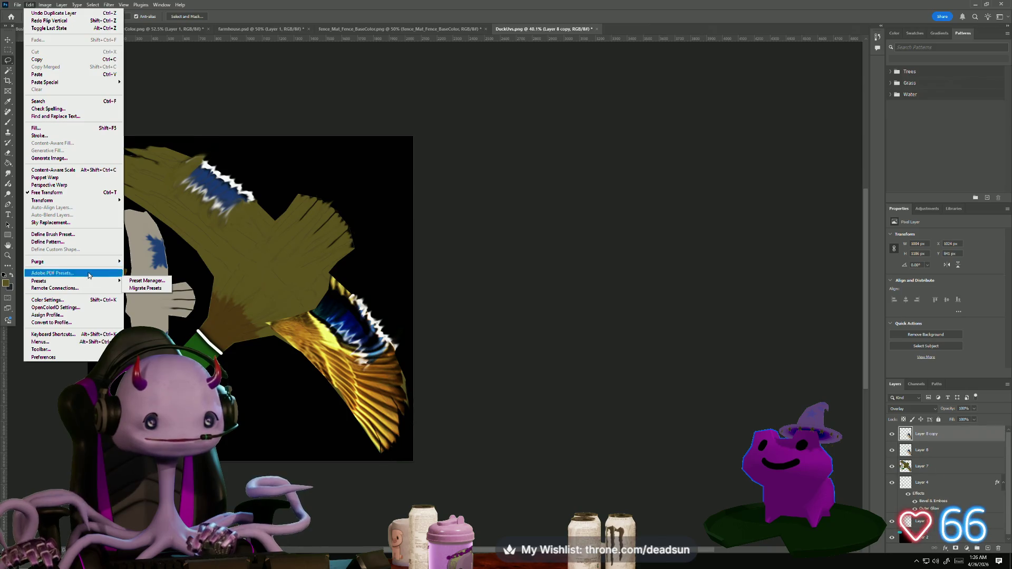
pyautogui.moveTo(85, 201)
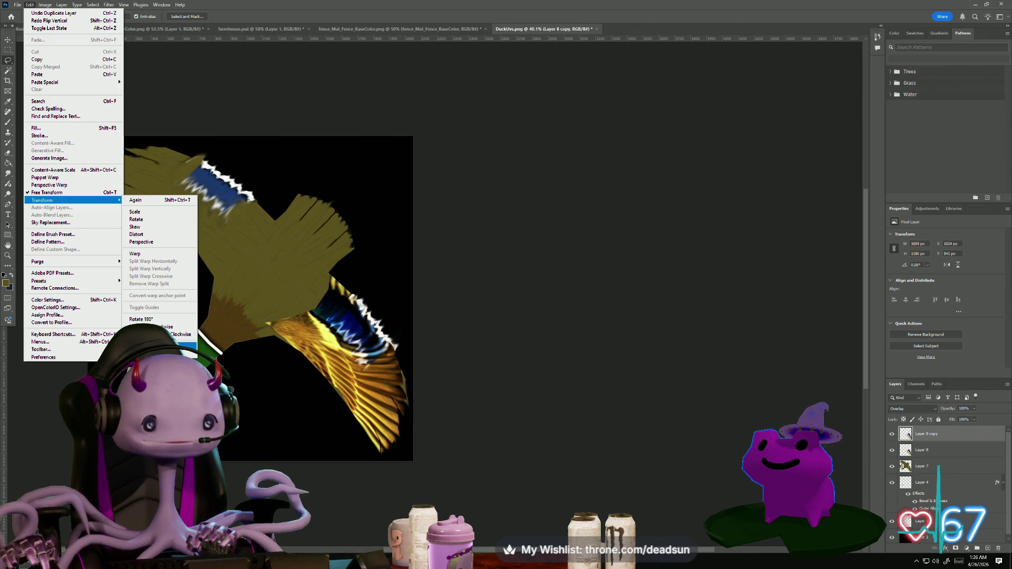
pyautogui.click(174, 345)
# Rotate the wing copy to about 88° and place it over the upper-left wing shape
pyautogui.hotkey('ctrl', 't')
pyautogui.moveTo(243, 261)
pyautogui.mouseDown()
pyautogui.moveTo(370, 253)
pyautogui.moveTo(423, 316)
pyautogui.mouseUp()
pyautogui.moveTo(358, 343)
pyautogui.mouseDown()
pyautogui.moveTo(295, 274)
pyautogui.moveTo(223, 226)
pyautogui.mouseUp()
pyautogui.moveTo(135, 178); pyautogui.dragTo(127, 173)
pyautogui.scroll(2, 285, 348)
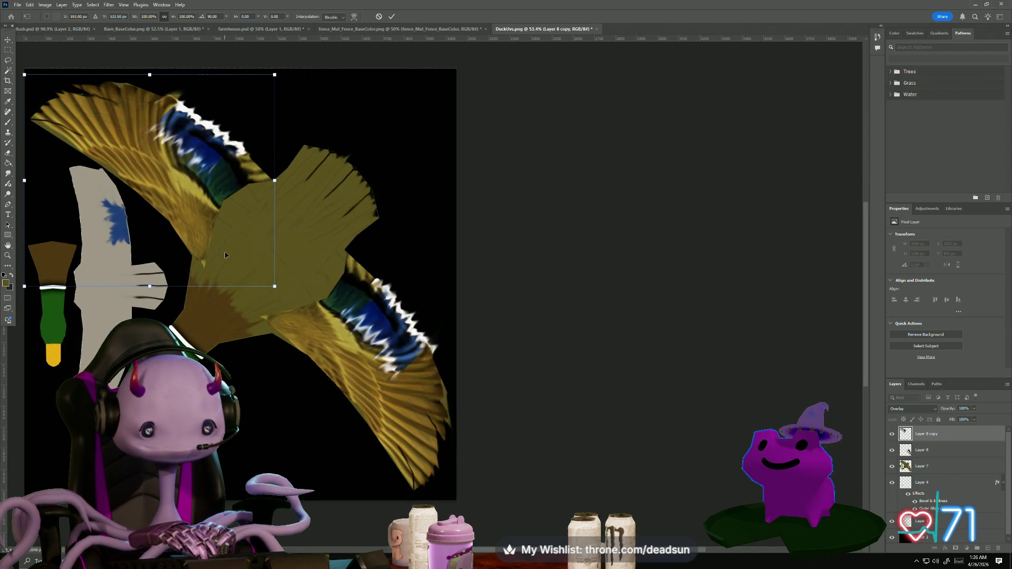
pyautogui.moveTo(30, 65); pyautogui.dragTo(25, 68)
pyautogui.press('Return')
pyautogui.press('l')
pyautogui.click(928, 465)
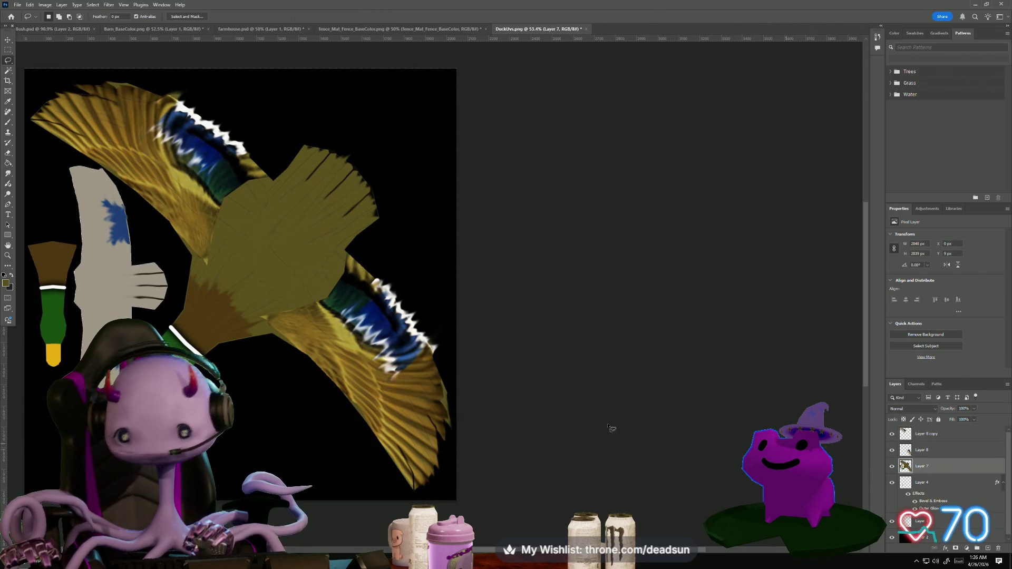
# Sample the olive body colour and paint over the blue bands on both wing shapes
pyautogui.click(8, 102)
pyautogui.click(274, 249)
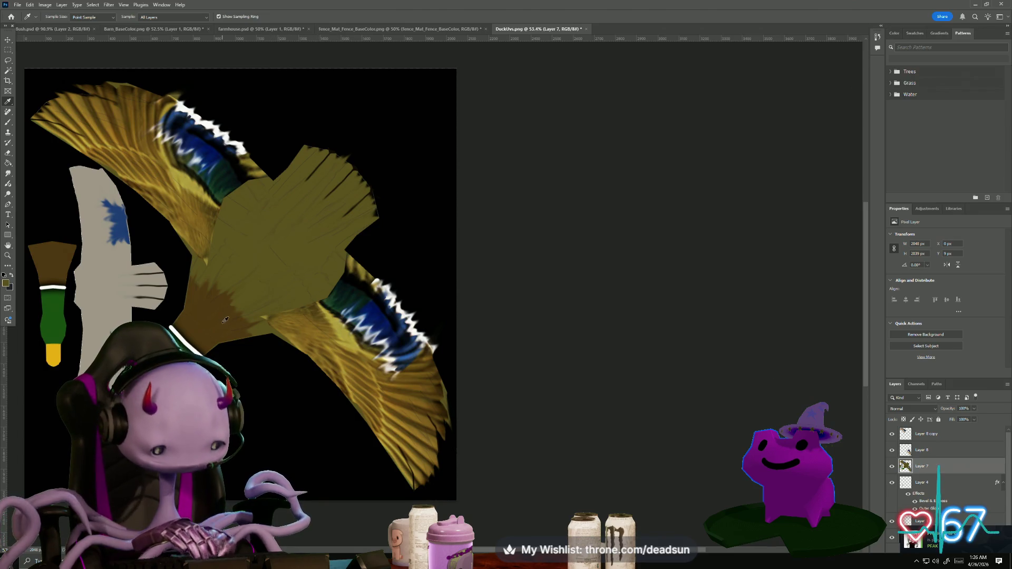
pyautogui.press('b')
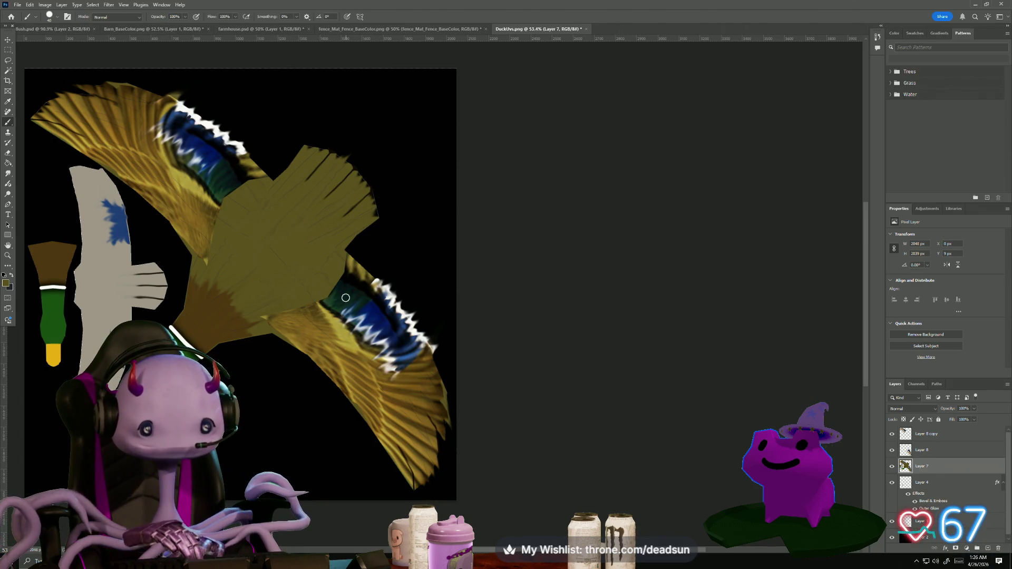
pyautogui.moveTo(327, 301); pyautogui.dragTo(396, 369)
pyautogui.moveTo(359, 316)
pyautogui.mouseDown()
pyautogui.moveTo(406, 372)
pyautogui.moveTo(403, 383)
pyautogui.moveTo(372, 304)
pyautogui.moveTo(396, 306)
pyautogui.moveTo(420, 343)
pyautogui.moveTo(372, 282)
pyautogui.moveTo(385, 293)
pyautogui.mouseUp()
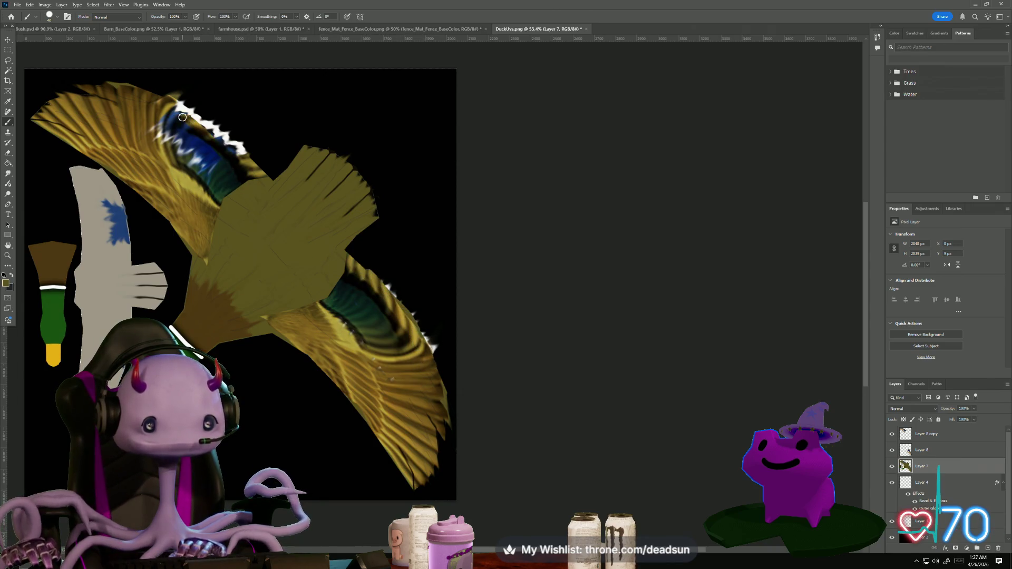
pyautogui.moveTo(192, 134)
pyautogui.mouseDown()
pyautogui.moveTo(167, 120)
pyautogui.moveTo(238, 203)
pyautogui.moveTo(165, 132)
pyautogui.mouseUp()
pyautogui.moveTo(253, 188)
pyautogui.mouseDown()
pyautogui.moveTo(186, 133)
pyautogui.moveTo(227, 169)
pyautogui.moveTo(257, 180)
pyautogui.moveTo(221, 138)
pyautogui.moveTo(179, 111)
pyautogui.moveTo(184, 121)
pyautogui.mouseUp()
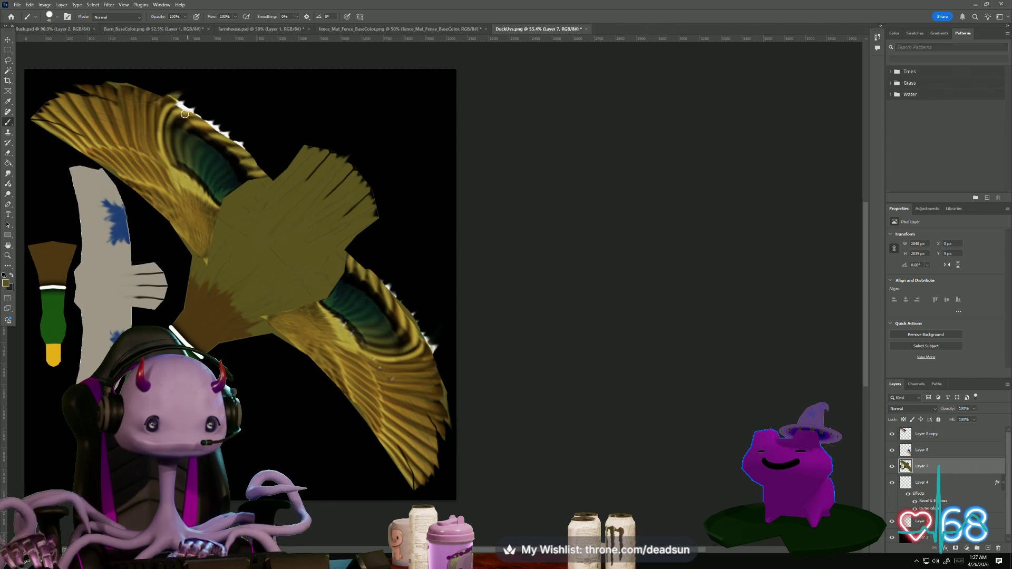
pyautogui.scroll(-3, 266, 305)
pyautogui.scroll(3, 242, 330)
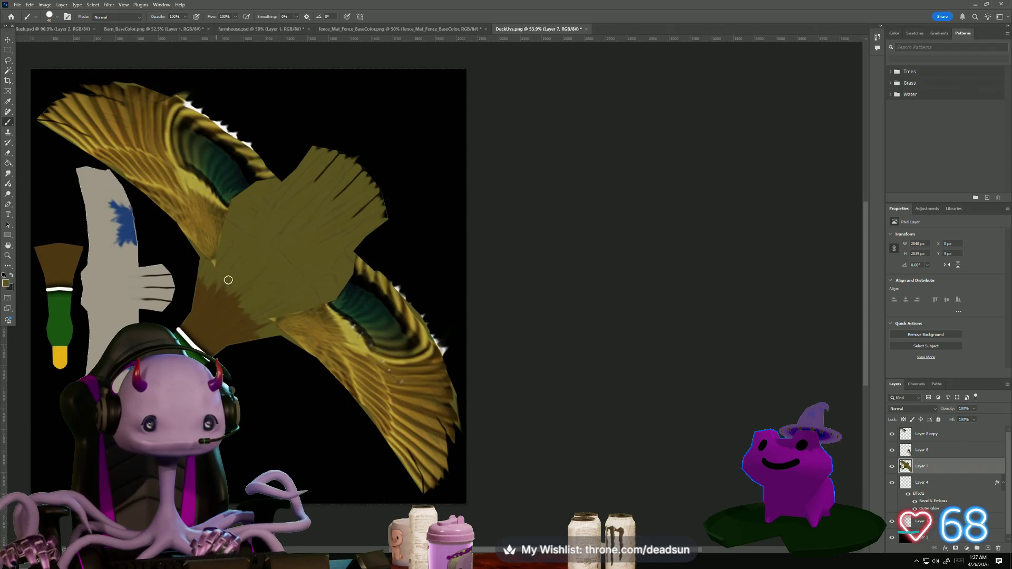
# Select Layer 8 and Layer 8 copy together and bring up their layer context menu
pyautogui.click(922, 449)
pyautogui.keyDown('shift'); pyautogui.click(923, 434); pyautogui.keyUp('shift')
pyautogui.rightClick(925, 433)
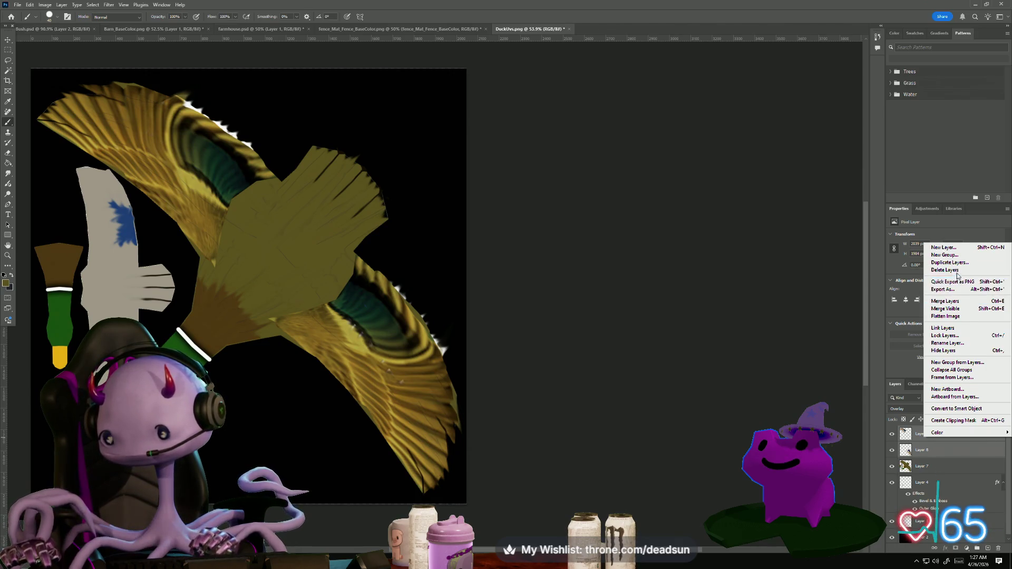
# Merge the two wing layers into Layer 8 copy and add a small brown drip below the body
pyautogui.click(962, 304)
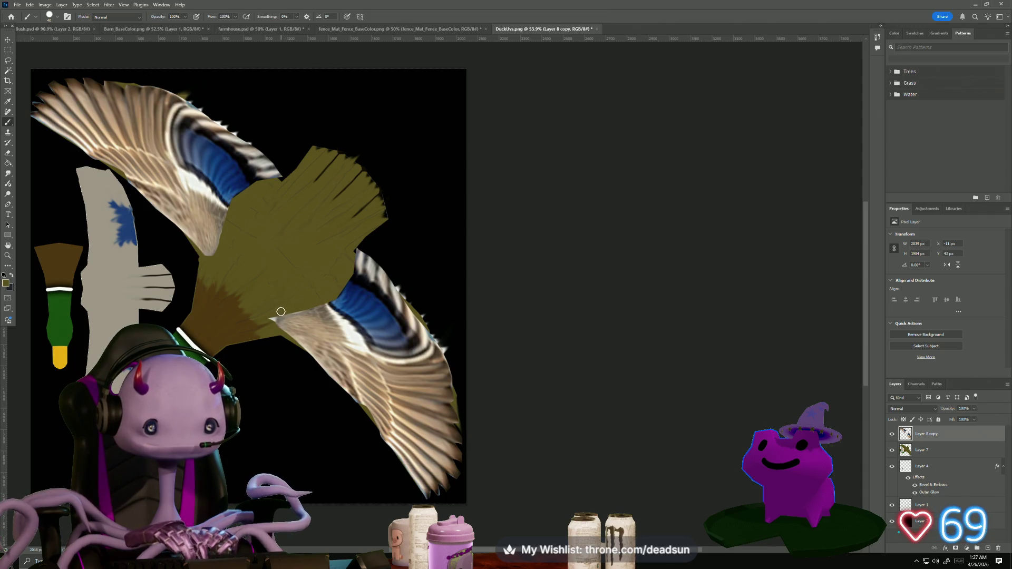
pyautogui.moveTo(273, 320); pyautogui.dragTo(272, 347)
pyautogui.scroll(-1, 207, 363)
pyautogui.scroll(3, 207, 363)
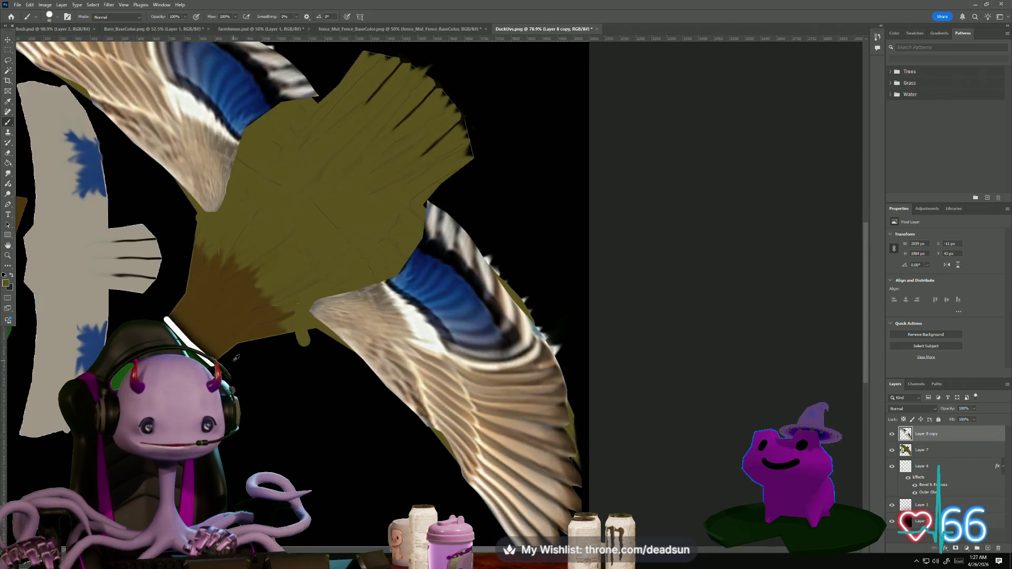
pyautogui.scroll(-2, 233, 355)
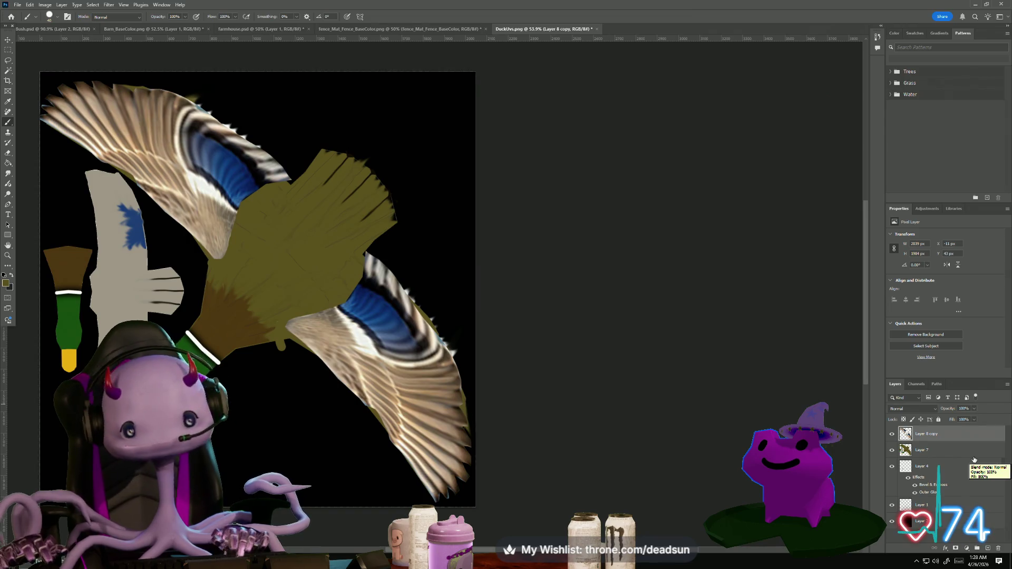
# Preview blend modes such as Color Dodge, then keep the merged wing layer at Normal
pyautogui.click(920, 409)
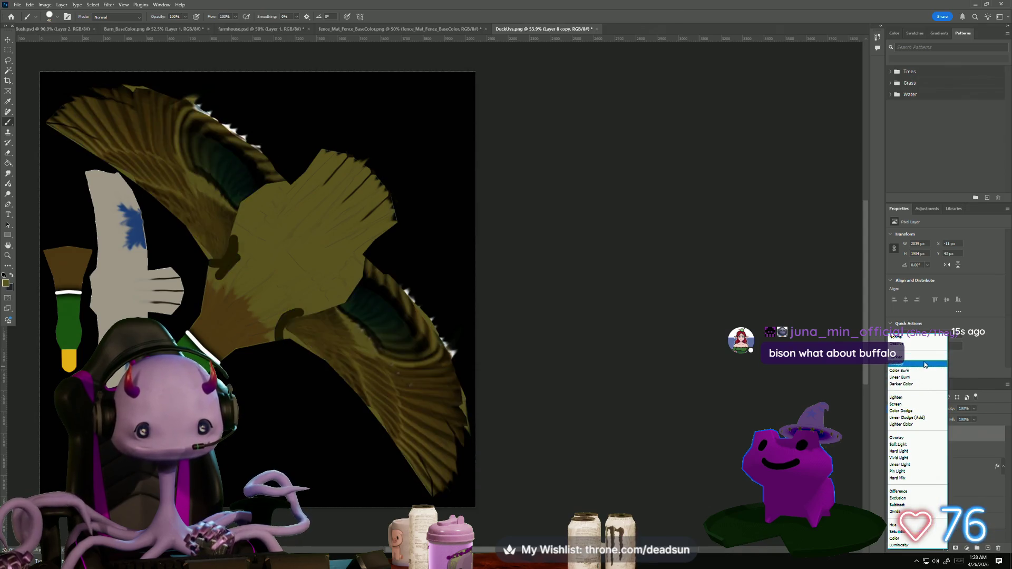
pyautogui.click(921, 338)
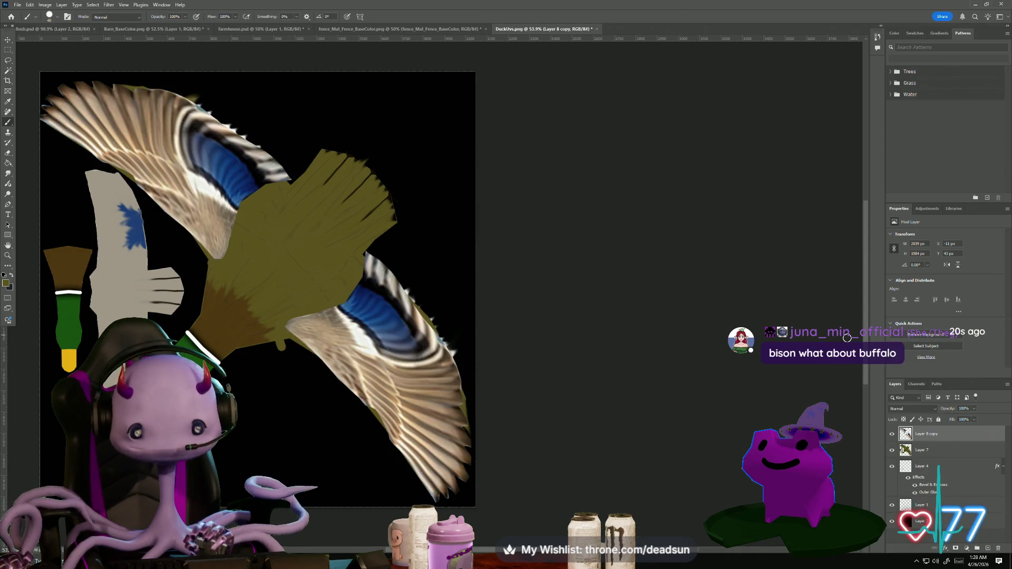
pyautogui.scroll(3, 523, 338)
pyautogui.scroll(-5, 369, 295)
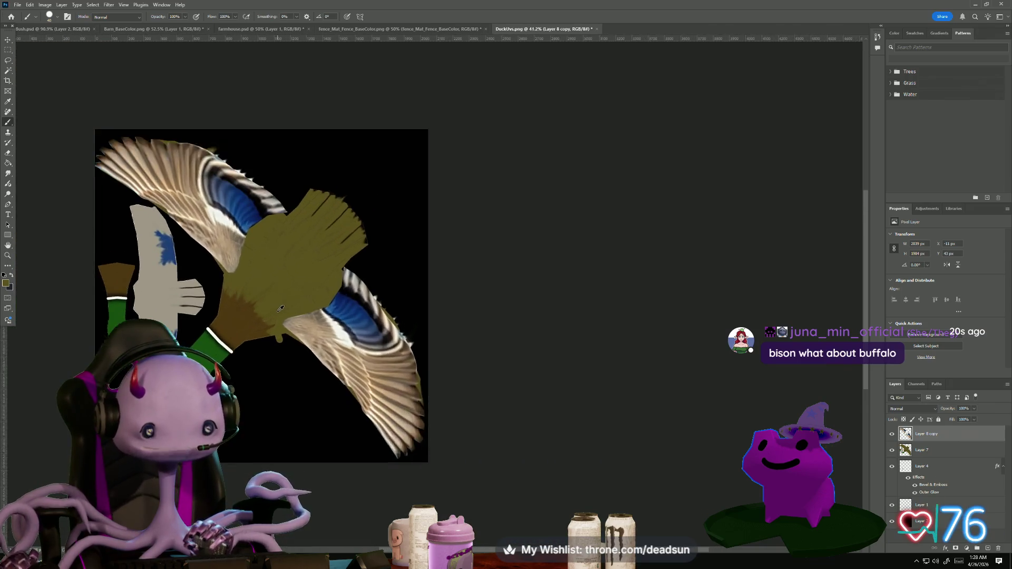
pyautogui.scroll(2, 251, 267)
pyautogui.scroll(5, 250, 268)
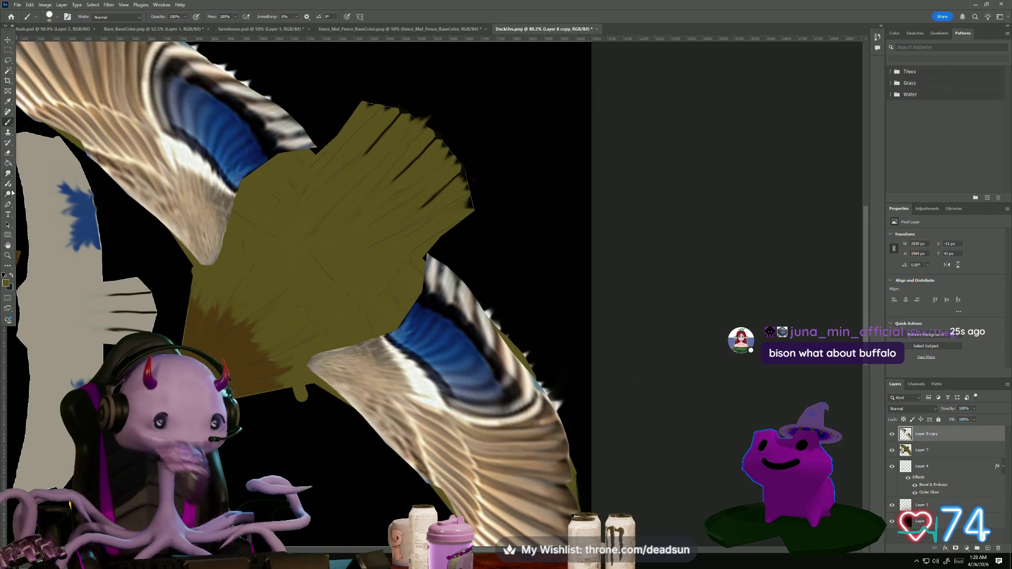
pyautogui.click(7, 174)
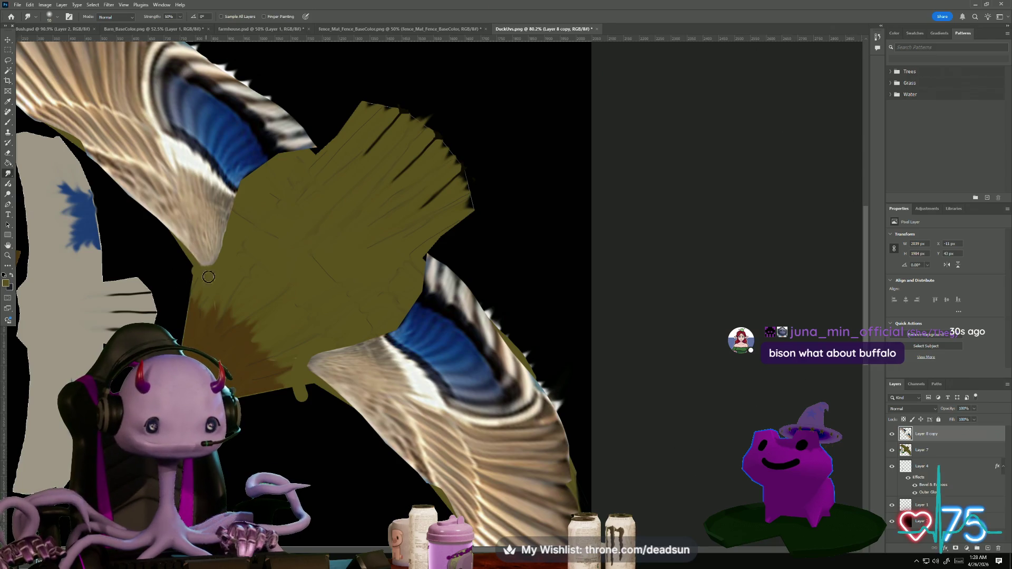
# Smudge the upper and lower wing tips into the olive body area
pyautogui.moveTo(201, 266)
pyautogui.mouseDown()
pyautogui.moveTo(206, 287)
pyautogui.moveTo(219, 253)
pyautogui.mouseUp()
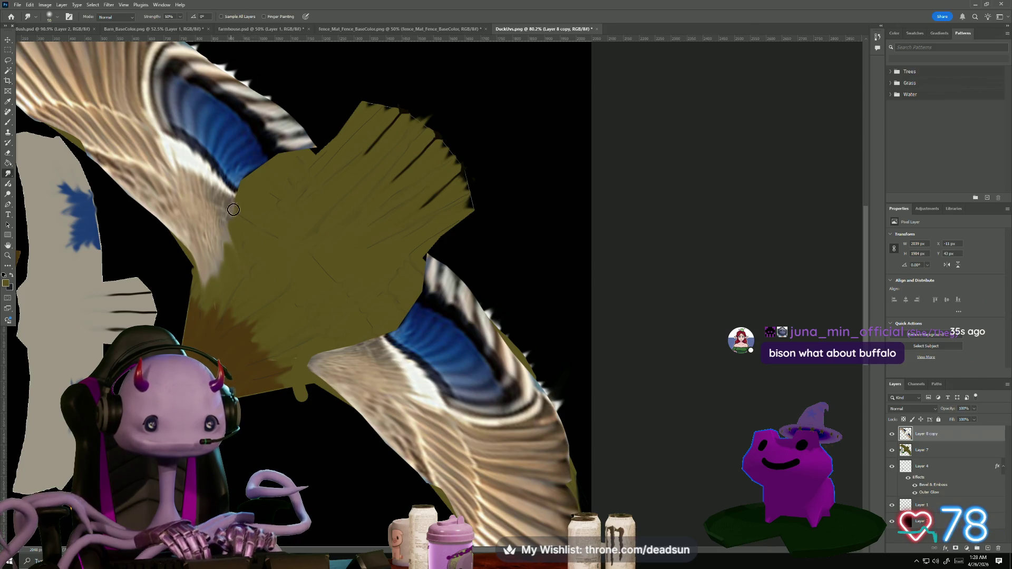
pyautogui.moveTo(338, 383)
pyautogui.mouseDown()
pyautogui.moveTo(248, 366)
pyautogui.moveTo(257, 375)
pyautogui.moveTo(311, 372)
pyautogui.moveTo(358, 367)
pyautogui.moveTo(288, 355)
pyautogui.moveTo(288, 370)
pyautogui.moveTo(258, 368)
pyautogui.moveTo(372, 355)
pyautogui.moveTo(351, 348)
pyautogui.moveTo(372, 364)
pyautogui.moveTo(308, 297)
pyautogui.mouseUp()
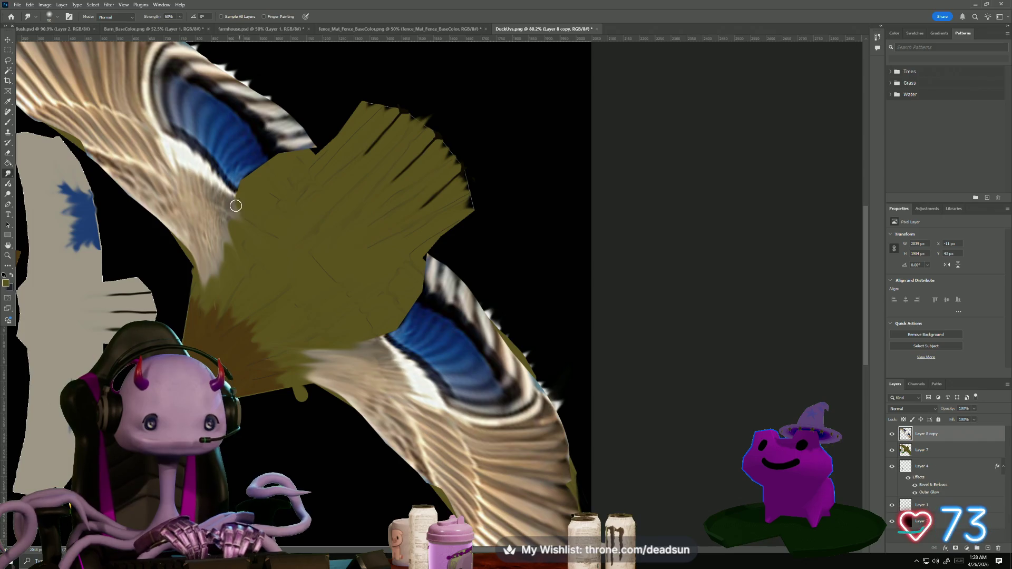
pyautogui.moveTo(308, 182); pyautogui.dragTo(363, 152)
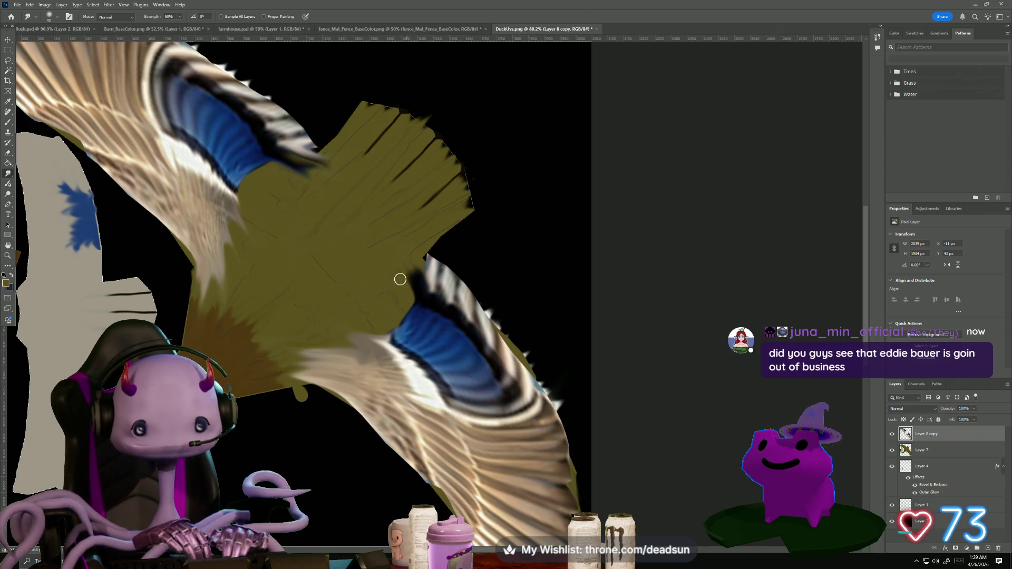
# Smear the dark upper and lower wing edges upward into the olive body
pyautogui.moveTo(412, 281); pyautogui.dragTo(372, 228)
pyautogui.moveTo(408, 276); pyautogui.dragTo(399, 257)
pyautogui.moveTo(312, 177); pyautogui.dragTo(337, 201)
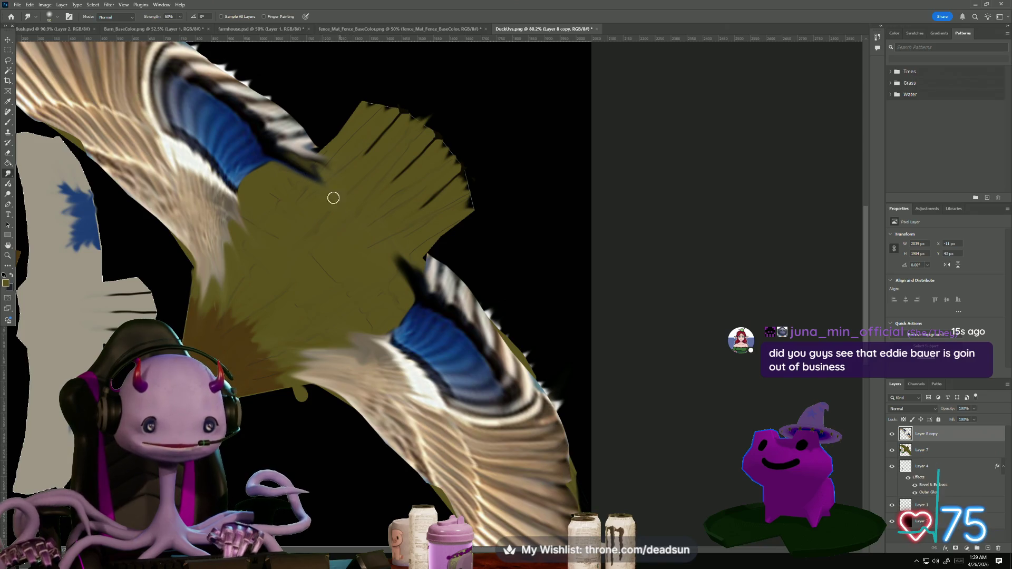
pyautogui.moveTo(402, 276); pyautogui.dragTo(426, 204)
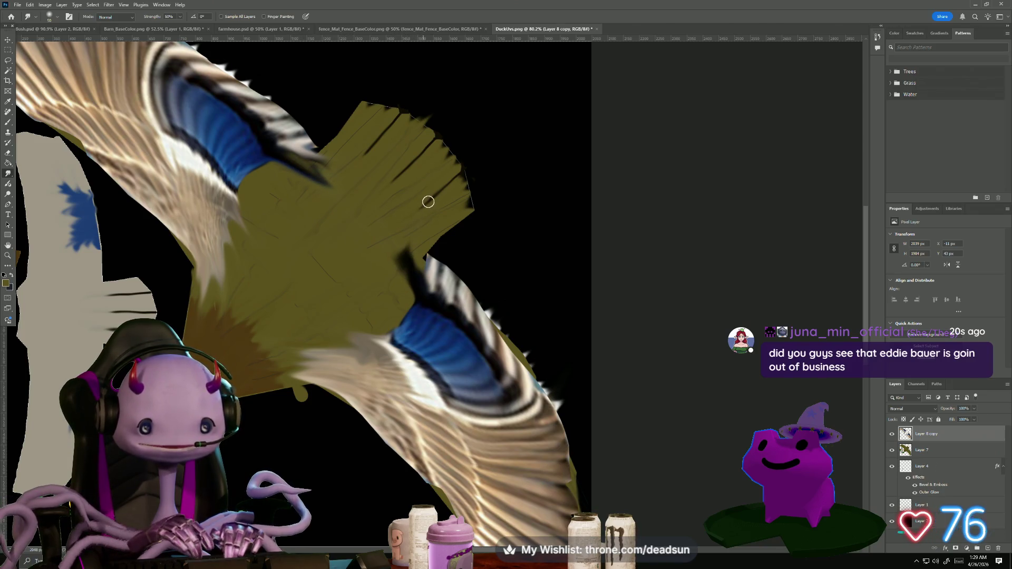
pyautogui.moveTo(413, 269); pyautogui.dragTo(410, 247)
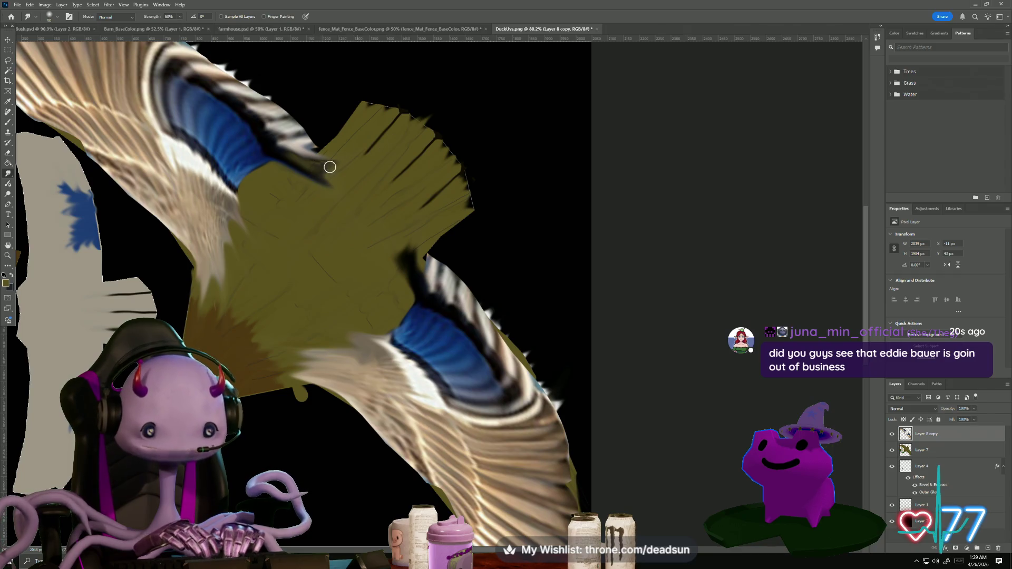
pyautogui.moveTo(312, 173); pyautogui.dragTo(337, 165)
pyautogui.moveTo(396, 276); pyautogui.dragTo(435, 228)
pyautogui.moveTo(411, 262); pyautogui.dragTo(425, 199)
pyautogui.moveTo(321, 175)
pyautogui.mouseDown()
pyautogui.moveTo(337, 154)
pyautogui.moveTo(331, 148)
pyautogui.mouseUp()
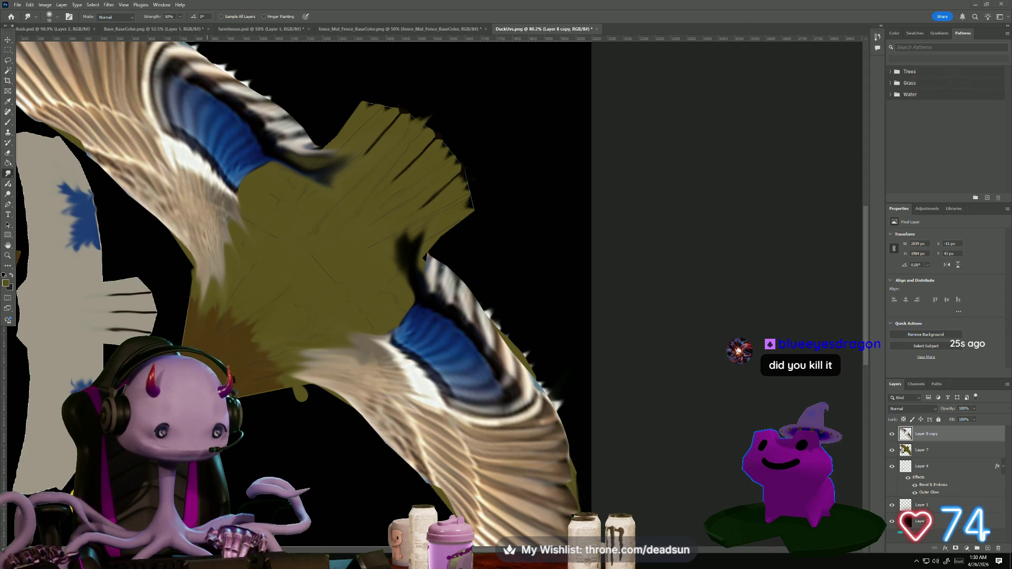
# Snip a duck photo from the screen and paste it in as a new Layer 8
pyautogui.press('super+shift+s')
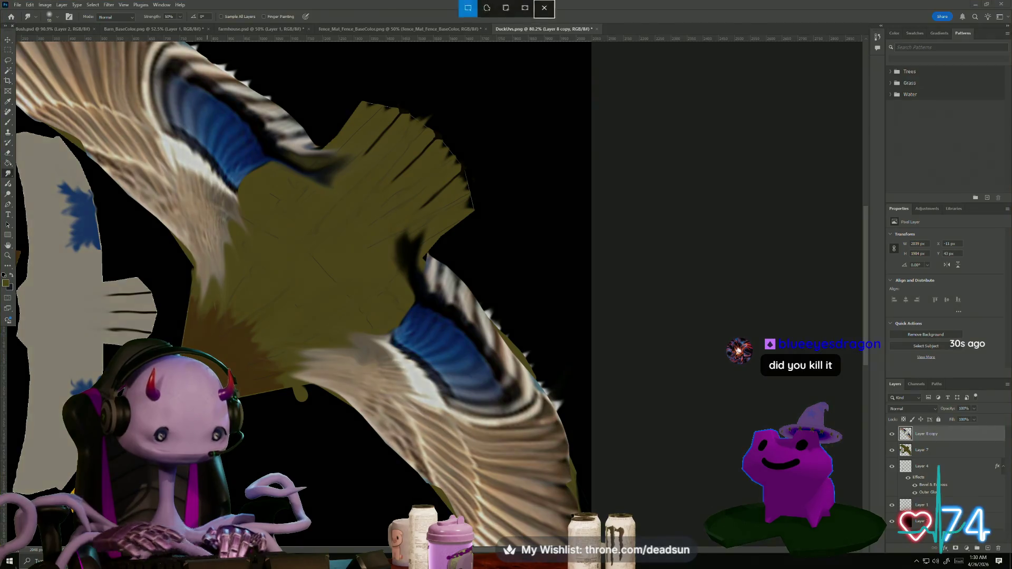
pyautogui.press('Escape')
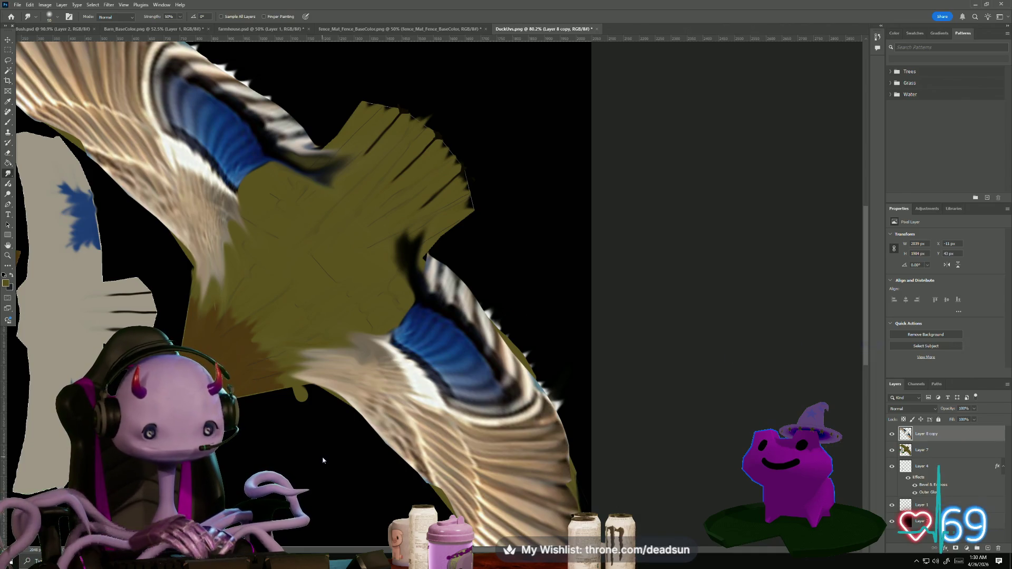
pyautogui.hotkey('ctrl', 'v')
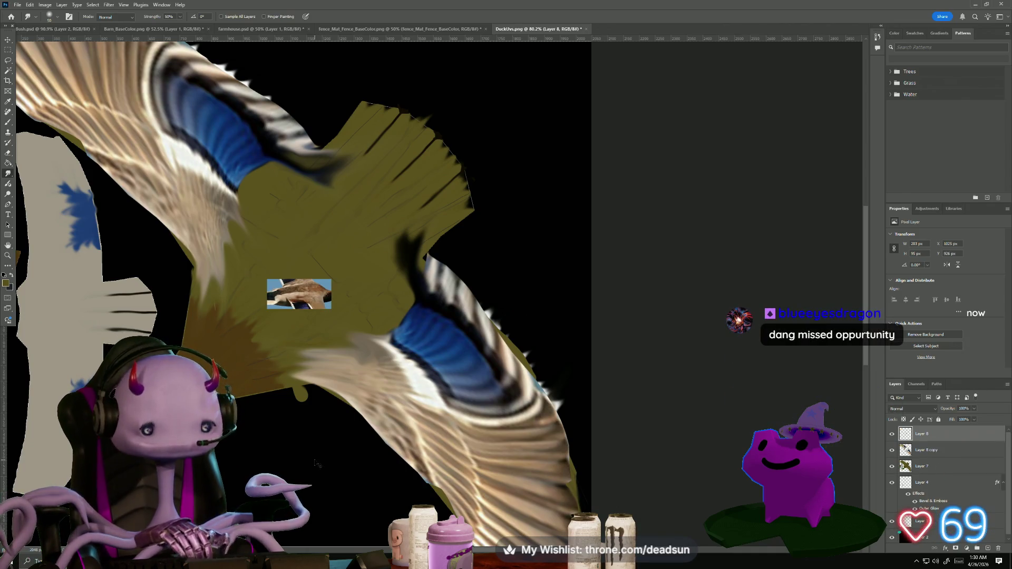
# Enlarge the pasted duck photo about fourfold, move it over the body, rotate it diagonally and flip it vertically
pyautogui.hotkey('ctrl', 't')
pyautogui.moveTo(267, 280)
pyautogui.mouseDown()
pyautogui.moveTo(136, 217)
pyautogui.moveTo(32, 197)
pyautogui.mouseUp()
pyautogui.moveTo(103, 327); pyautogui.dragTo(223, 370)
pyautogui.moveTo(148, 239)
pyautogui.mouseDown()
pyautogui.moveTo(337, 153)
pyautogui.moveTo(515, 276)
pyautogui.moveTo(473, 273)
pyautogui.mouseUp()
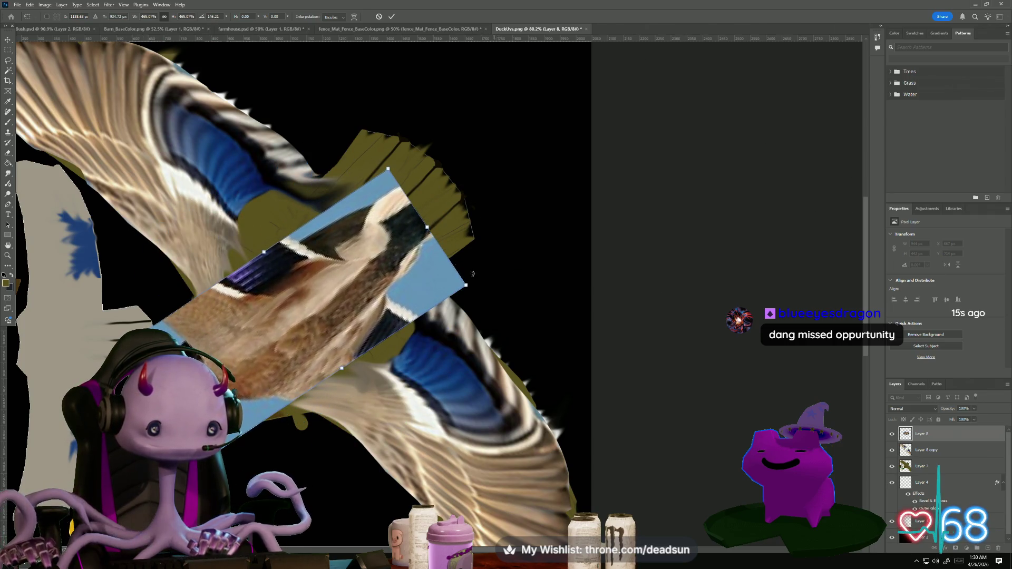
pyautogui.click(30, 5)
pyautogui.moveTo(75, 202)
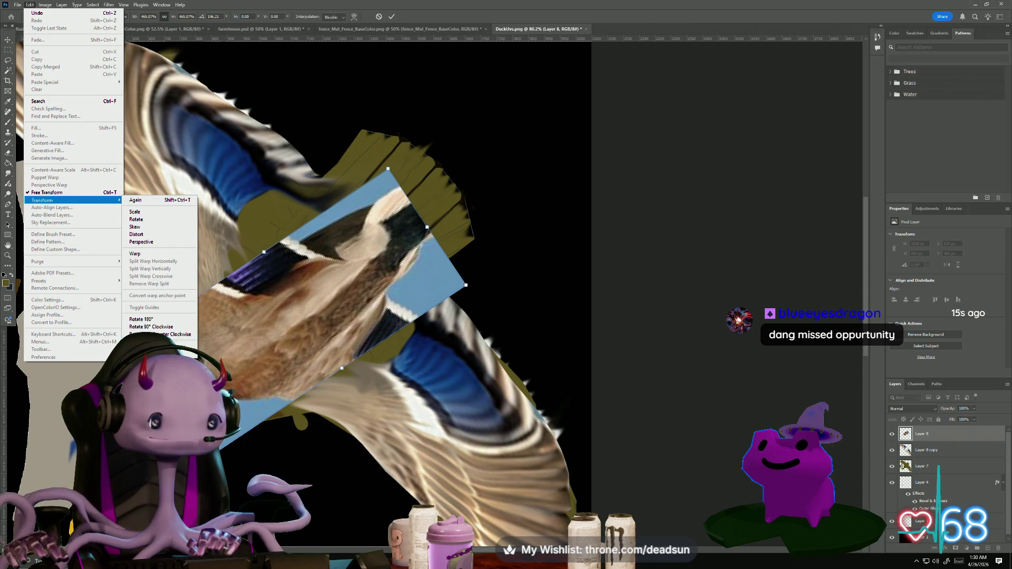
pyautogui.click(158, 354)
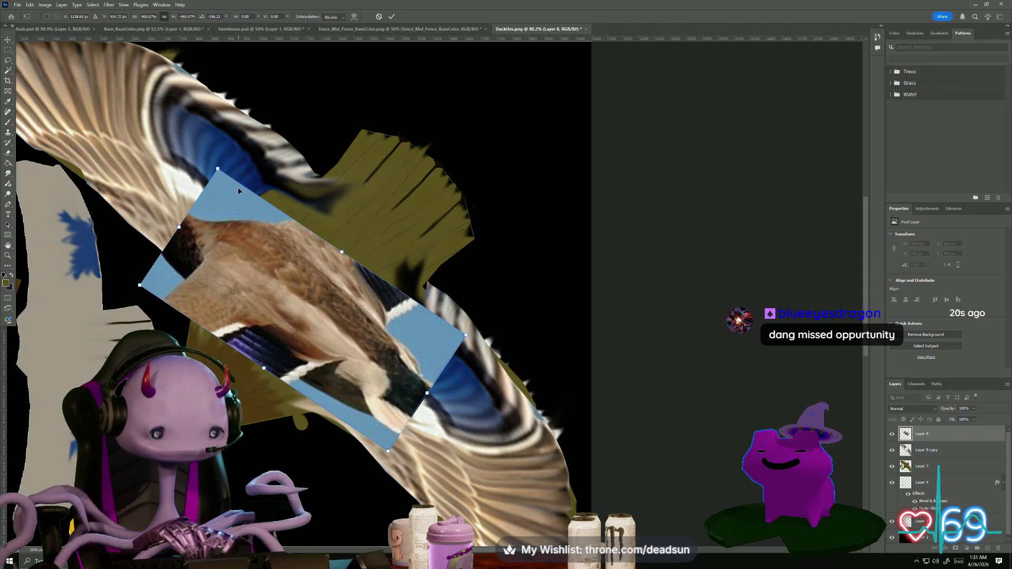
pyautogui.moveTo(214, 155)
pyautogui.mouseDown()
pyautogui.moveTo(152, 227)
pyautogui.moveTo(180, 327)
pyautogui.moveTo(240, 368)
pyautogui.mouseUp()
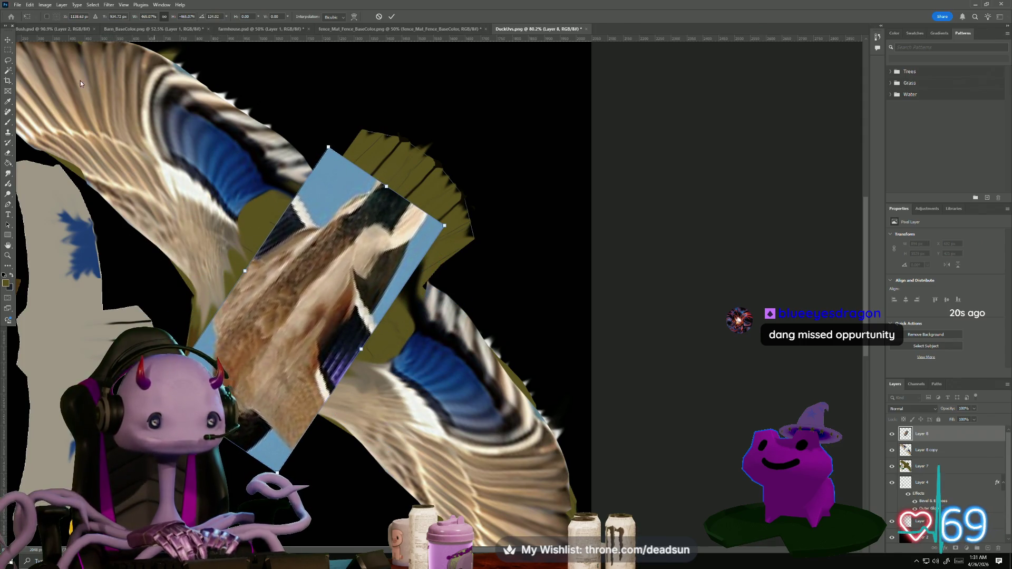
# Skew the photo's corners to reshape it, apply it, and start a Lasso outline of the duck's body
pyautogui.click(30, 5)
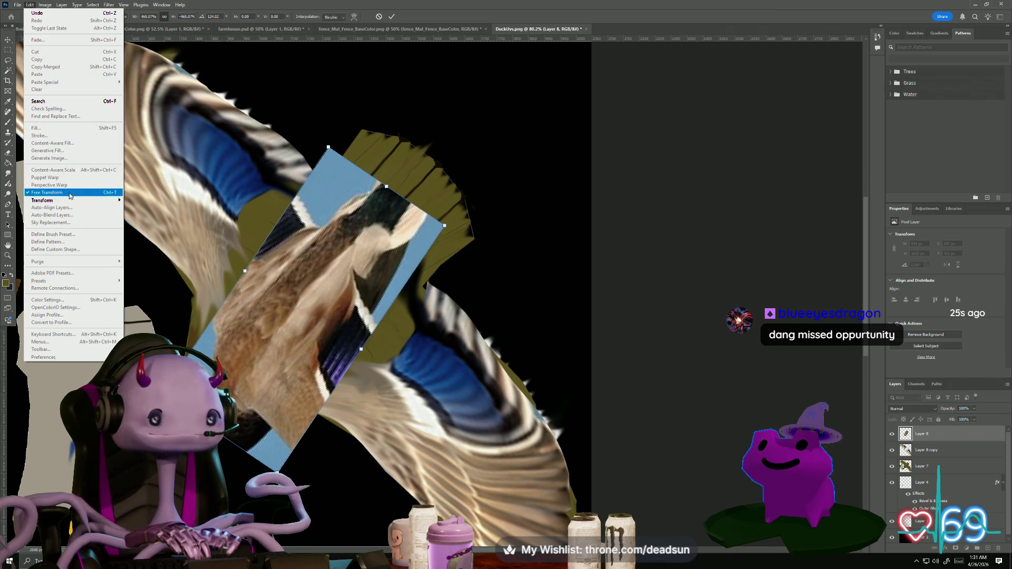
pyautogui.moveTo(95, 200)
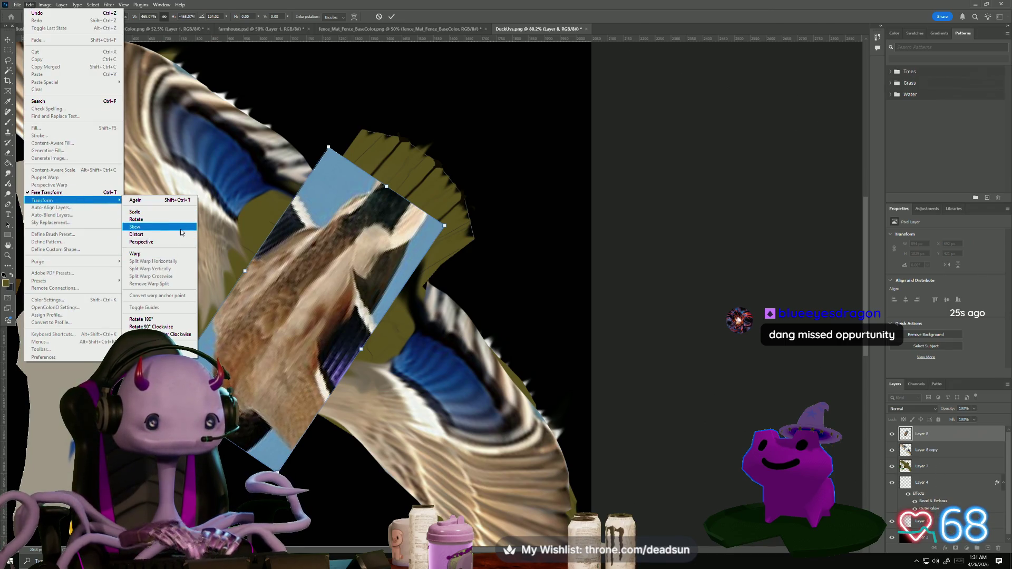
pyautogui.click(159, 227)
pyautogui.moveTo(227, 401)
pyautogui.mouseDown()
pyautogui.moveTo(295, 551)
pyautogui.moveTo(369, 528)
pyautogui.moveTo(398, 488)
pyautogui.mouseUp()
pyautogui.moveTo(444, 160)
pyautogui.mouseDown()
pyautogui.moveTo(466, 177)
pyautogui.moveTo(525, 176)
pyautogui.mouseUp()
pyautogui.press('Return')
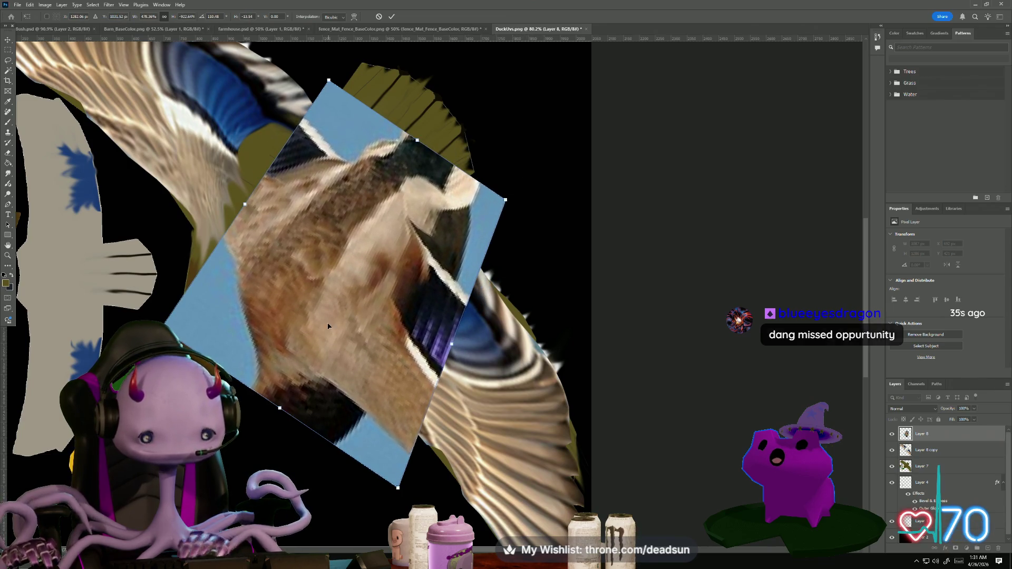
pyautogui.press('r')
pyautogui.press('l')
pyautogui.moveTo(397, 143)
pyautogui.mouseDown()
pyautogui.moveTo(362, 152)
pyautogui.moveTo(283, 217)
pyautogui.mouseUp()
# Finish the Lasso outline around the duck body and delete the blue-sky background, undoing a mistaken deletion
pyautogui.moveTo(251, 260); pyautogui.dragTo(247, 308)
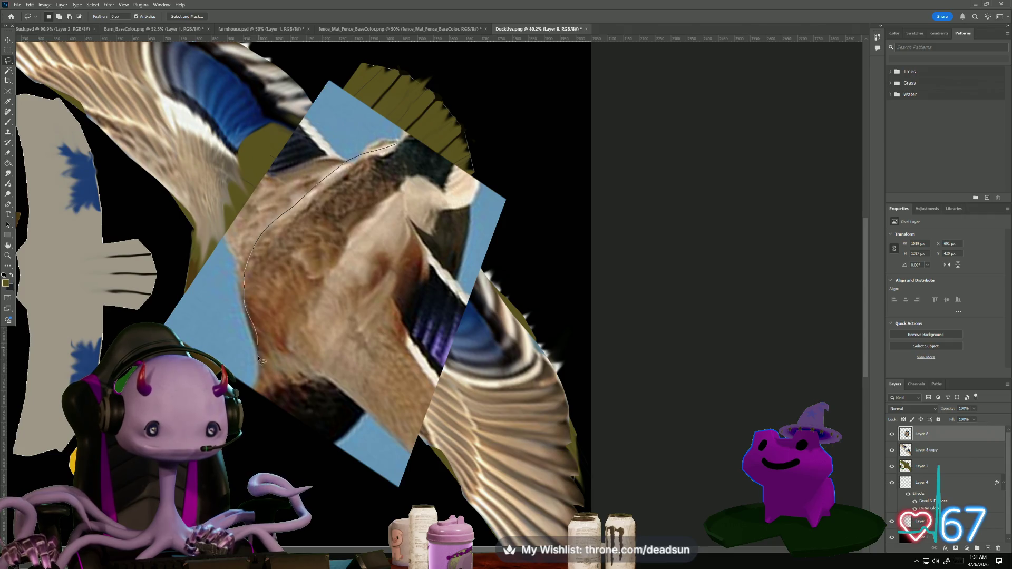
pyautogui.moveTo(273, 399); pyautogui.dragTo(347, 428)
pyautogui.moveTo(334, 375); pyautogui.dragTo(406, 282)
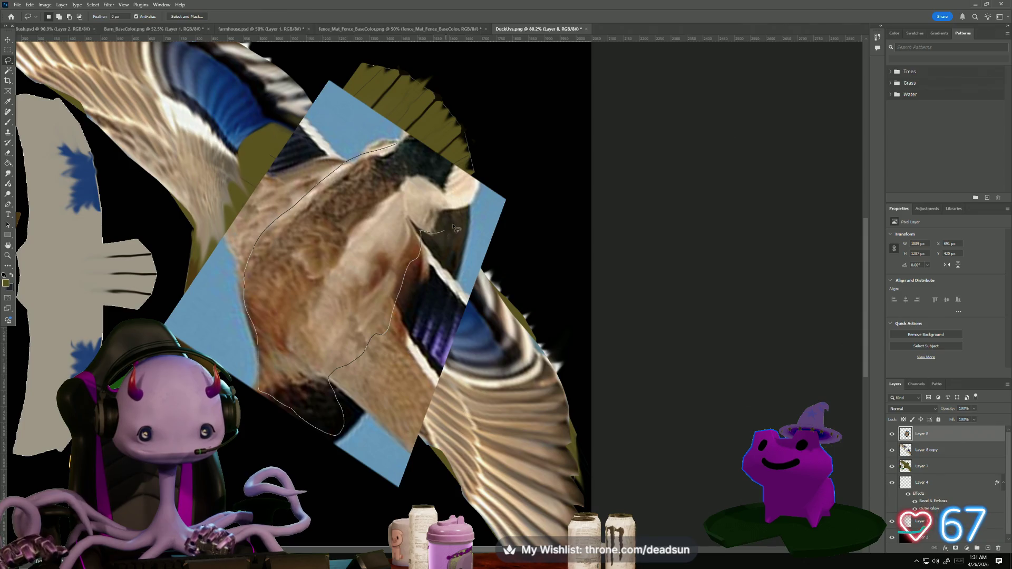
pyautogui.moveTo(450, 166); pyautogui.dragTo(422, 150)
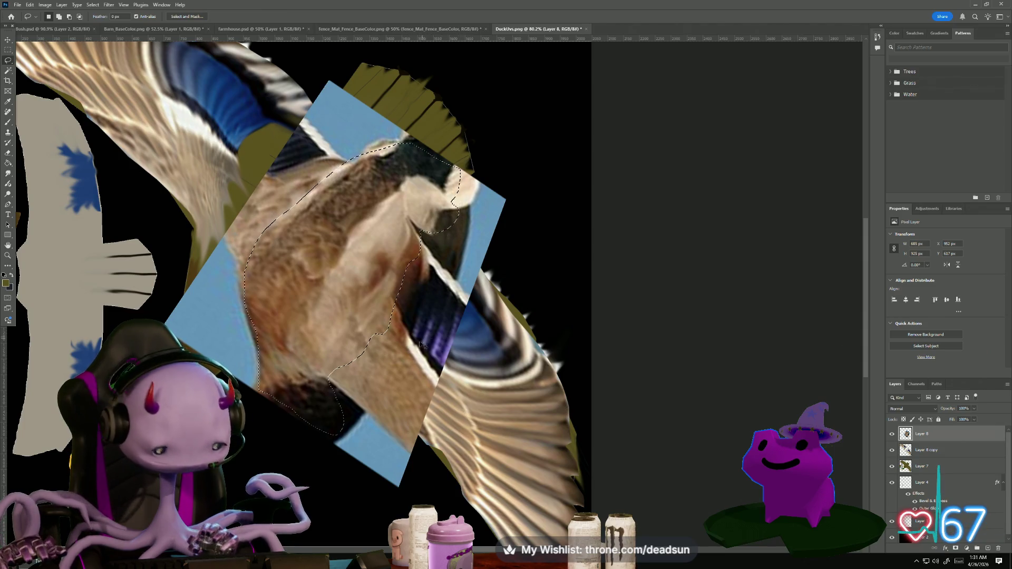
pyautogui.hotkey('alt', 'BackSpace')
pyautogui.press('Delete')
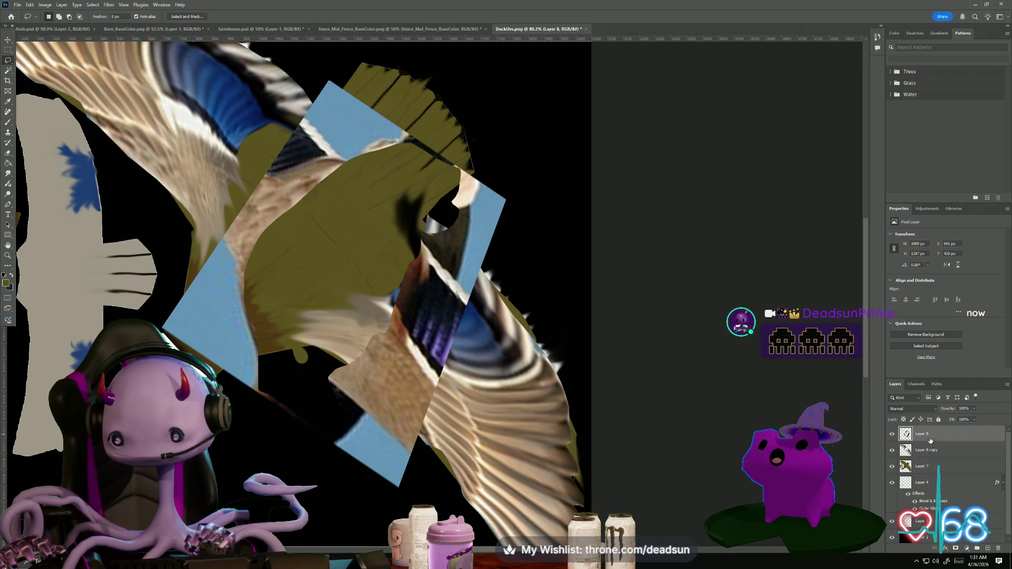
pyautogui.hotkey('ctrl', 'z')
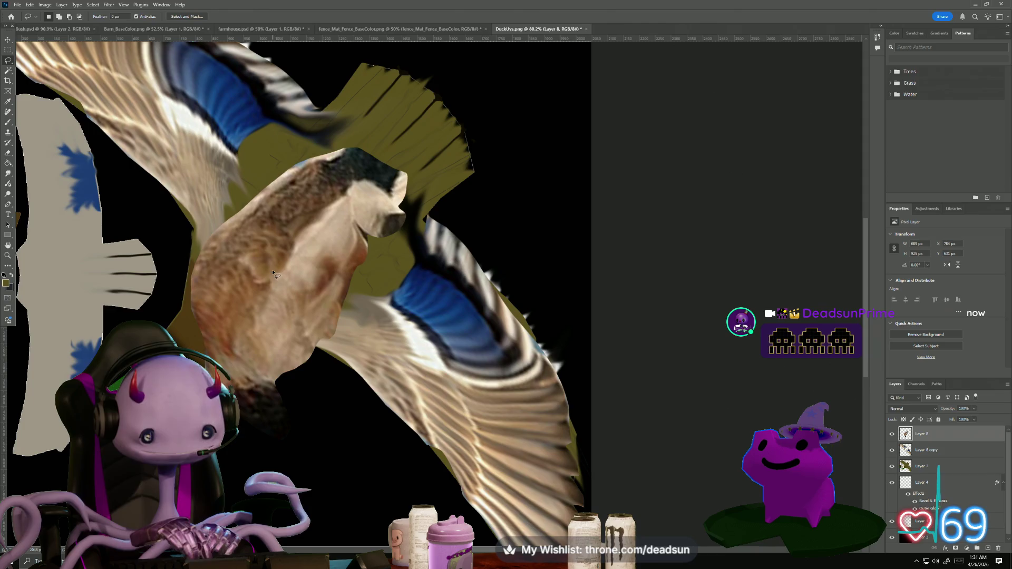
pyautogui.hotkey('ctrl', '0')
pyautogui.hotkey('ctrl', 't')
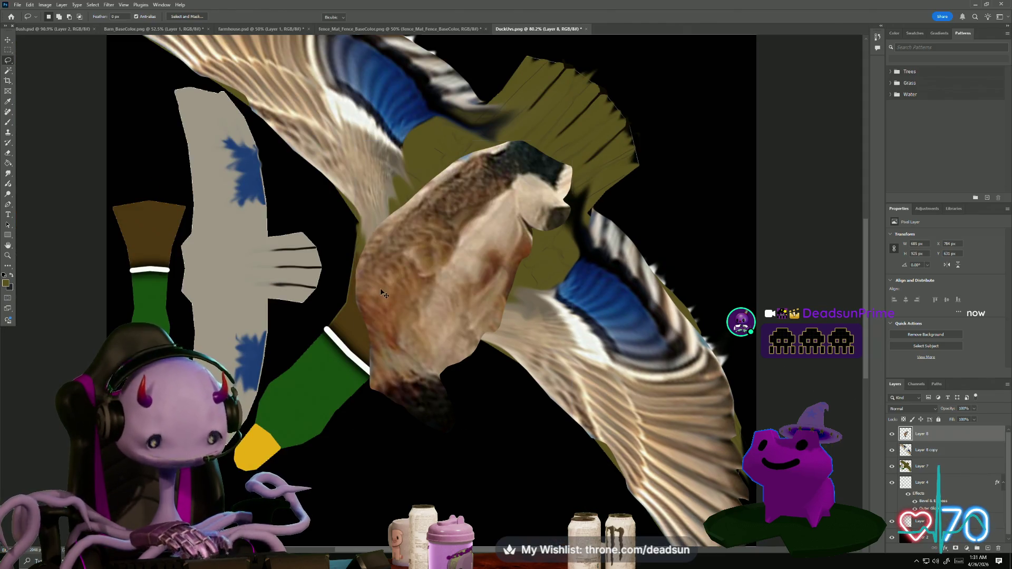
# Rotate the duck body about 12.6°, stretch it larger toward the lower left, shift it up-right and commit
pyautogui.moveTo(416, 263); pyautogui.dragTo(428, 288)
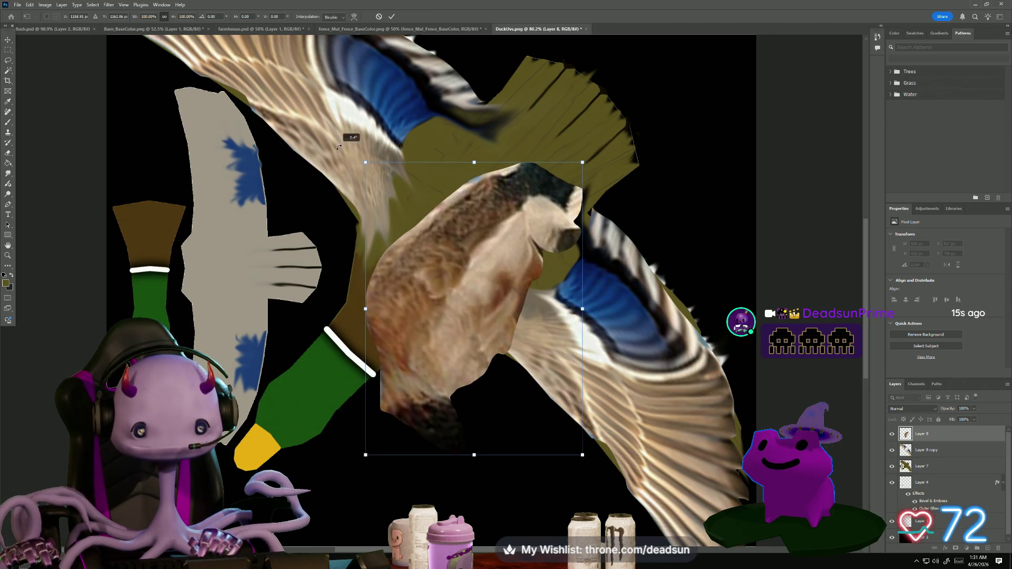
pyautogui.moveTo(336, 147); pyautogui.dragTo(373, 122)
pyautogui.moveTo(479, 290)
pyautogui.mouseDown()
pyautogui.moveTo(476, 272)
pyautogui.moveTo(533, 212)
pyautogui.mouseUp()
pyautogui.moveTo(389, 349); pyautogui.dragTo(312, 417)
pyautogui.moveTo(393, 51); pyautogui.dragTo(459, 110)
pyautogui.moveTo(514, 265); pyautogui.dragTo(526, 232)
pyautogui.moveTo(397, 403)
pyautogui.mouseDown()
pyautogui.moveTo(332, 466)
pyautogui.moveTo(323, 496)
pyautogui.mouseUp()
pyautogui.moveTo(447, 317); pyautogui.dragTo(472, 329)
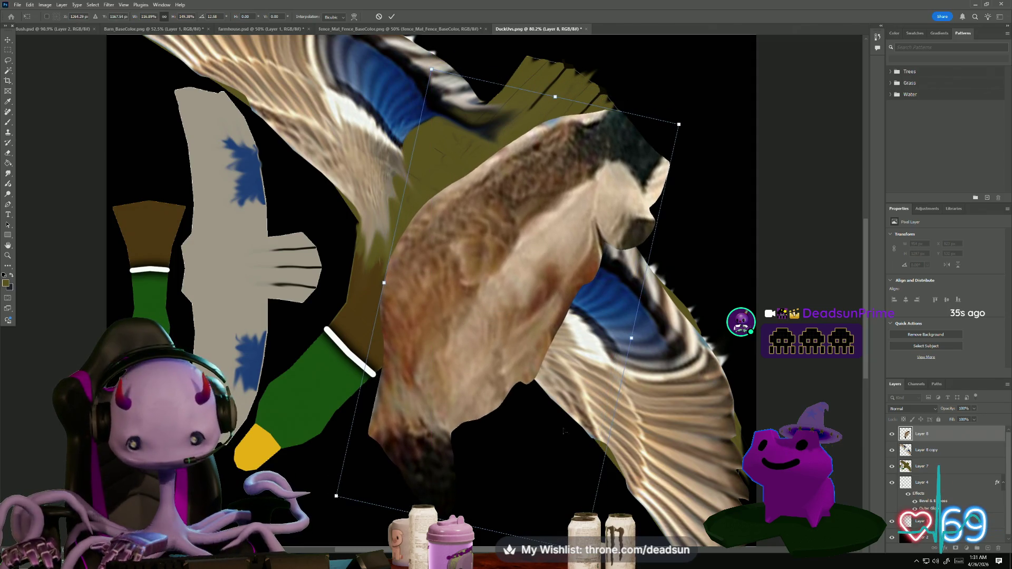
pyautogui.press('Return')
pyautogui.press('l')
pyautogui.rightClick(935, 441)
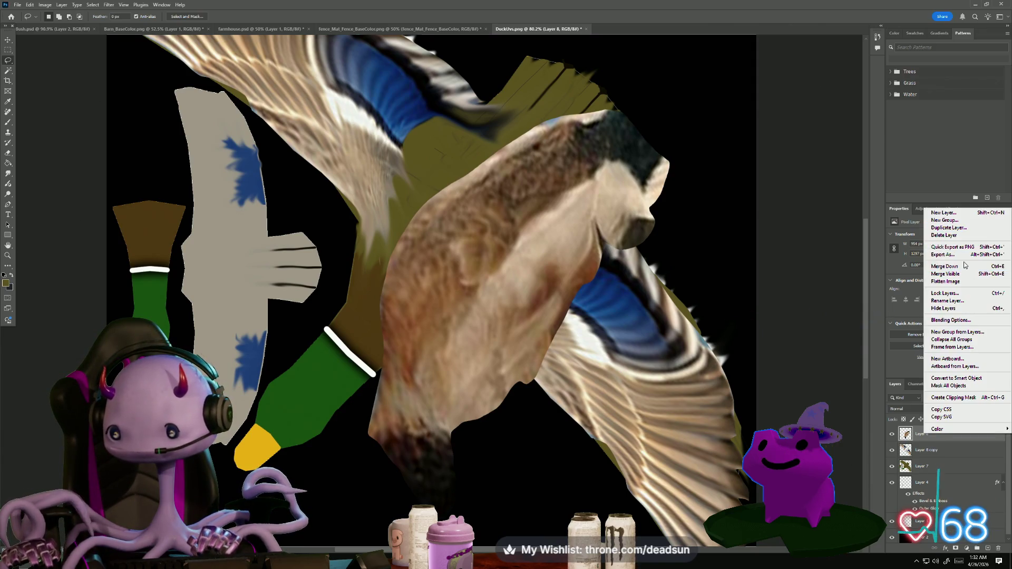
# Duplicate the duck body layer
pyautogui.click(960, 228)
pyautogui.click(571, 163)
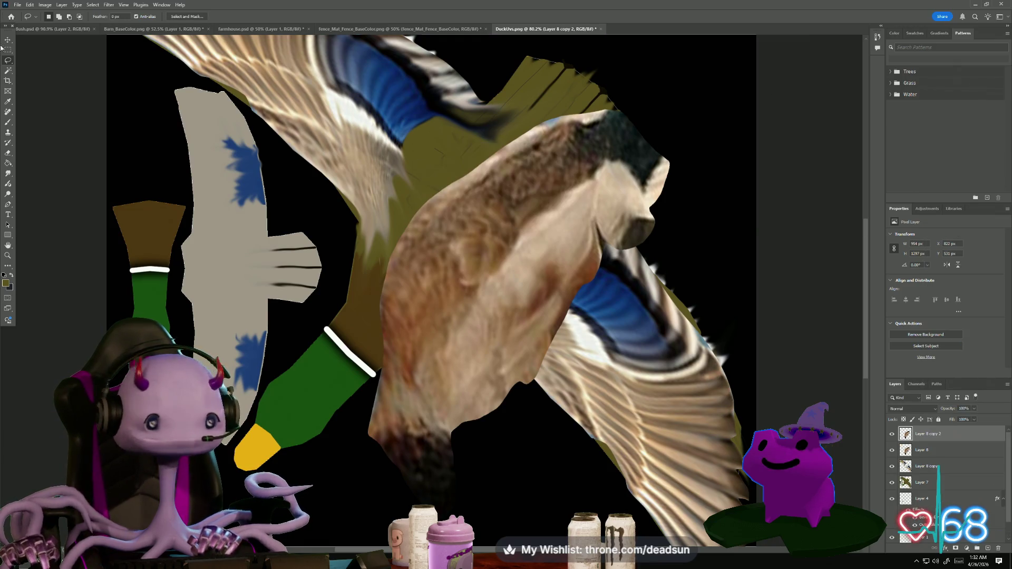
pyautogui.click(30, 4)
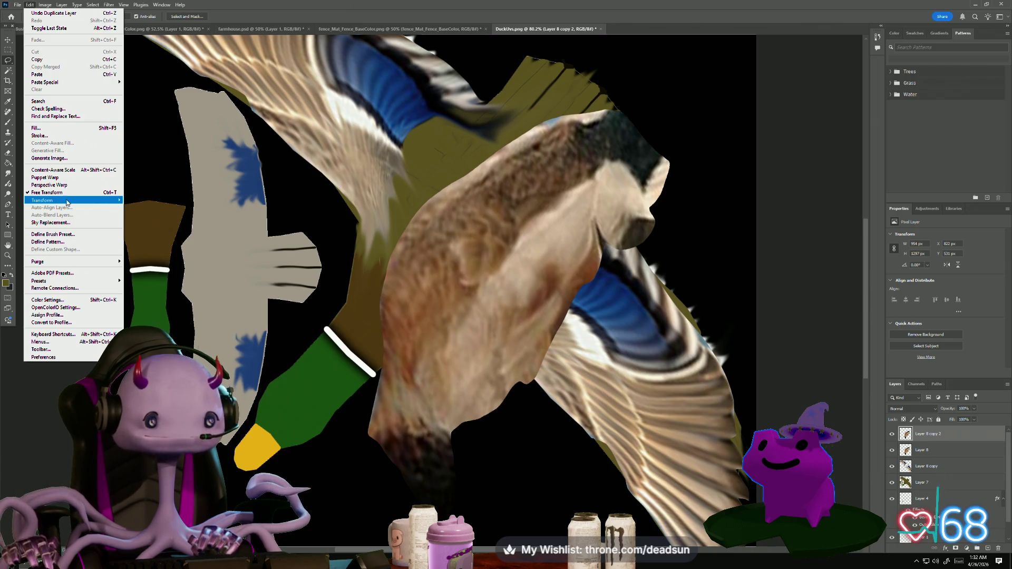
pyautogui.moveTo(68, 201)
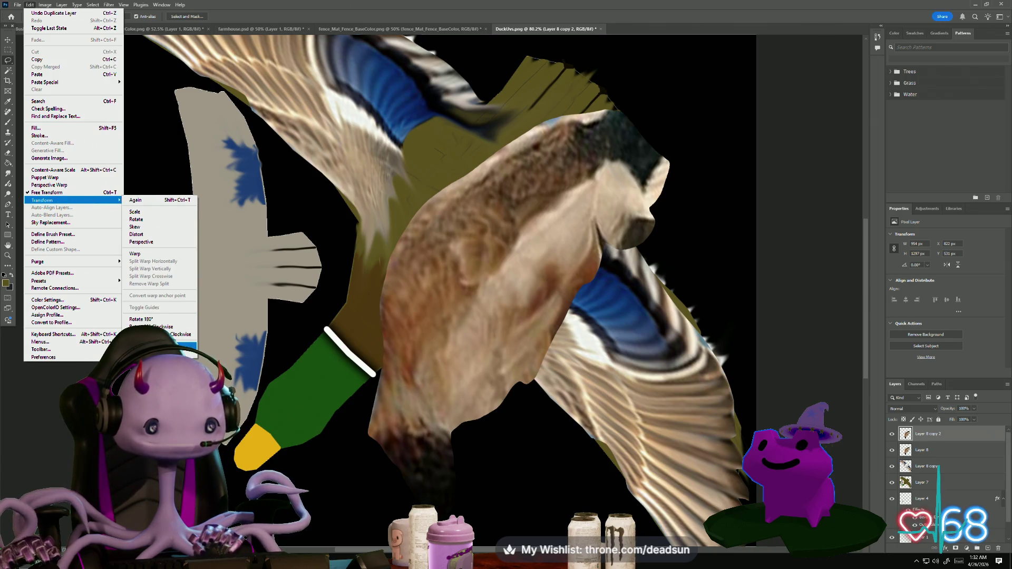
pyautogui.click(158, 354)
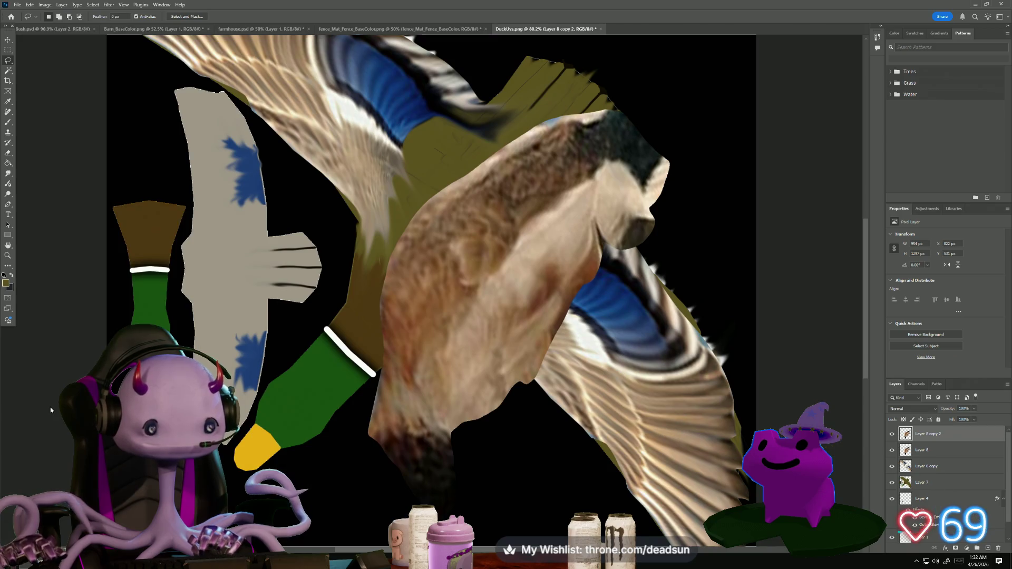
# Flip the duck body copy with Edit > Transform twice and move it up and left
pyautogui.click(30, 5)
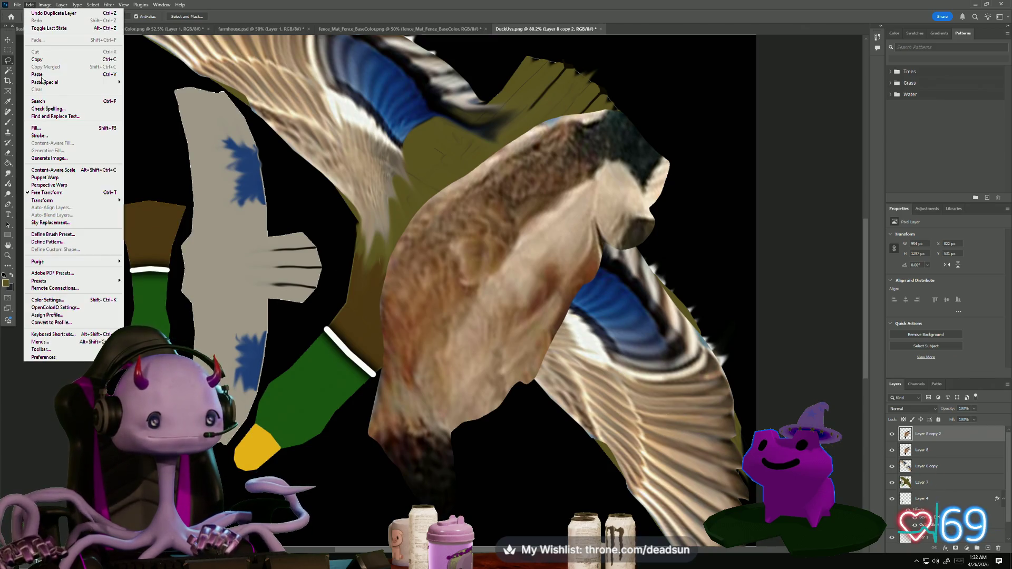
pyautogui.moveTo(91, 202)
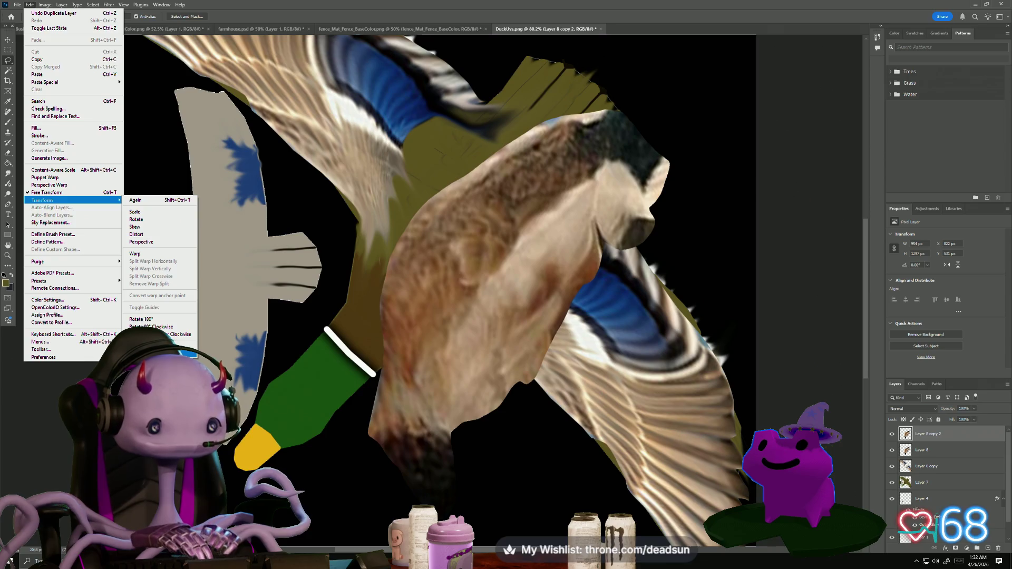
pyautogui.click(158, 354)
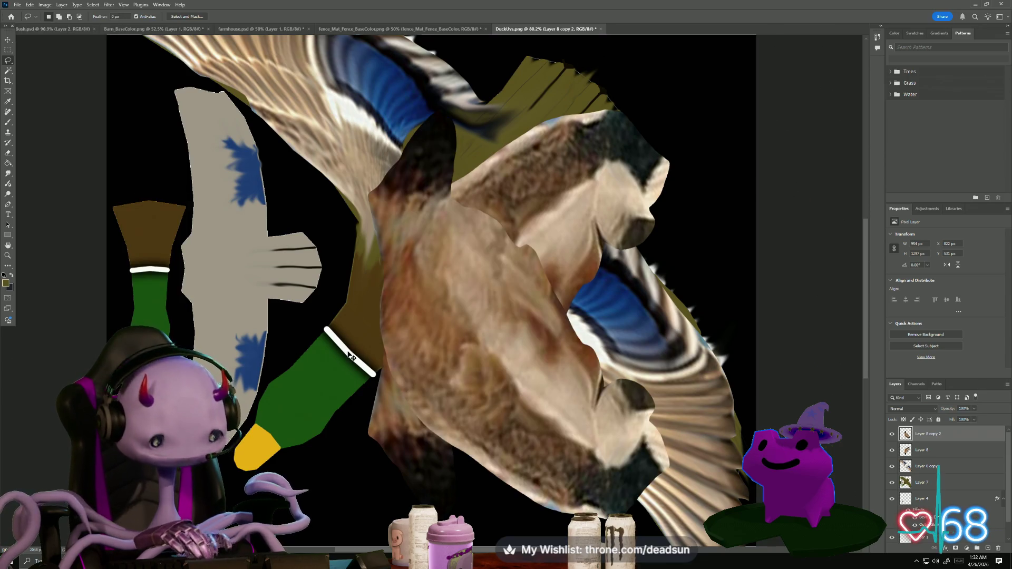
pyautogui.click(30, 4)
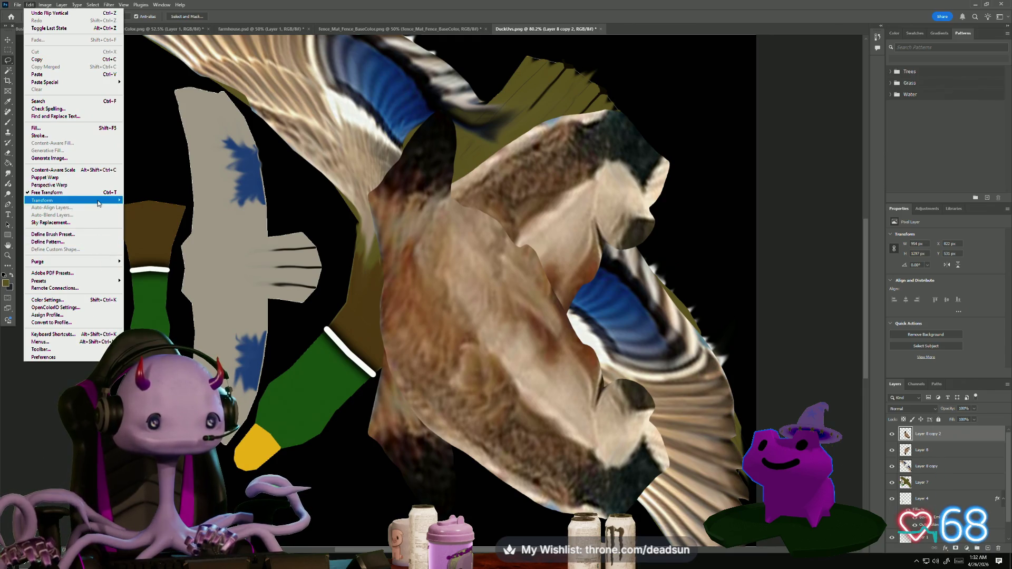
pyautogui.moveTo(101, 200)
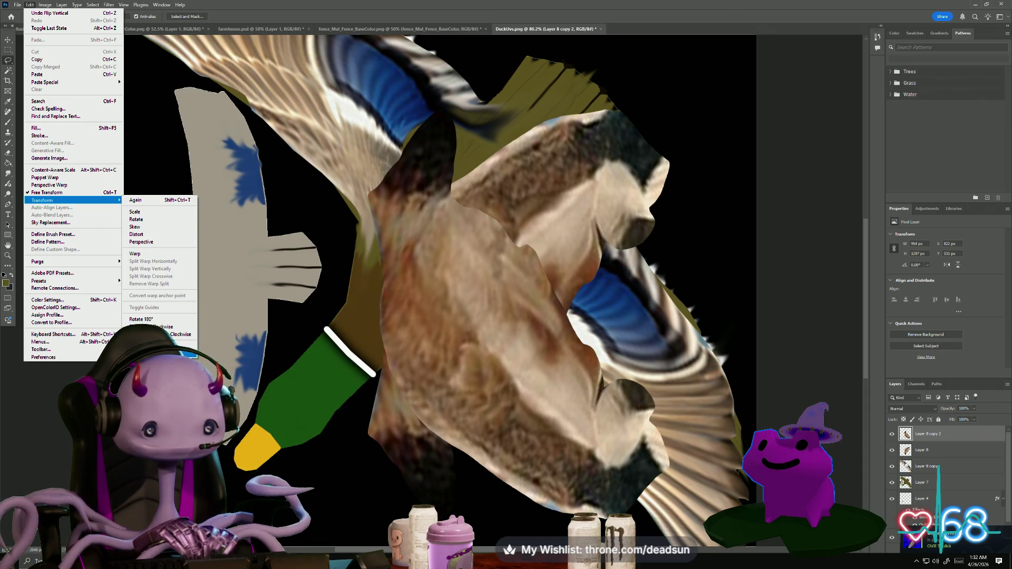
pyautogui.click(182, 345)
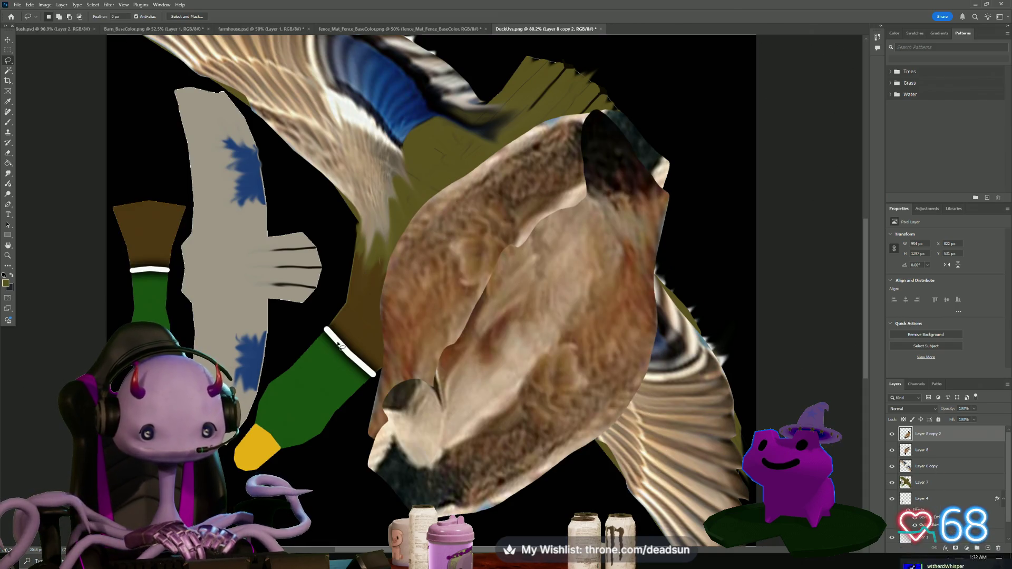
pyautogui.moveTo(510, 324)
pyautogui.mouseDown()
pyautogui.moveTo(458, 290)
pyautogui.moveTo(402, 119)
pyautogui.moveTo(337, 127)
pyautogui.moveTo(390, 144)
pyautogui.moveTo(375, 171)
pyautogui.moveTo(379, 199)
pyautogui.mouseUp()
# Undo the copy's last move, rotate it 90° clockwise, flip it horizontally and move it up-left
pyautogui.click(31, 5)
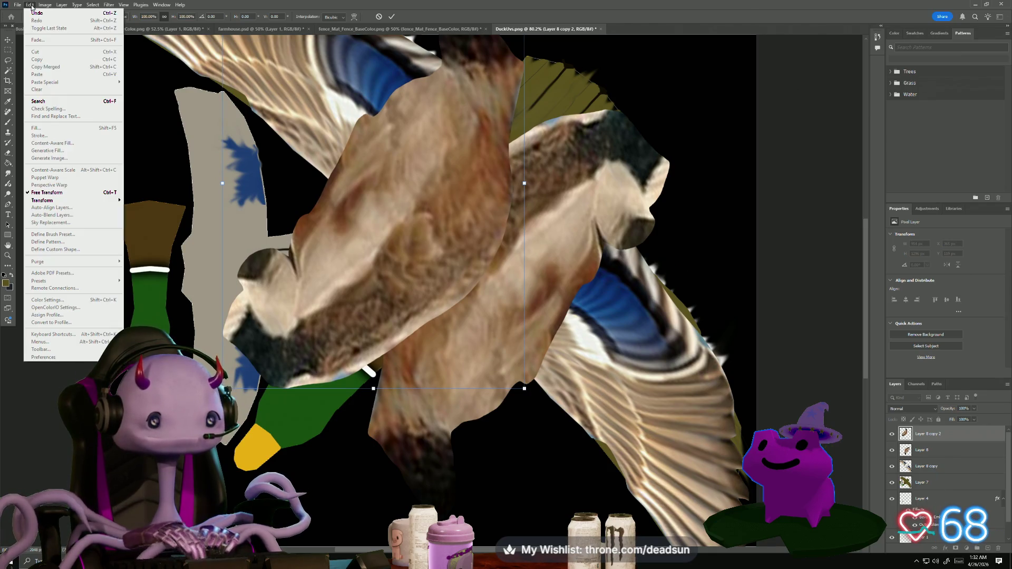
pyautogui.click(131, 254)
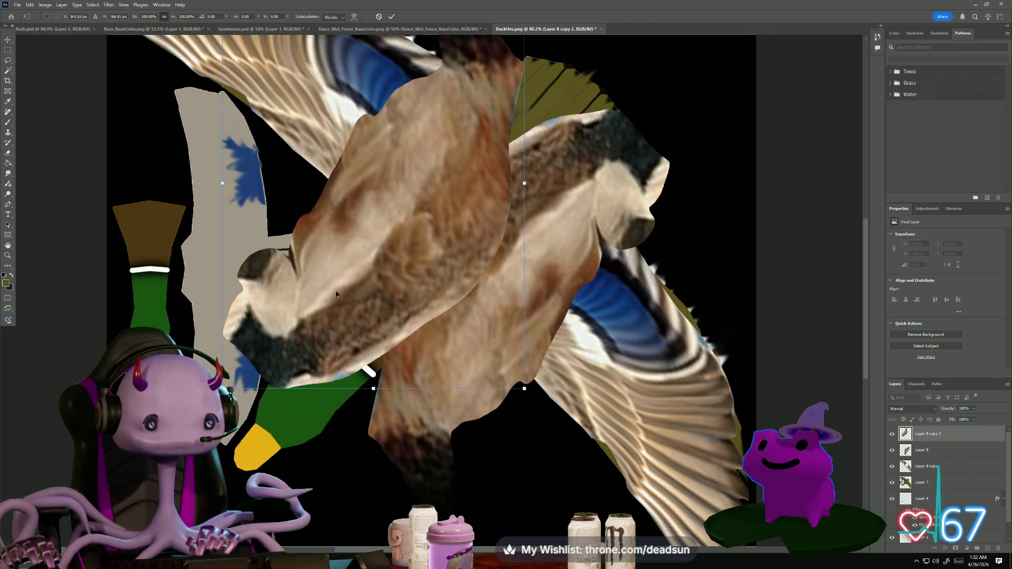
pyautogui.hotkey('ctrl', 'z')
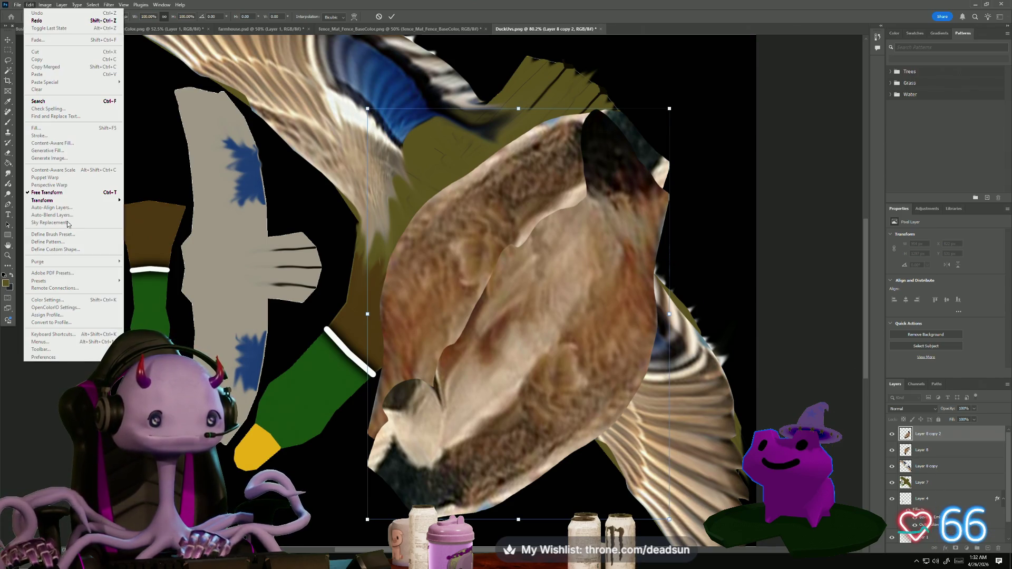
pyautogui.moveTo(68, 201)
pyautogui.click(171, 327)
pyautogui.click(30, 5)
pyautogui.moveTo(63, 202)
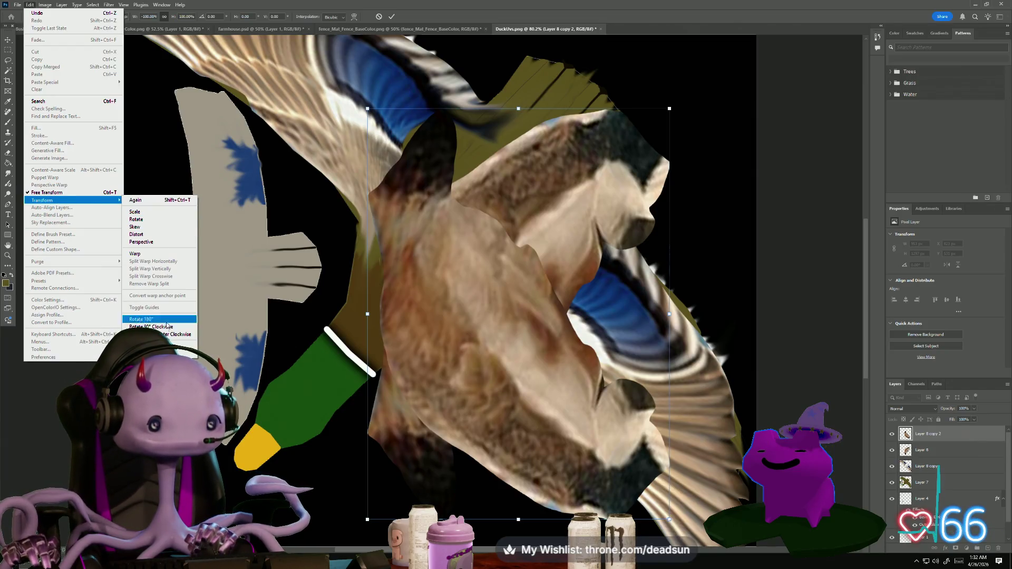
pyautogui.click(163, 345)
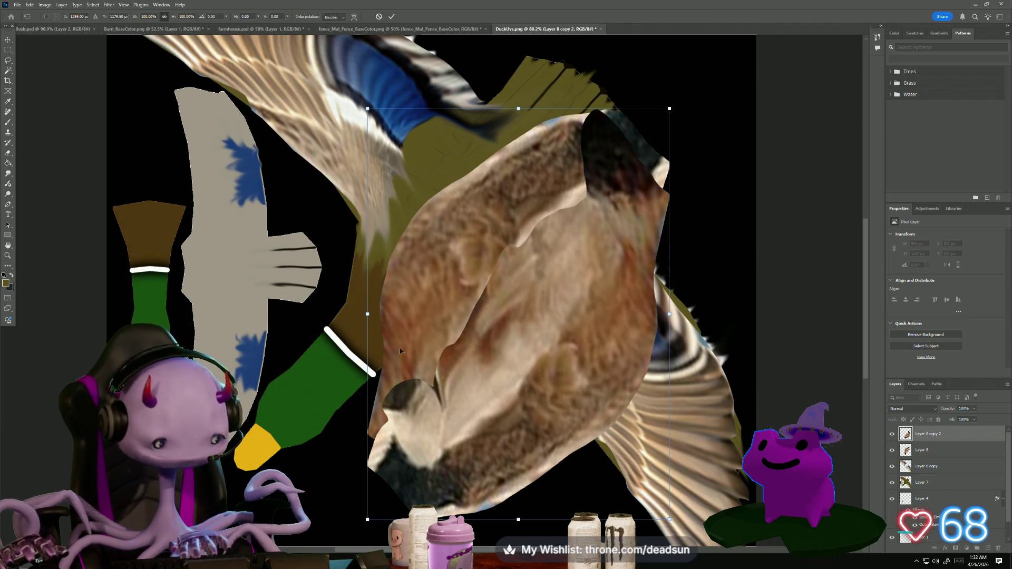
pyautogui.moveTo(489, 324)
pyautogui.mouseDown()
pyautogui.moveTo(542, 331)
pyautogui.moveTo(351, 163)
pyautogui.moveTo(372, 180)
pyautogui.mouseUp()
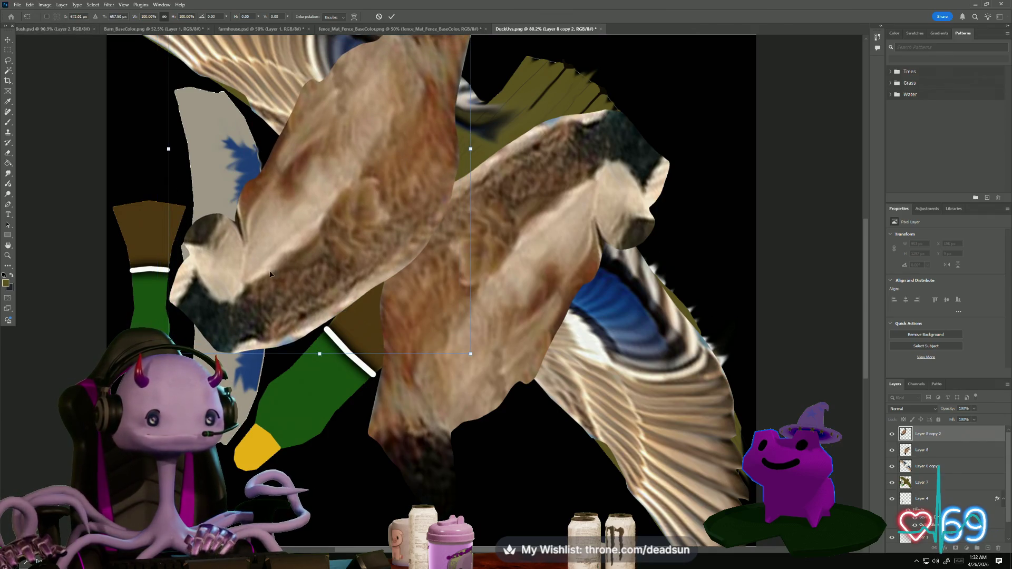
# Flip the body copy vertically and horizontally, then move it right and down
pyautogui.click(29, 5)
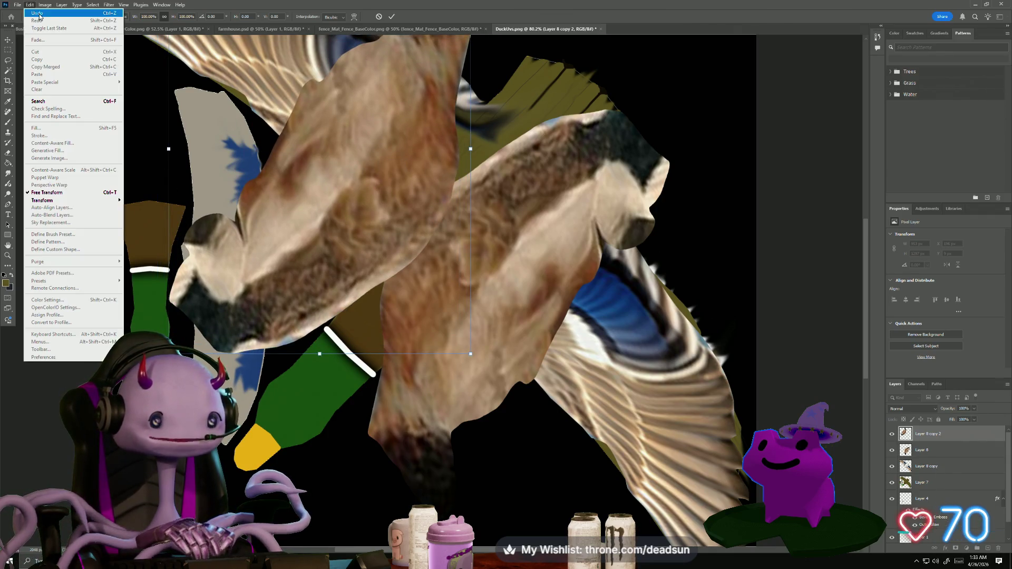
pyautogui.moveTo(100, 200)
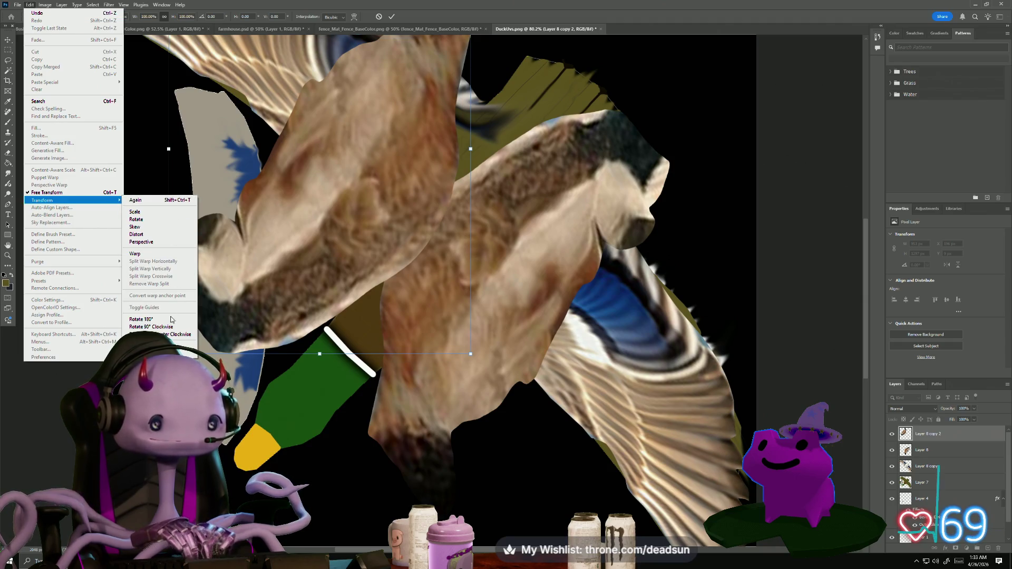
pyautogui.click(158, 354)
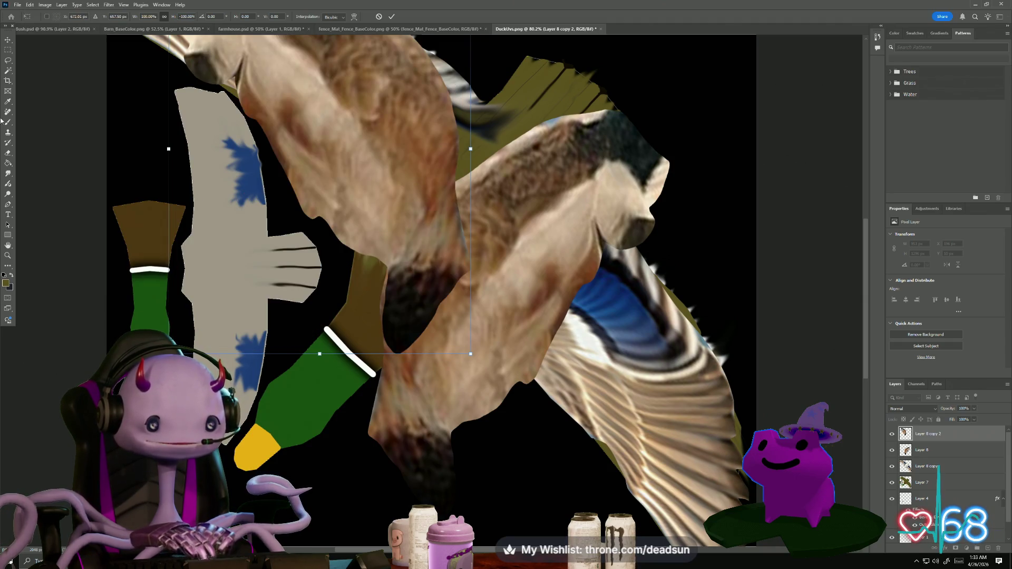
pyautogui.click(30, 5)
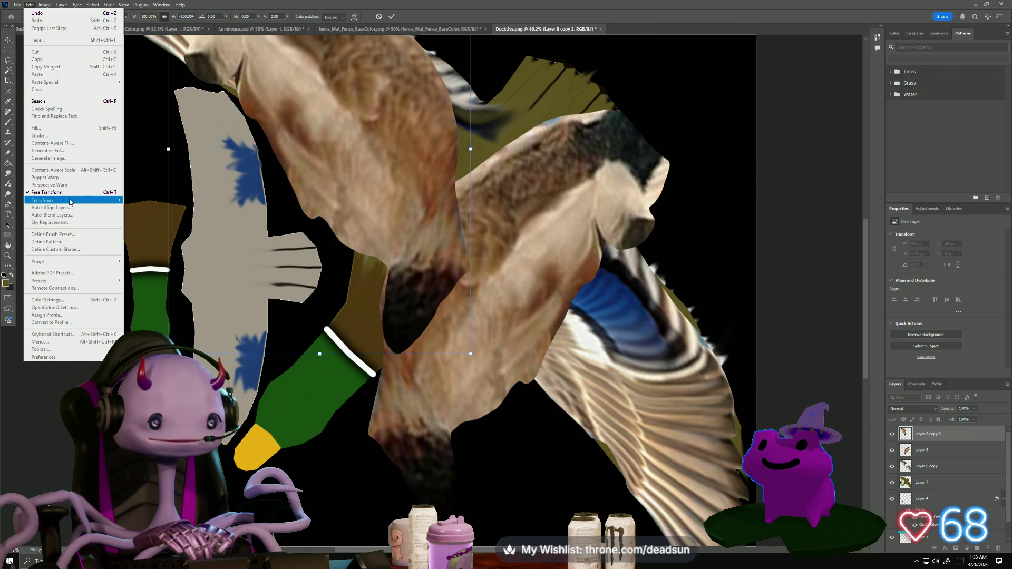
pyautogui.moveTo(72, 202)
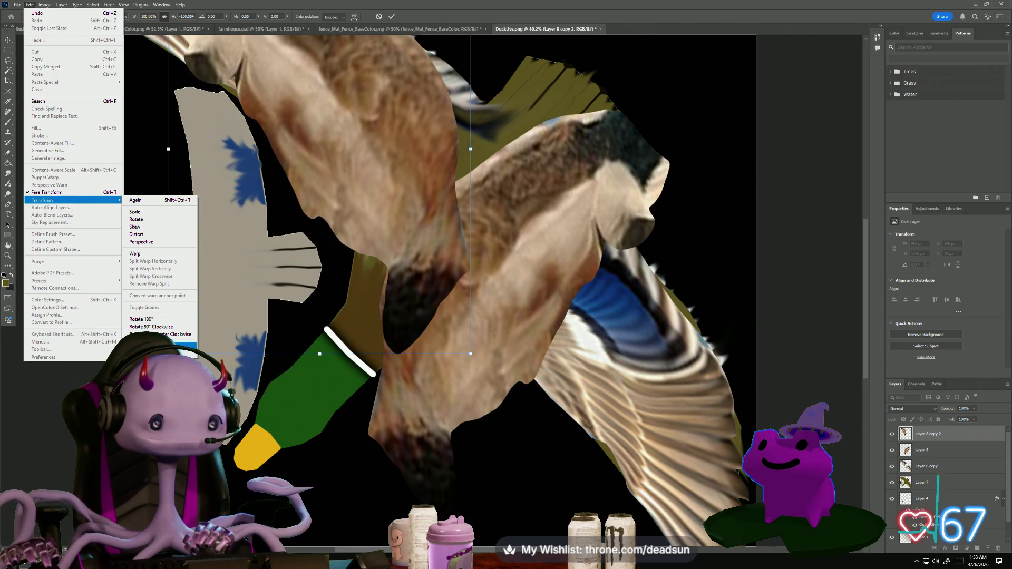
pyautogui.click(159, 345)
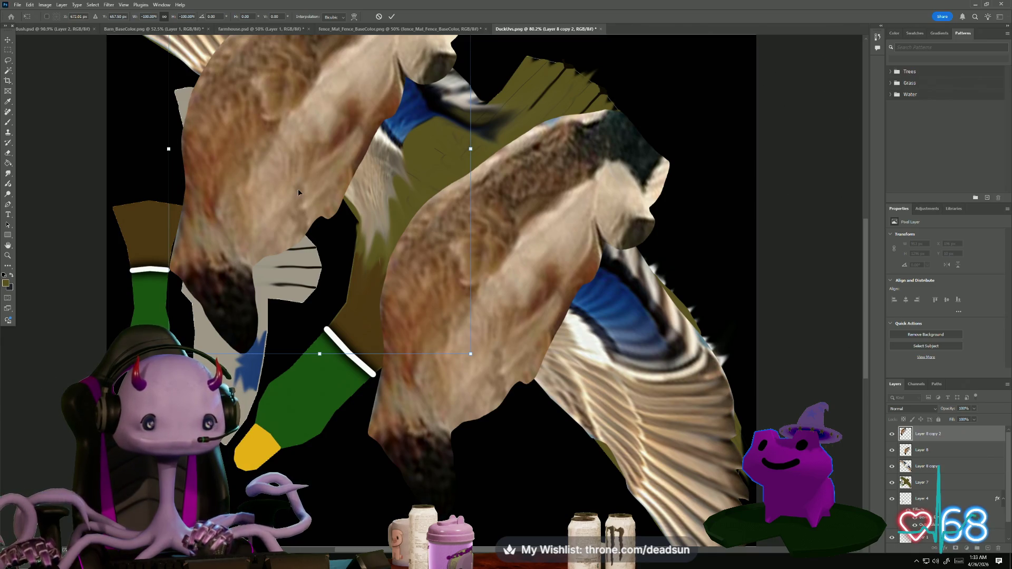
pyautogui.moveTo(358, 204); pyautogui.dragTo(504, 320)
# Mirror the body copy sideways, widen it, rotate it about 73° and move it up-right
pyautogui.moveTo(617, 264)
pyautogui.mouseDown()
pyautogui.moveTo(330, 242)
pyautogui.moveTo(105, 206)
pyautogui.moveTo(26, 178)
pyautogui.mouseUp()
pyautogui.moveTo(99, 69)
pyautogui.mouseDown()
pyautogui.moveTo(246, 79)
pyautogui.moveTo(347, 100)
pyautogui.mouseUp()
pyautogui.moveTo(252, 78)
pyautogui.mouseDown()
pyautogui.moveTo(327, 55)
pyautogui.moveTo(501, 59)
pyautogui.moveTo(578, 85)
pyautogui.mouseUp()
pyautogui.moveTo(380, 287)
pyautogui.mouseDown()
pyautogui.moveTo(470, 176)
pyautogui.moveTo(533, 144)
pyautogui.moveTo(493, 147)
pyautogui.moveTo(442, 90)
pyautogui.moveTo(486, 108)
pyautogui.moveTo(484, 120)
pyautogui.mouseUp()
pyautogui.moveTo(576, 169); pyautogui.dragTo(558, 194)
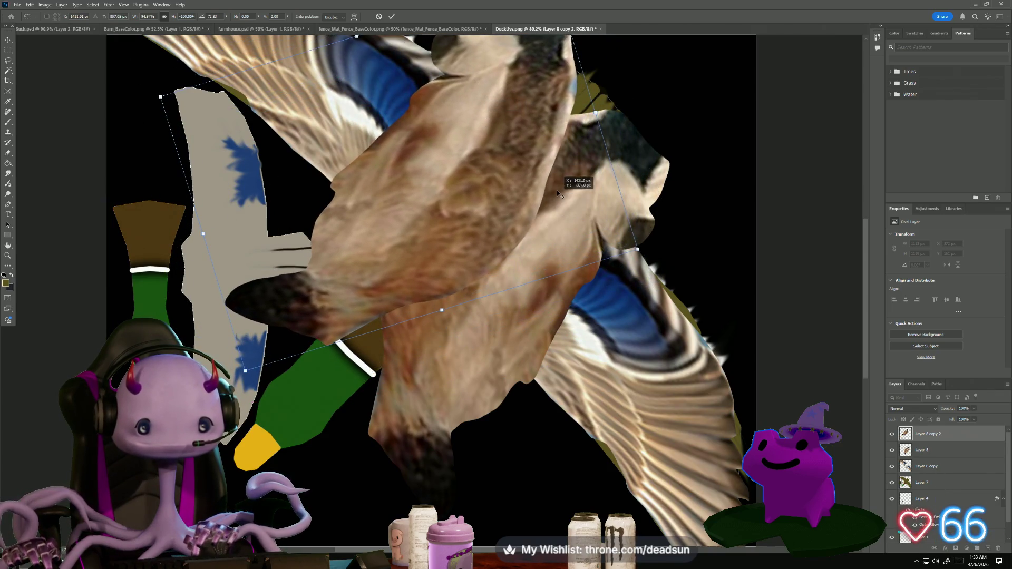
pyautogui.moveTo(472, 155); pyautogui.dragTo(496, 183)
# Fine-tune the body copy's rotation to 84.5°, nudge it into place and commit the transform
pyautogui.scroll(5, 615, 214)
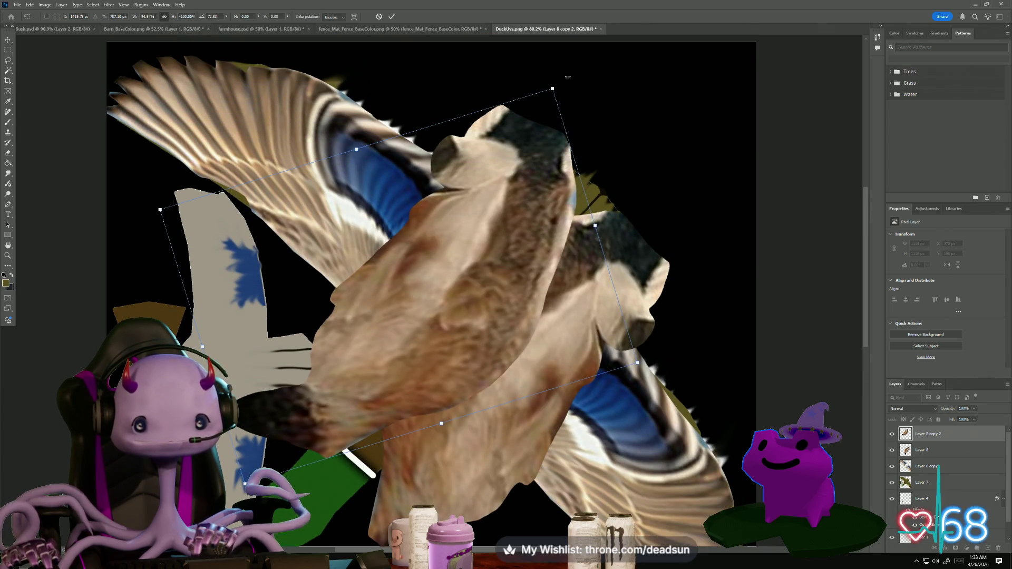
pyautogui.moveTo(568, 77); pyautogui.dragTo(601, 88)
pyautogui.moveTo(499, 193)
pyautogui.mouseDown()
pyautogui.moveTo(518, 247)
pyautogui.moveTo(543, 243)
pyautogui.moveTo(551, 257)
pyautogui.moveTo(549, 246)
pyautogui.moveTo(493, 255)
pyautogui.moveTo(539, 240)
pyautogui.moveTo(519, 248)
pyautogui.mouseUp()
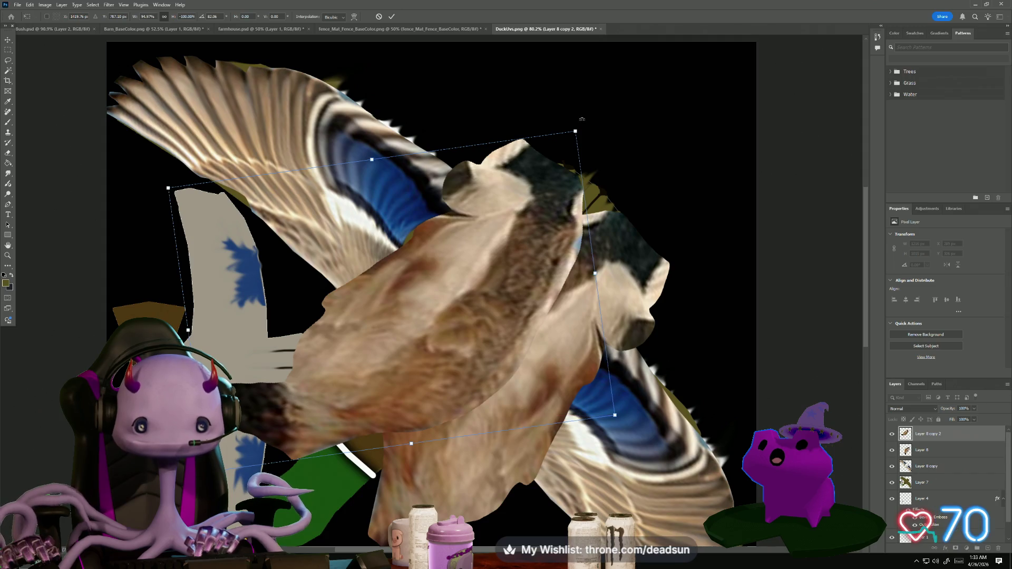
pyautogui.moveTo(582, 119); pyautogui.dragTo(587, 130)
pyautogui.moveTo(532, 246)
pyautogui.mouseDown()
pyautogui.moveTo(549, 237)
pyautogui.moveTo(537, 242)
pyautogui.mouseUp()
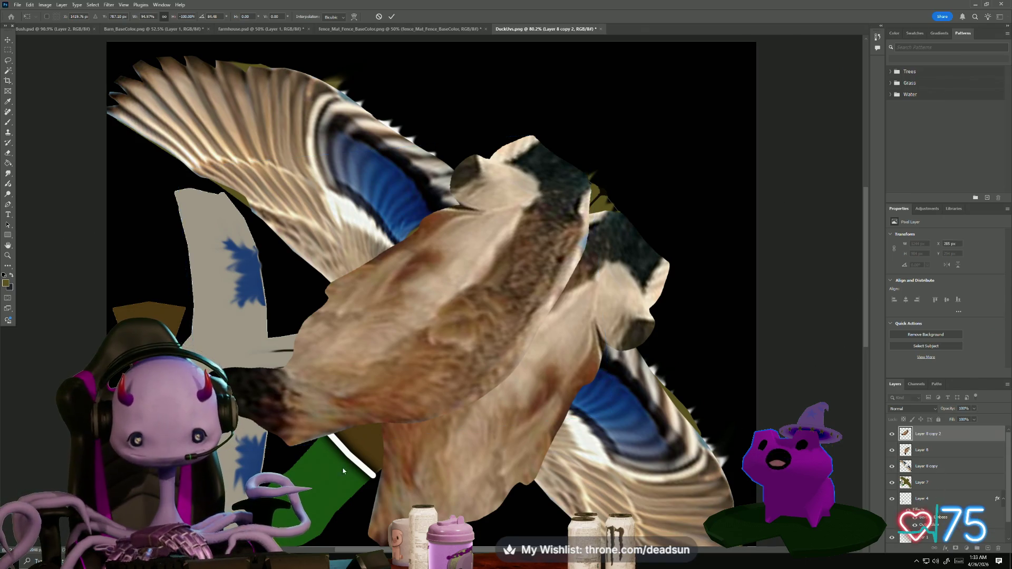
pyautogui.press('Return')
pyautogui.press('l')
pyautogui.click(922, 483)
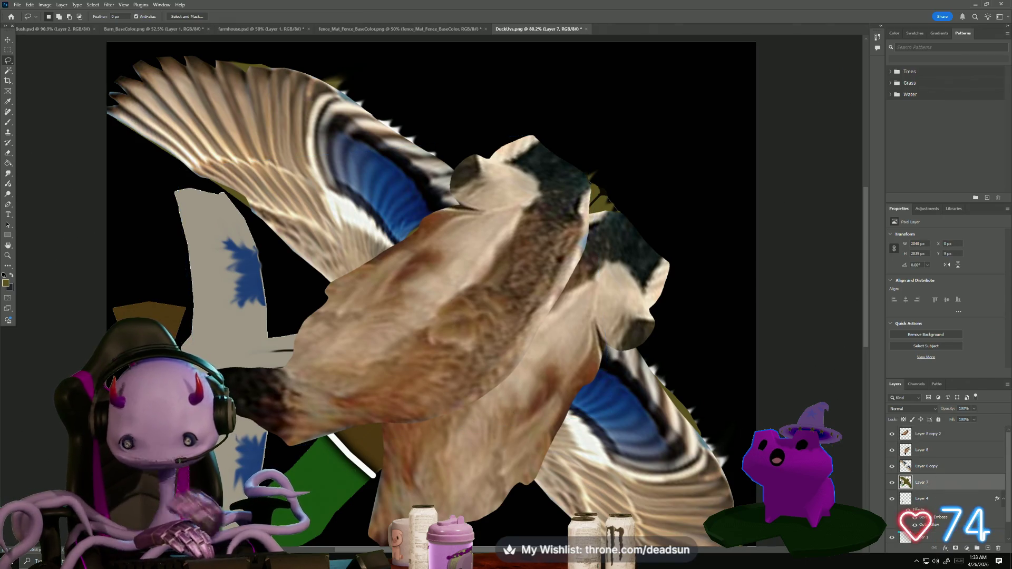
# Select the duck's same-coloured areas with the Magic Wand, adding a second area
pyautogui.click(11, 72)
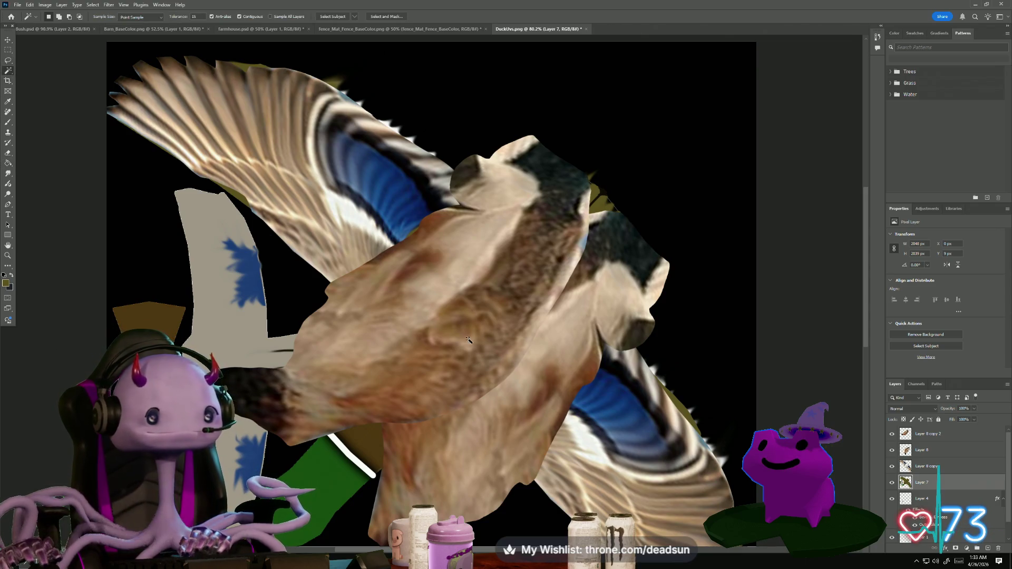
pyautogui.click(376, 438)
pyautogui.keyDown('shift'); pyautogui.click(472, 349); pyautogui.keyUp('shift')
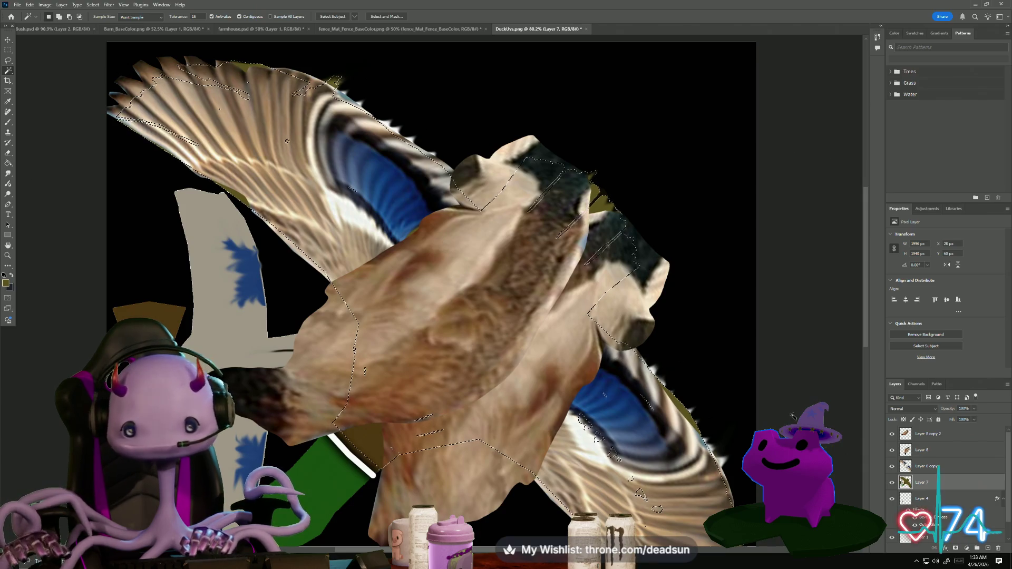
# Merge Layer 8 and Layer 8 copy 2 into one layer
pyautogui.click(924, 450)
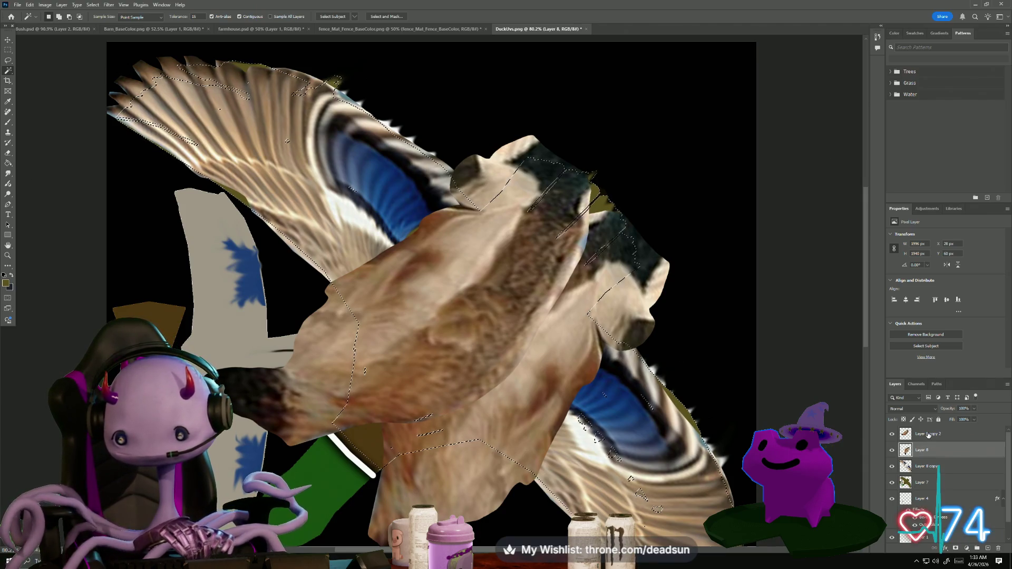
pyautogui.keyDown('shift'); pyautogui.click(927, 435); pyautogui.keyUp('shift')
pyautogui.rightClick(926, 434)
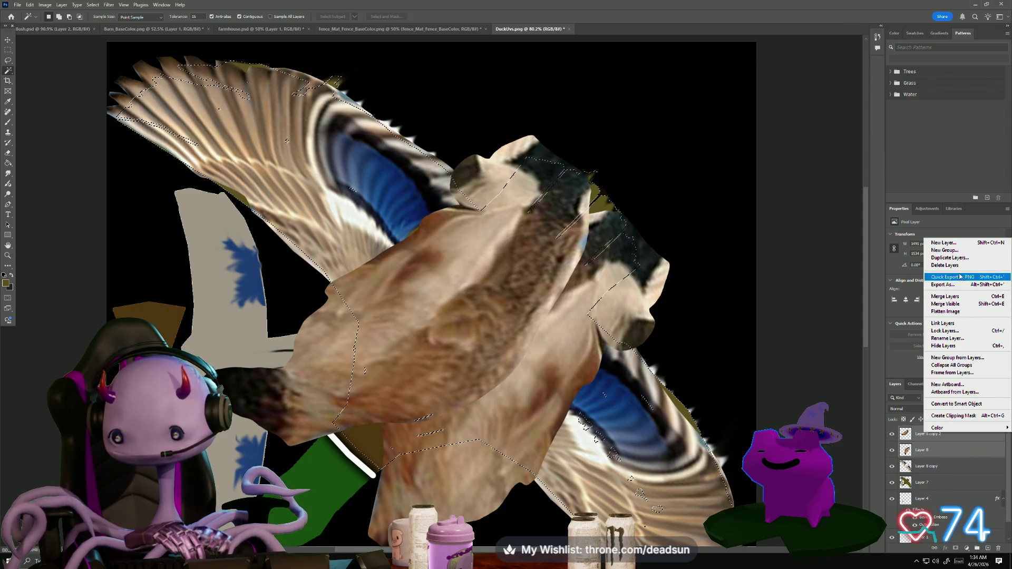
pyautogui.click(945, 296)
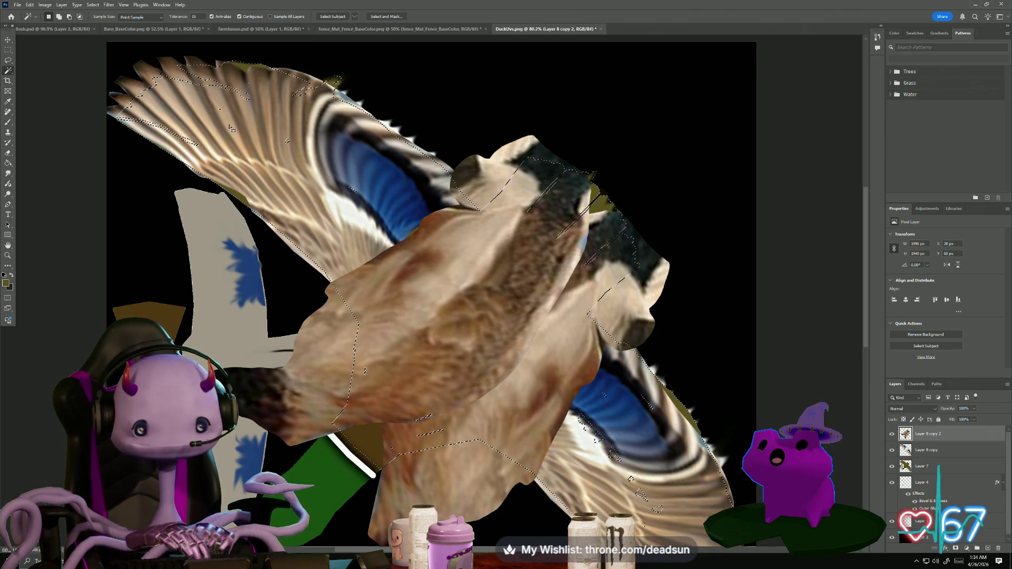
# Invert the selection and delete the pixels outside the duck
pyautogui.click(93, 5)
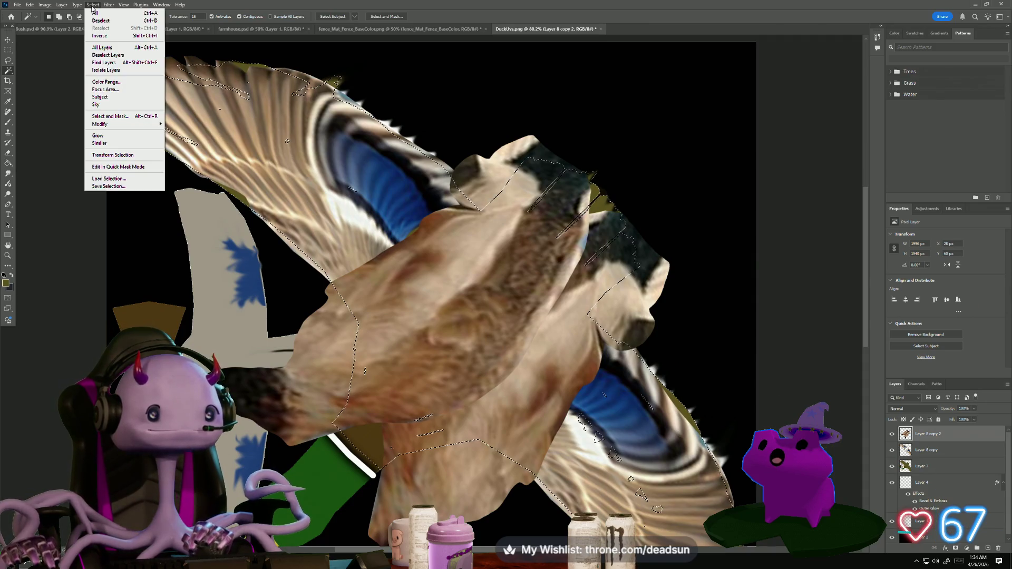
pyautogui.click(108, 6)
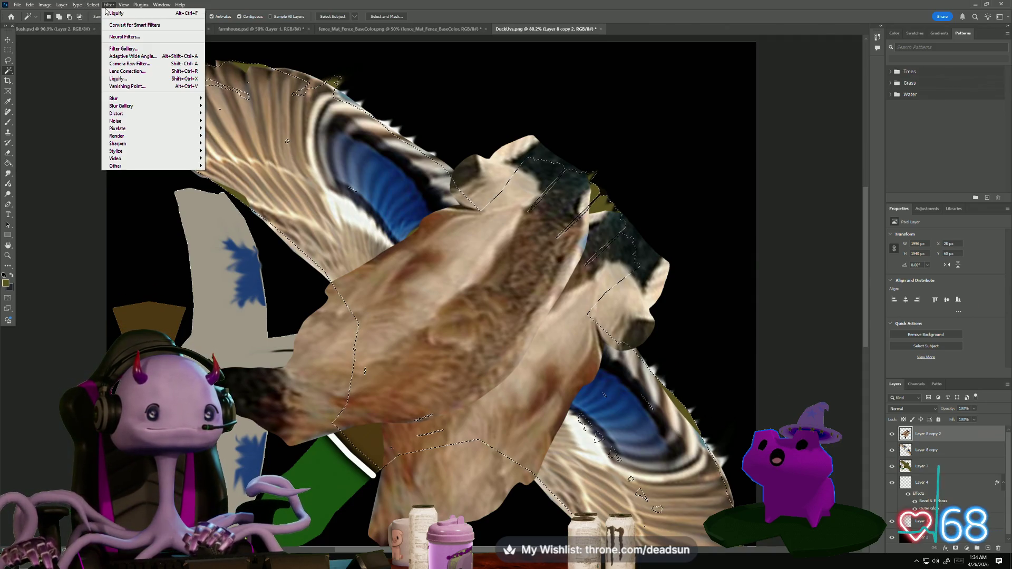
pyautogui.moveTo(92, 6)
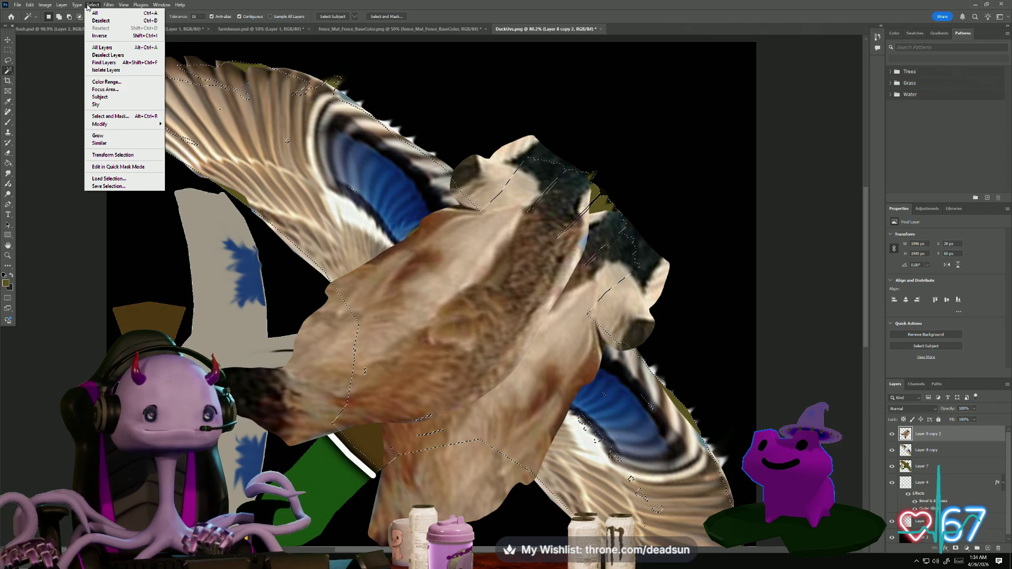
pyautogui.click(101, 35)
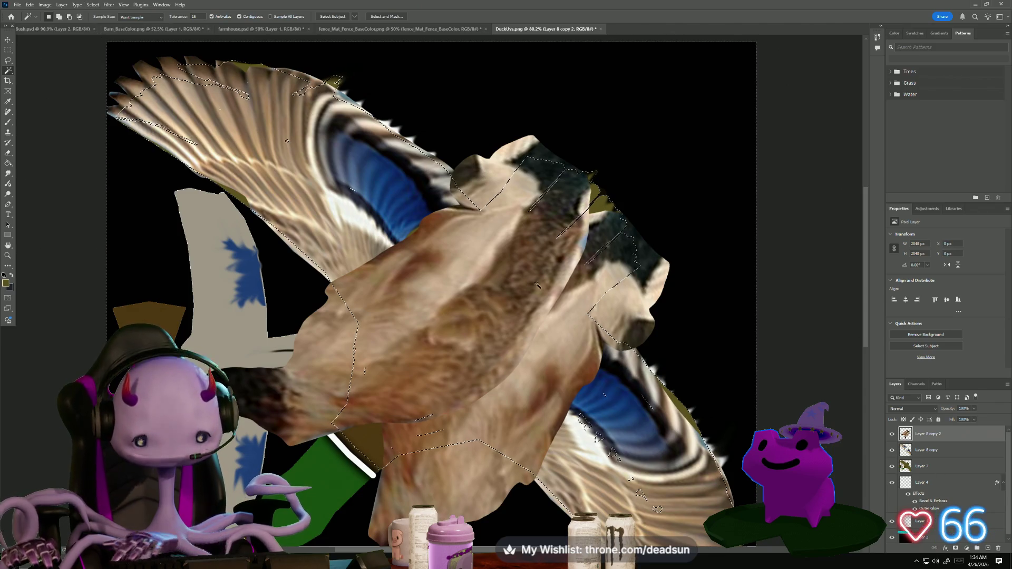
pyautogui.press('Delete')
pyautogui.scroll(-3, 555, 340)
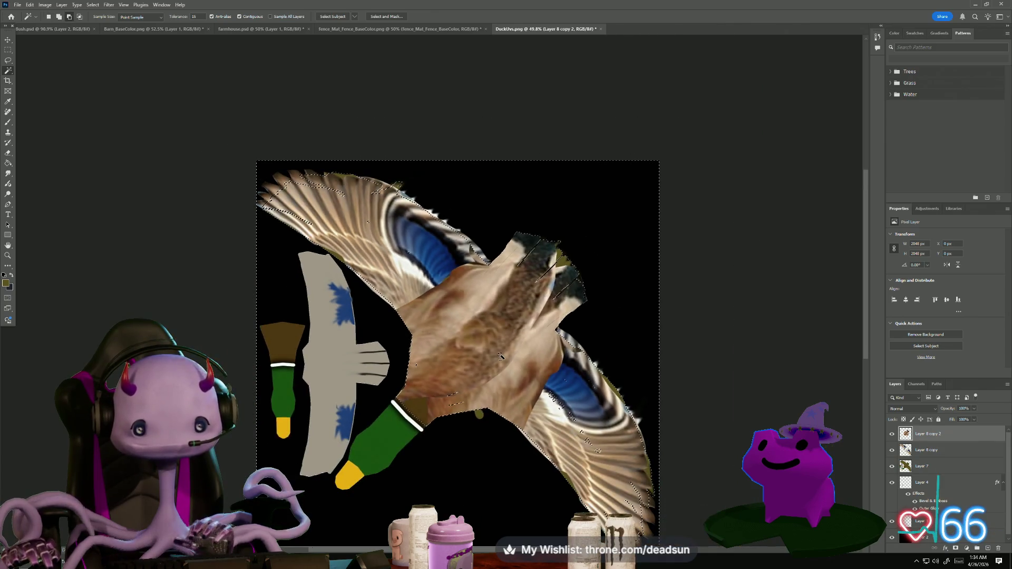
# Clear a stray selection on the duck belly using the Rectangular Marquee
pyautogui.scroll(2, 448, 375)
pyautogui.scroll(2, 447, 375)
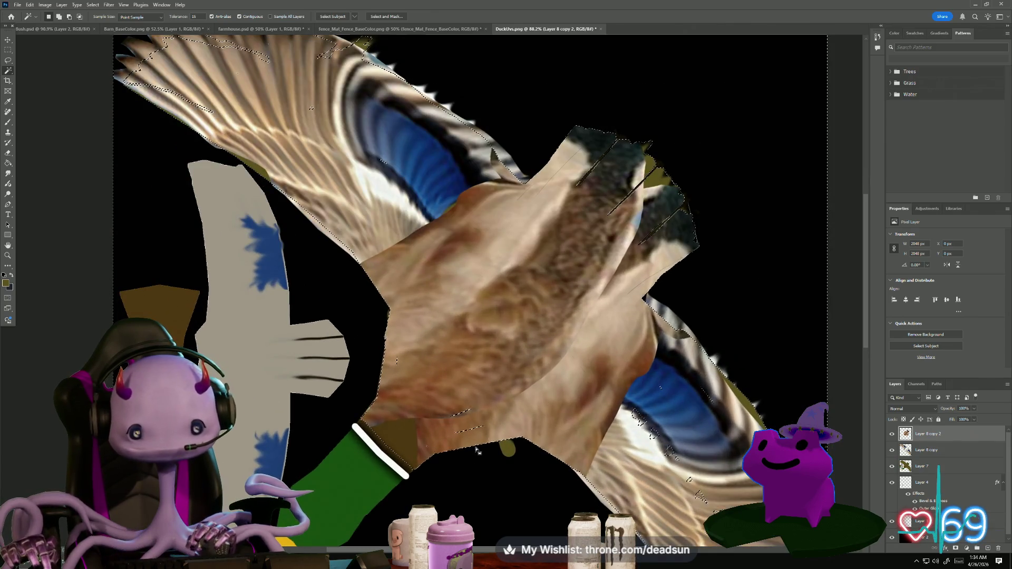
pyautogui.click(435, 400)
pyautogui.press('m')
pyautogui.click(382, 417)
pyautogui.scroll(-3, 381, 416)
pyautogui.scroll(3, 316, 383)
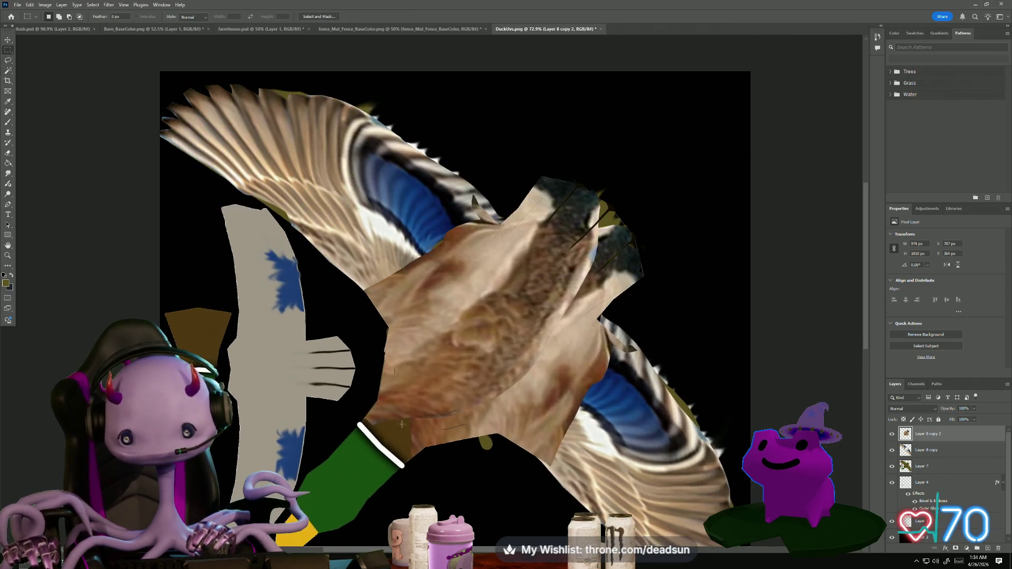
pyautogui.scroll(-1, 311, 381)
pyautogui.scroll(1, 107, 323)
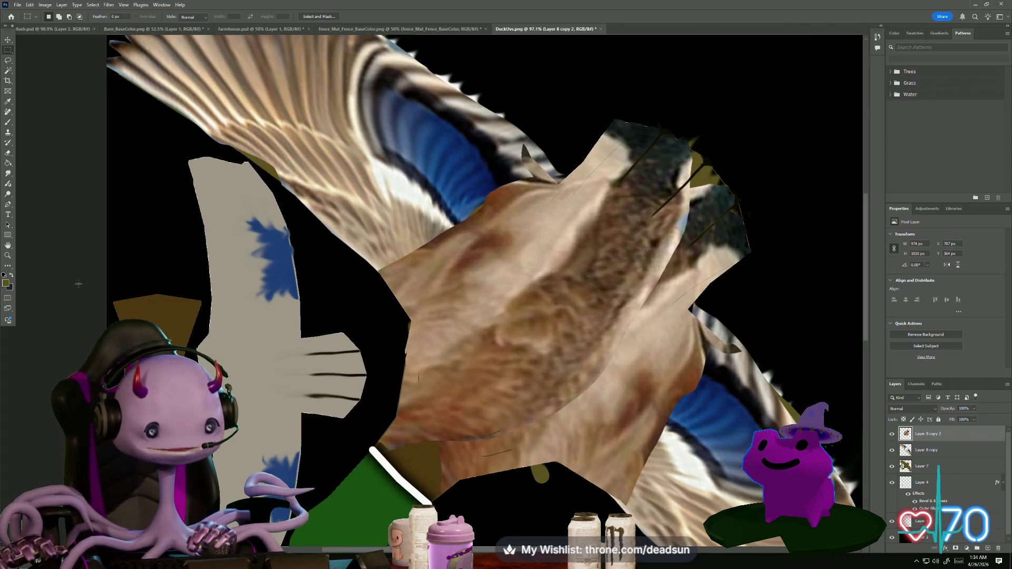
# Erase the body photo's edges over the wings, undoing stray eraser strokes
pyautogui.click(8, 153)
pyautogui.moveTo(402, 288)
pyautogui.mouseDown()
pyautogui.moveTo(430, 294)
pyautogui.moveTo(427, 264)
pyautogui.moveTo(467, 276)
pyautogui.moveTo(469, 210)
pyautogui.moveTo(492, 221)
pyautogui.moveTo(533, 198)
pyautogui.moveTo(501, 211)
pyautogui.moveTo(519, 214)
pyautogui.mouseUp()
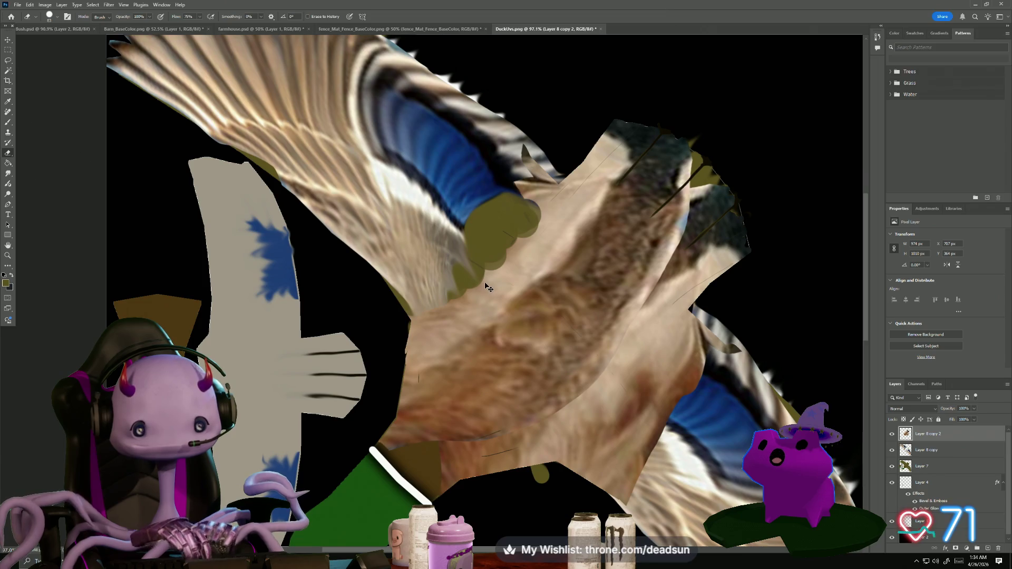
pyautogui.hotkey('ctrl', 'z')
pyautogui.hotkey('ctrl', 'z')
pyautogui.hotkey('ctrl', 'z')
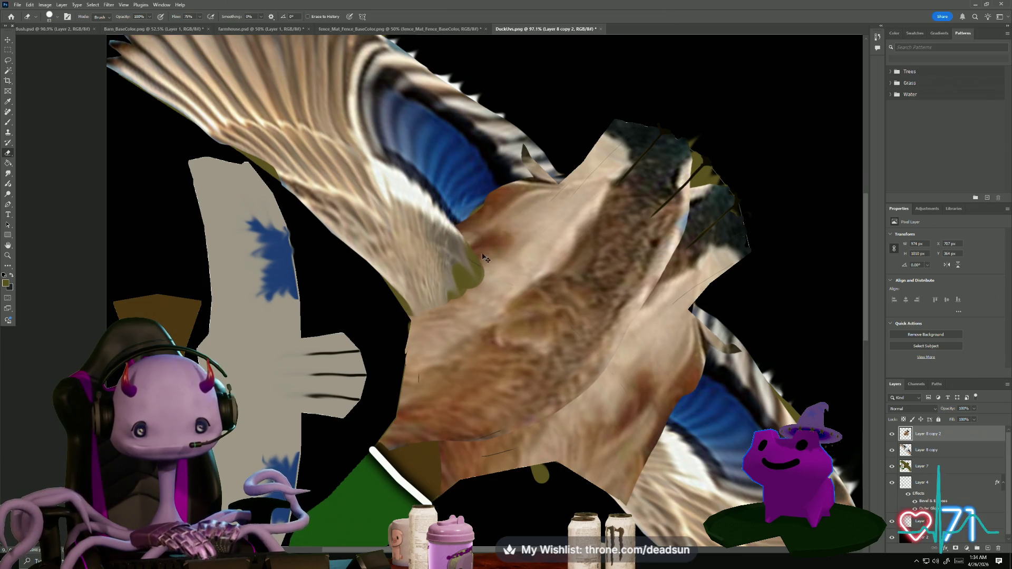
pyautogui.hotkey('ctrl', 'z')
pyautogui.hotkey('ctrl', 'z')
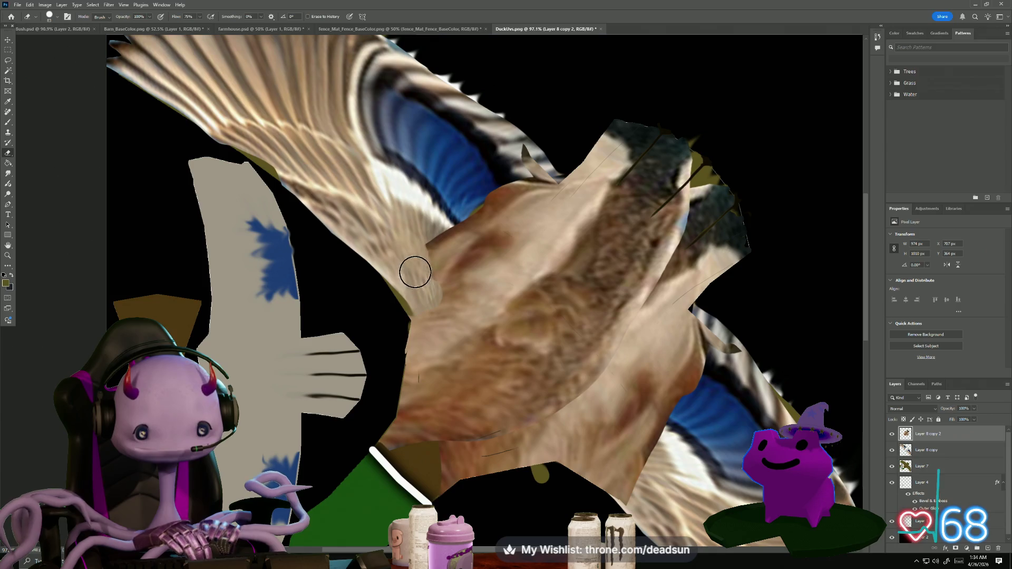
pyautogui.moveTo(612, 470)
pyautogui.mouseDown()
pyautogui.moveTo(595, 467)
pyautogui.moveTo(683, 470)
pyautogui.moveTo(644, 422)
pyautogui.moveTo(707, 375)
pyautogui.moveTo(698, 366)
pyautogui.moveTo(657, 417)
pyautogui.moveTo(723, 294)
pyautogui.mouseUp()
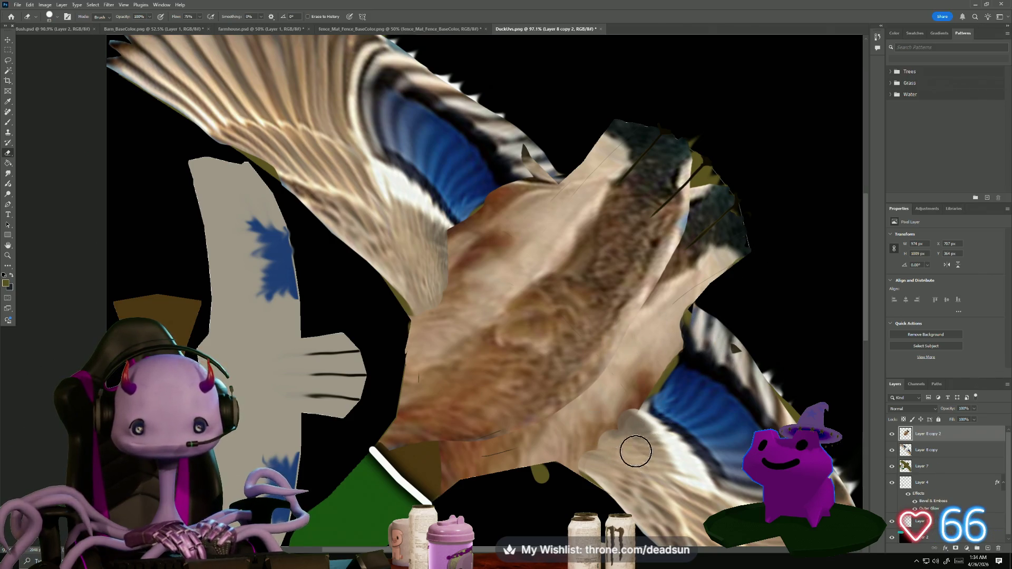
pyautogui.scroll(-2, 478, 438)
pyautogui.scroll(2, 533, 464)
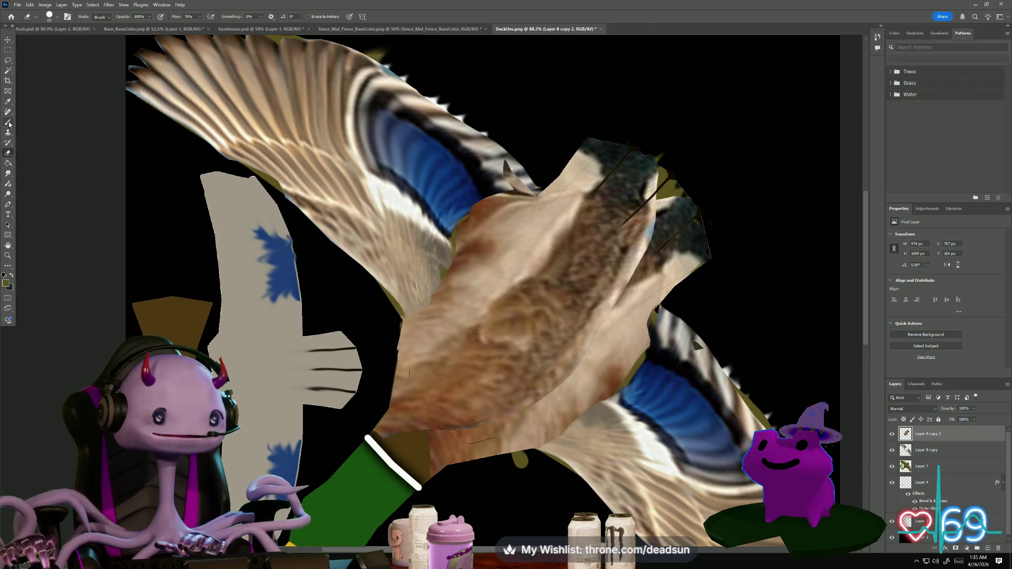
# Smudge the body's dark edges and tan feathers into the blue wing edges and near the head
pyautogui.click(8, 173)
pyautogui.moveTo(635, 209)
pyautogui.mouseDown()
pyautogui.moveTo(624, 207)
pyautogui.moveTo(694, 179)
pyautogui.mouseUp()
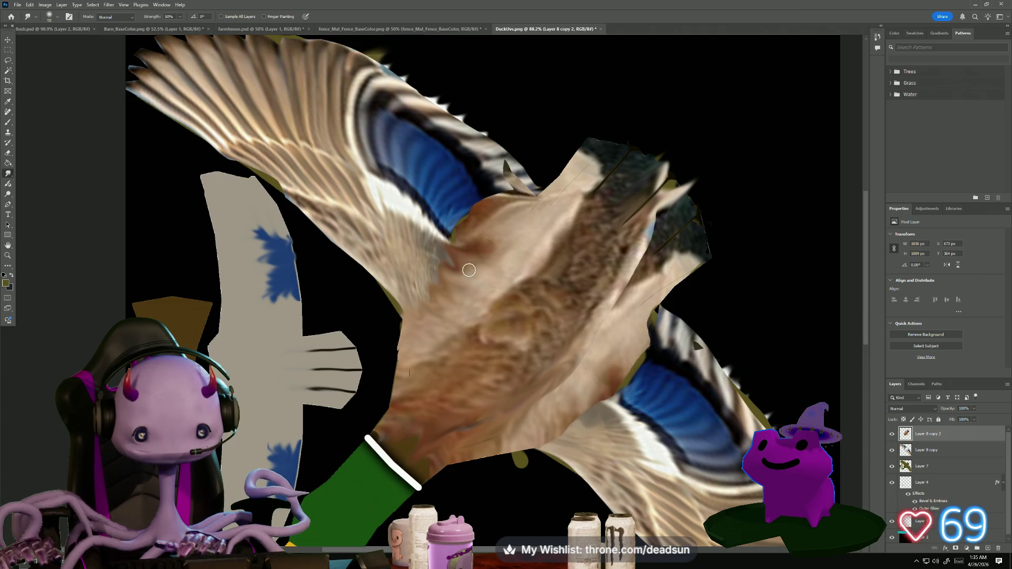
pyautogui.moveTo(477, 241)
pyautogui.mouseDown()
pyautogui.moveTo(462, 212)
pyautogui.moveTo(508, 203)
pyautogui.moveTo(517, 184)
pyautogui.moveTo(507, 163)
pyautogui.moveTo(534, 196)
pyautogui.moveTo(550, 184)
pyautogui.mouseUp()
pyautogui.moveTo(626, 337); pyautogui.dragTo(691, 292)
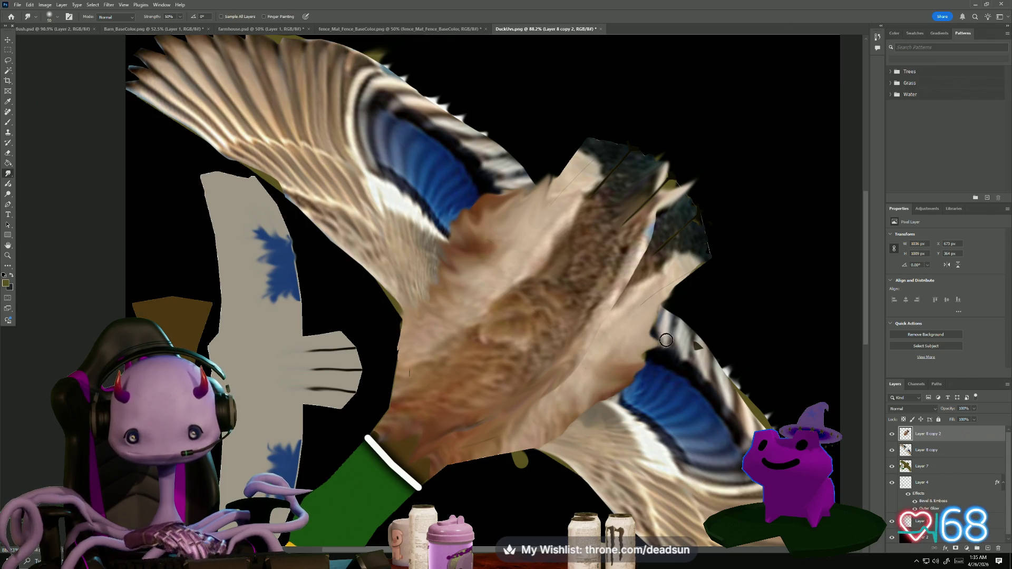
pyautogui.moveTo(653, 359)
pyautogui.mouseDown()
pyautogui.moveTo(641, 365)
pyautogui.moveTo(636, 351)
pyautogui.moveTo(652, 355)
pyautogui.mouseUp()
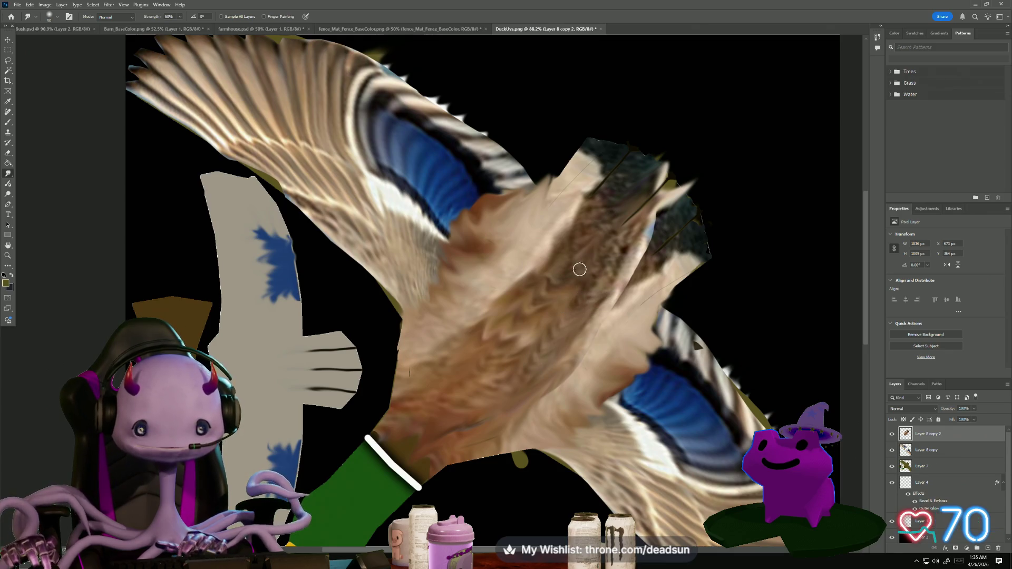
pyautogui.moveTo(622, 290)
pyautogui.mouseDown()
pyautogui.moveTo(667, 220)
pyautogui.moveTo(583, 312)
pyautogui.moveTo(600, 307)
pyautogui.moveTo(678, 215)
pyautogui.moveTo(673, 153)
pyautogui.moveTo(653, 146)
pyautogui.mouseUp()
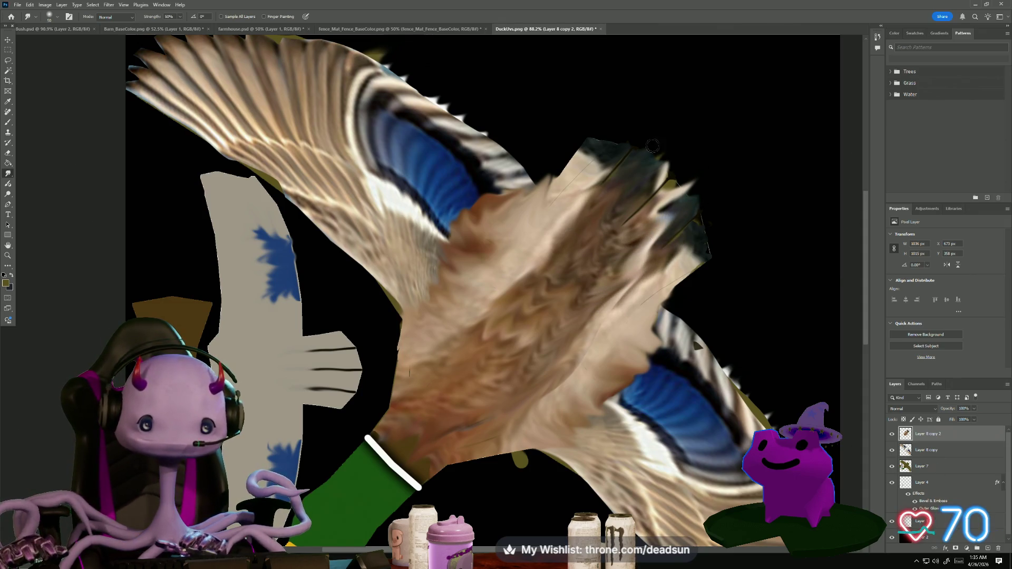
pyautogui.moveTo(645, 230); pyautogui.dragTo(650, 229)
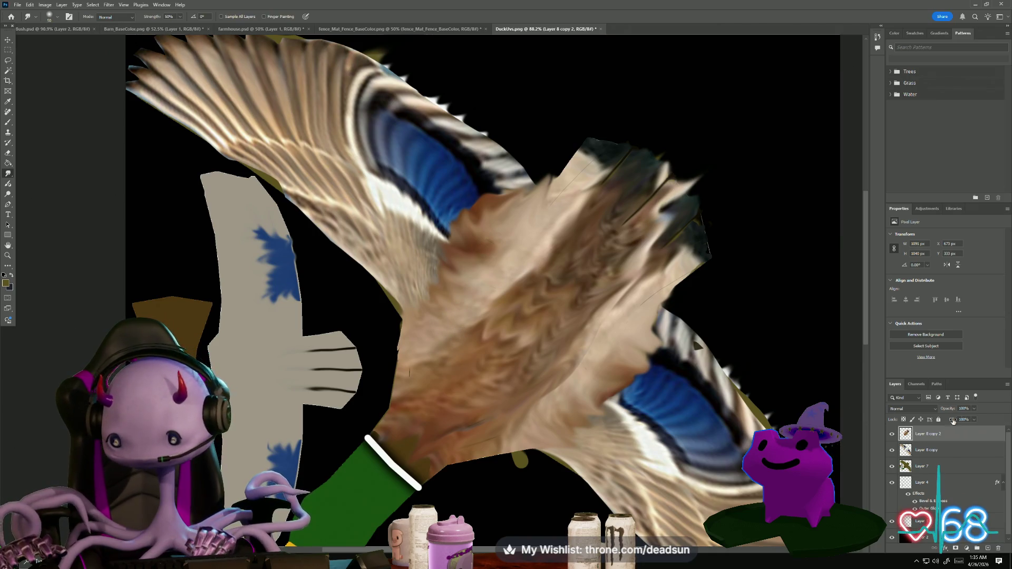
pyautogui.click(934, 410)
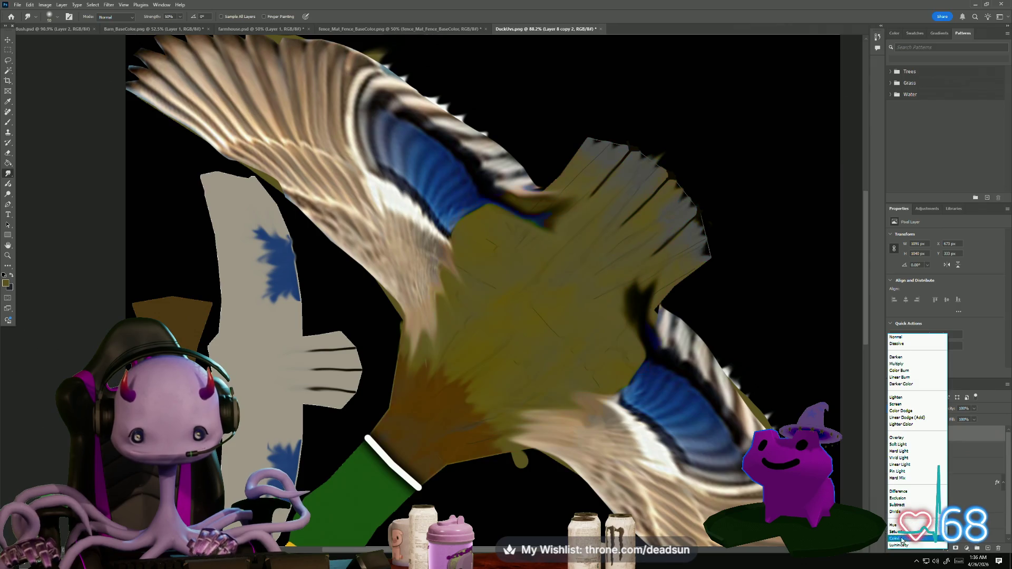
# Try Multiply, then Lighten blending on the Layer 8 copy 2 body photo, then hide it
pyautogui.click(918, 366)
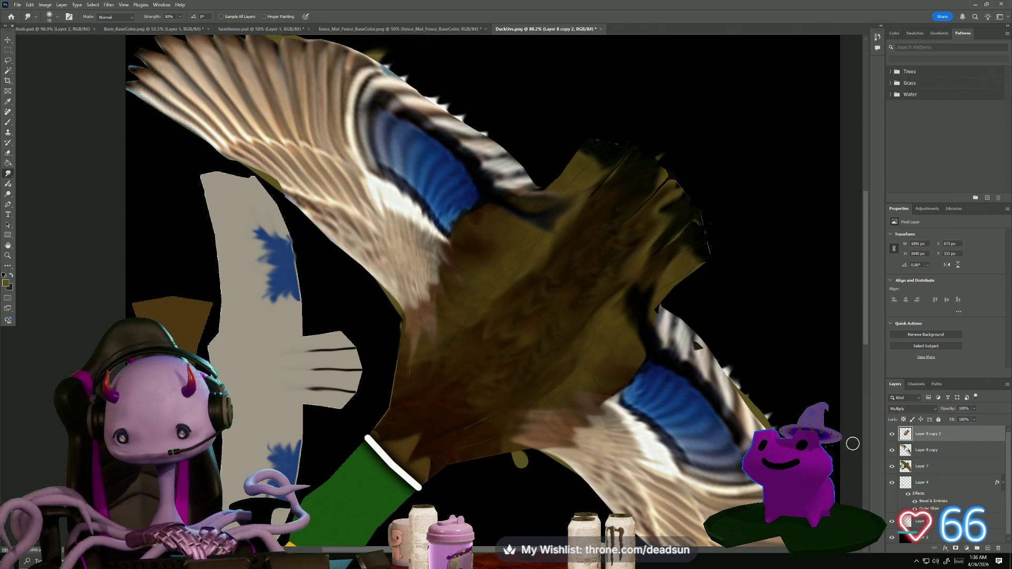
pyautogui.click(929, 409)
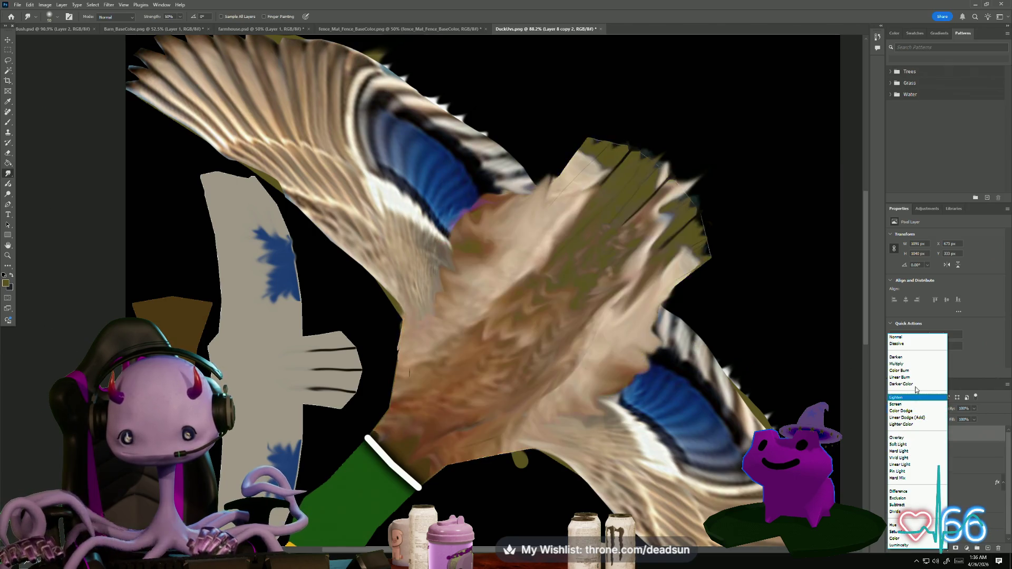
pyautogui.click(913, 399)
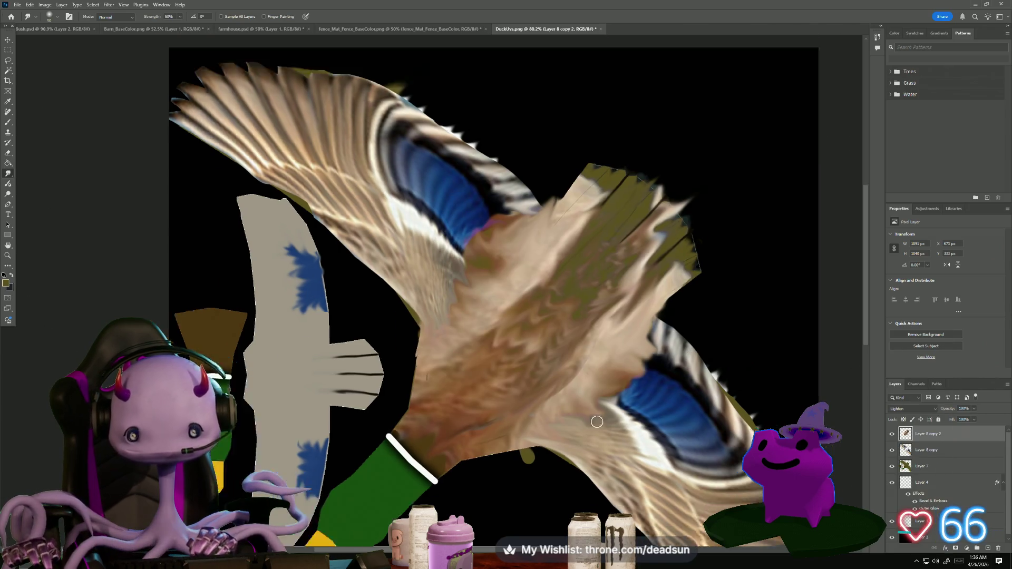
pyautogui.scroll(-4, 570, 489)
pyautogui.scroll(3, 570, 488)
pyautogui.scroll(4, 570, 489)
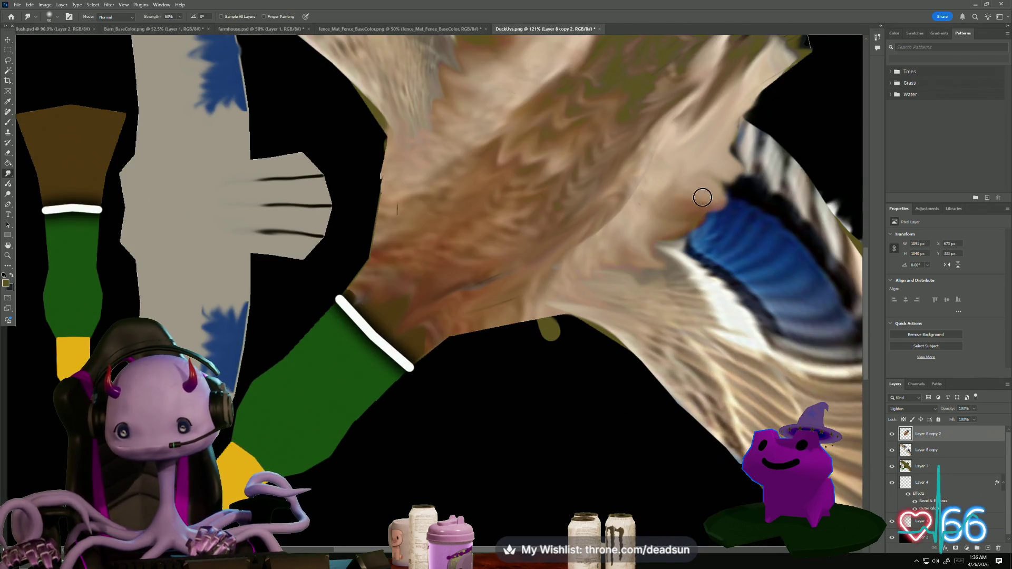
pyautogui.click(892, 436)
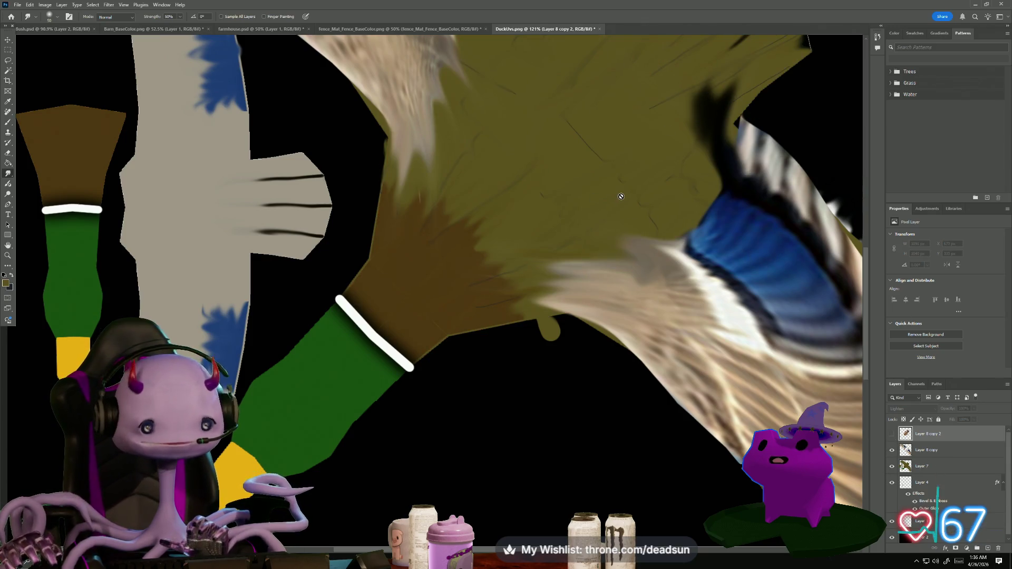
pyautogui.scroll(-3, 622, 197)
pyautogui.scroll(2, 474, 306)
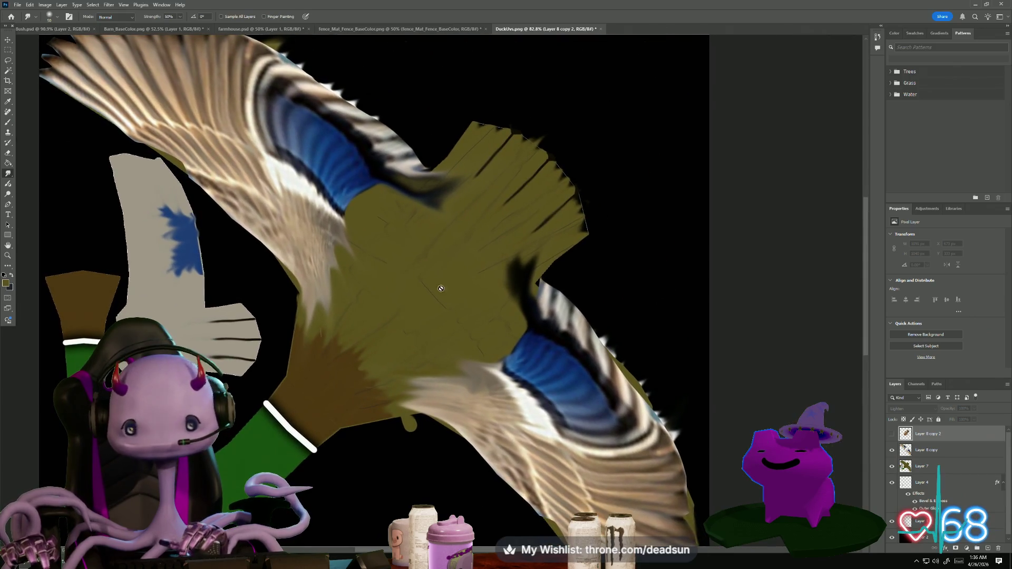
# Brush olive over the dark wing edge on Layer 8 copy
pyautogui.click(905, 473)
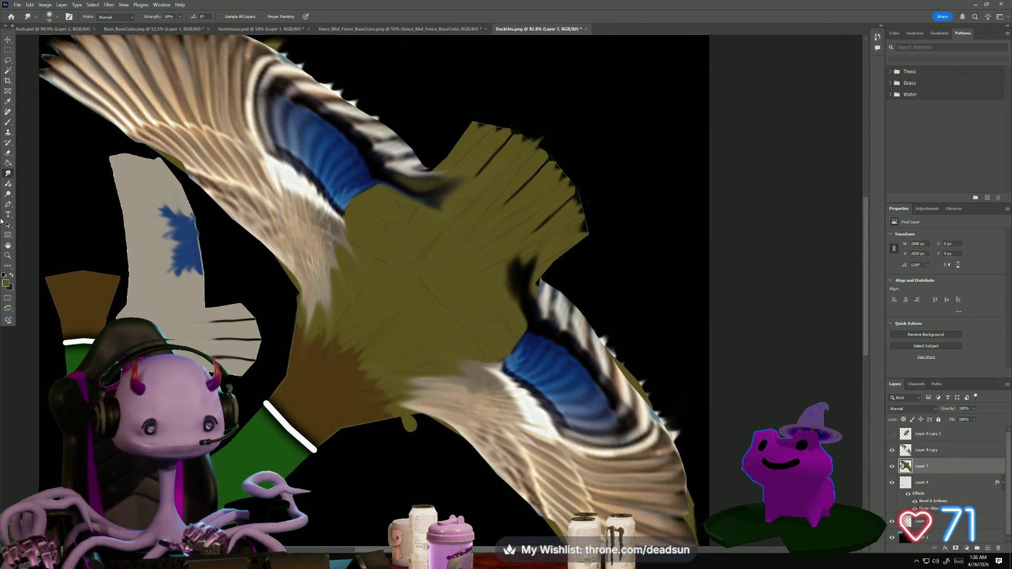
pyautogui.click(920, 452)
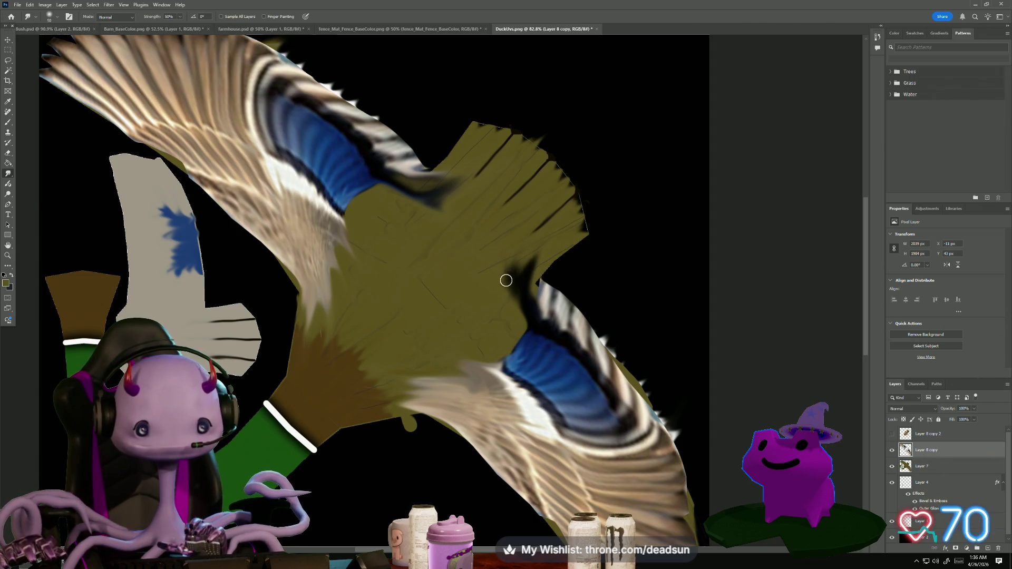
pyautogui.click(8, 124)
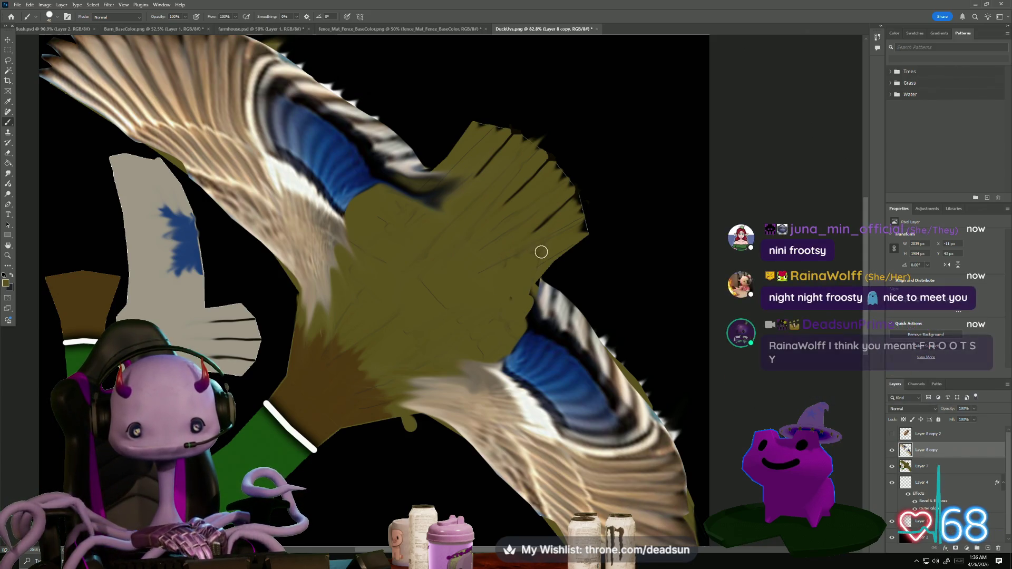
pyautogui.moveTo(419, 191)
pyautogui.mouseDown()
pyautogui.moveTo(404, 188)
pyautogui.moveTo(433, 192)
pyautogui.mouseUp()
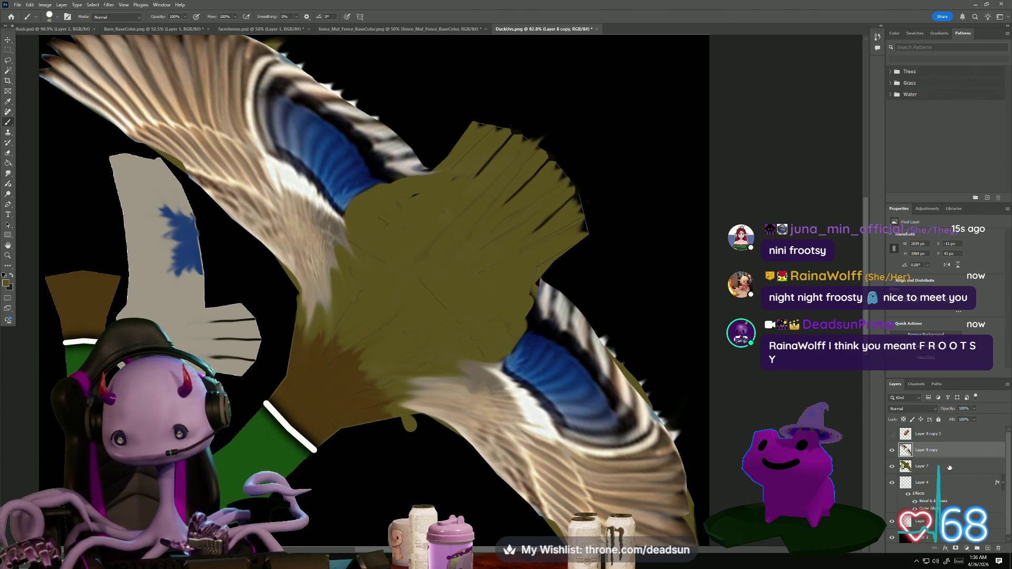
# Select and show Layer 8 copy 2 so feather texture covers the olive body
pyautogui.keyDown('shift'); pyautogui.click(933, 436); pyautogui.keyUp('shift')
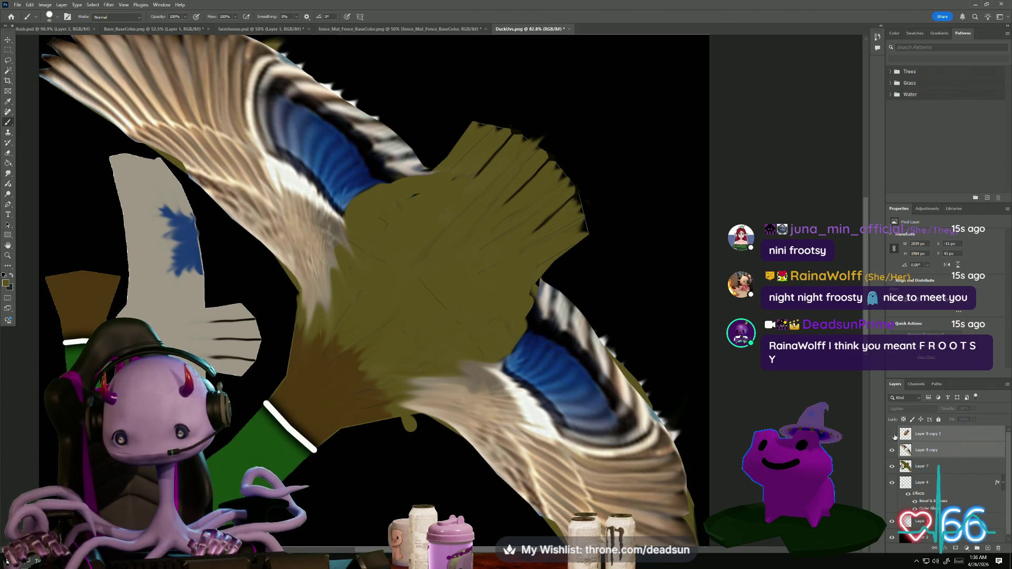
pyautogui.click(893, 436)
pyautogui.scroll(-5, 491, 404)
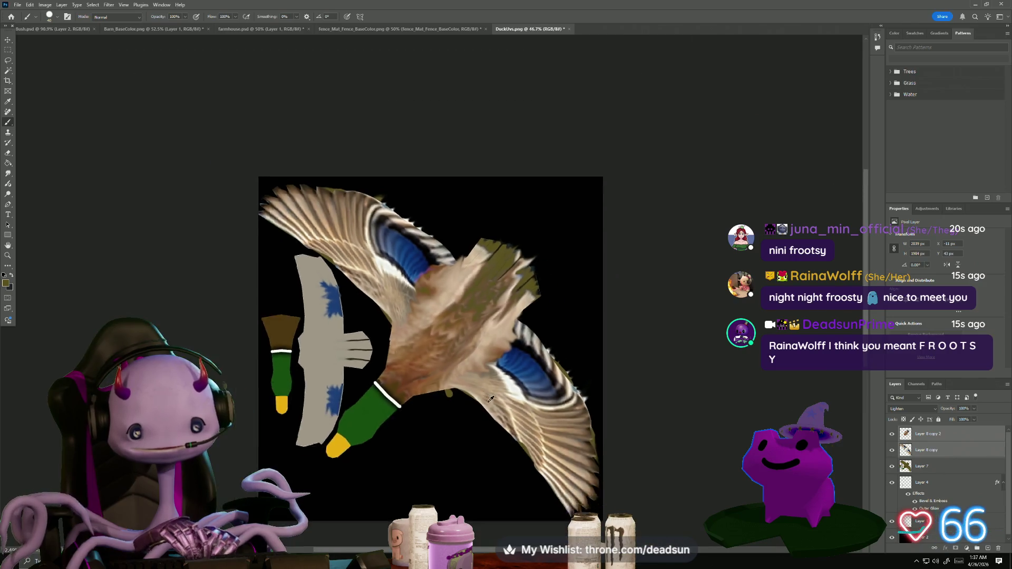
# Merge the selected feather photo layers into a single layer
pyautogui.scroll(2, 492, 405)
pyautogui.scroll(3, 493, 404)
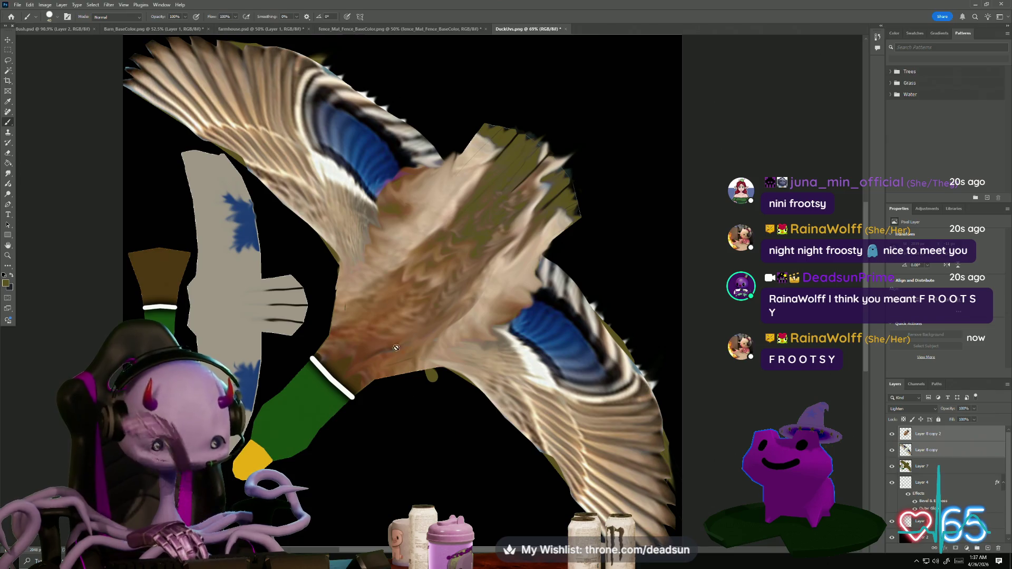
pyautogui.click(397, 348)
pyautogui.click(499, 204)
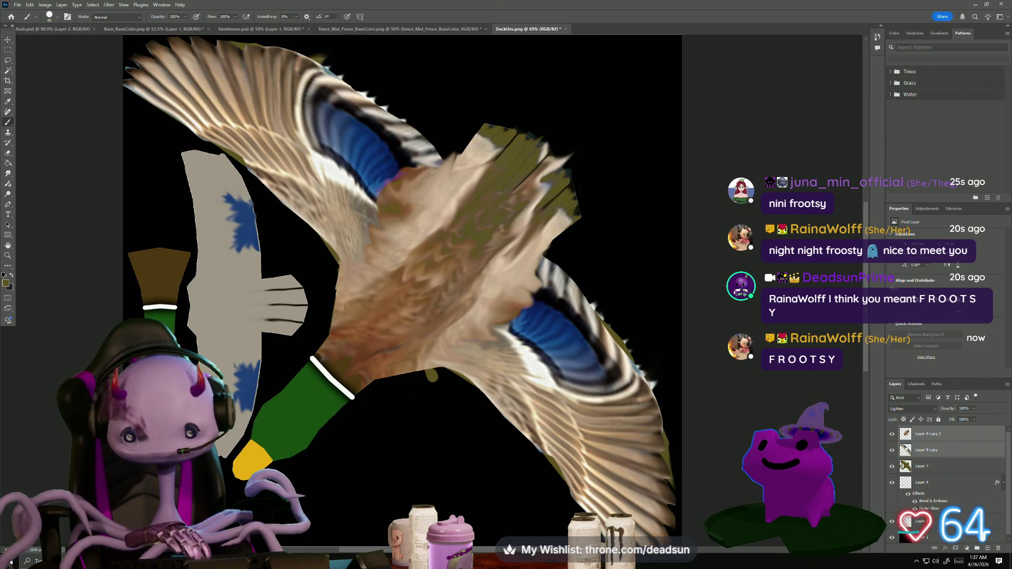
pyautogui.rightClick(942, 454)
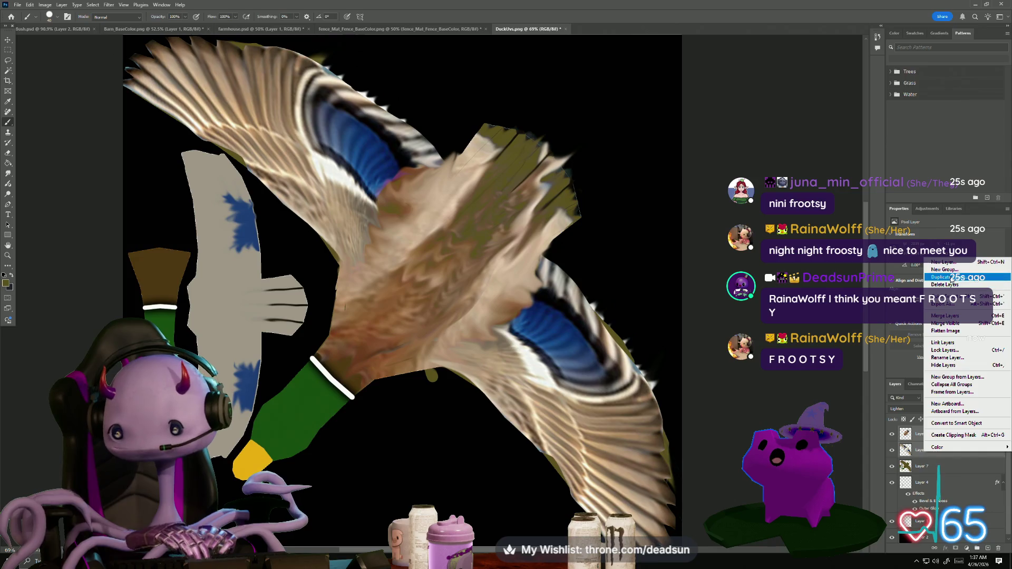
pyautogui.click(946, 316)
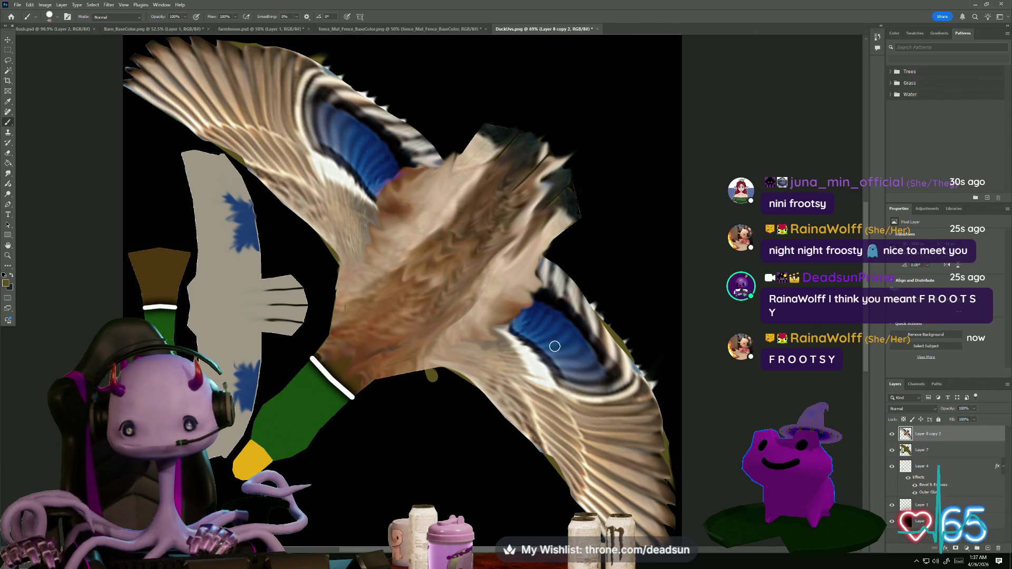
# Try the top layer's fill at 40%, then restore it to 100%
pyautogui.scroll(-2, 550, 346)
pyautogui.scroll(2, 542, 357)
pyautogui.scroll(-3, 538, 360)
pyautogui.scroll(1, 535, 363)
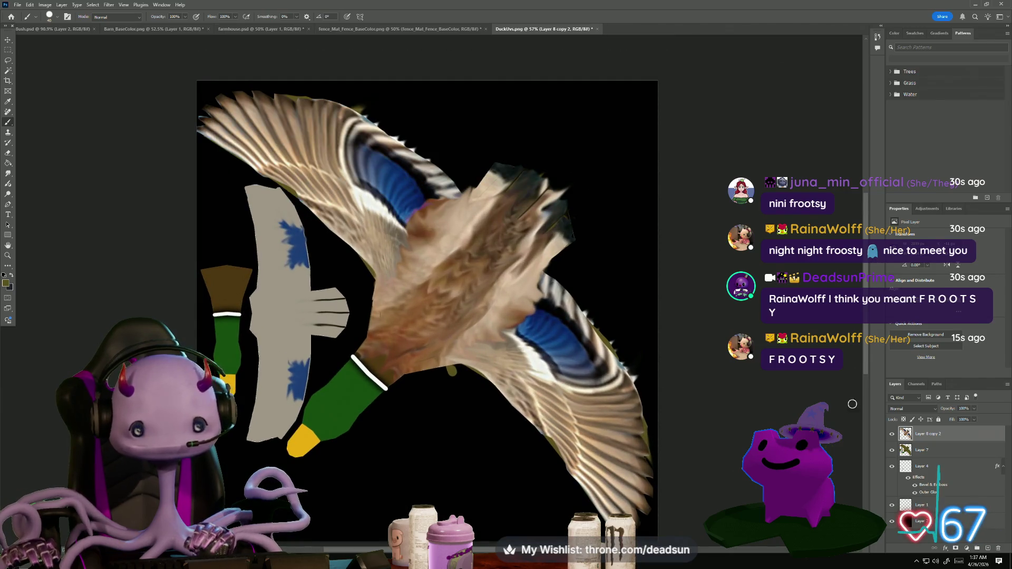
pyautogui.click(973, 420)
pyautogui.moveTo(974, 428); pyautogui.dragTo(953, 429)
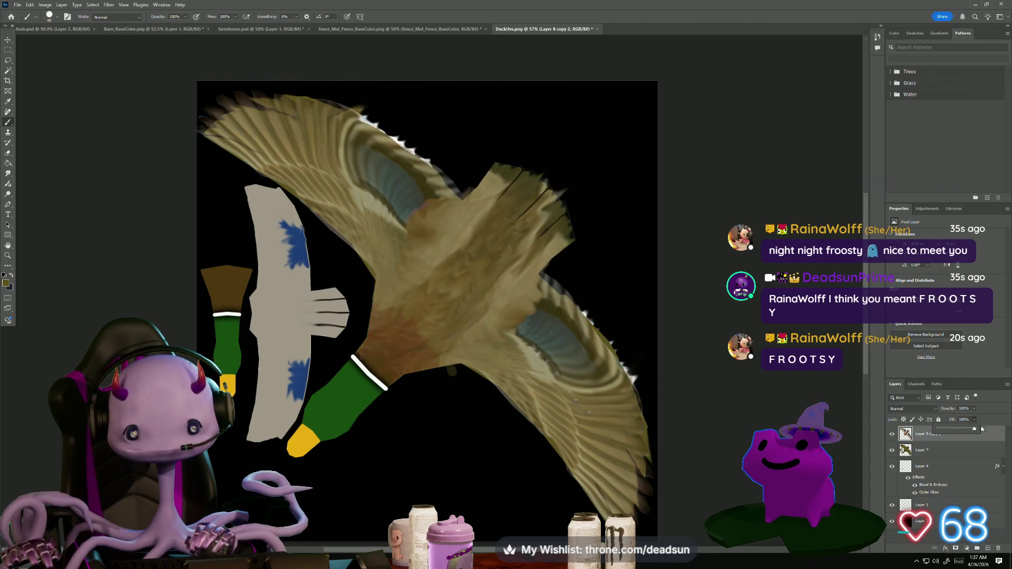
pyautogui.moveTo(954, 430); pyautogui.dragTo(975, 429)
# Add a new empty Layer 8 at the top of the layer stack
pyautogui.scroll(-3, 557, 411)
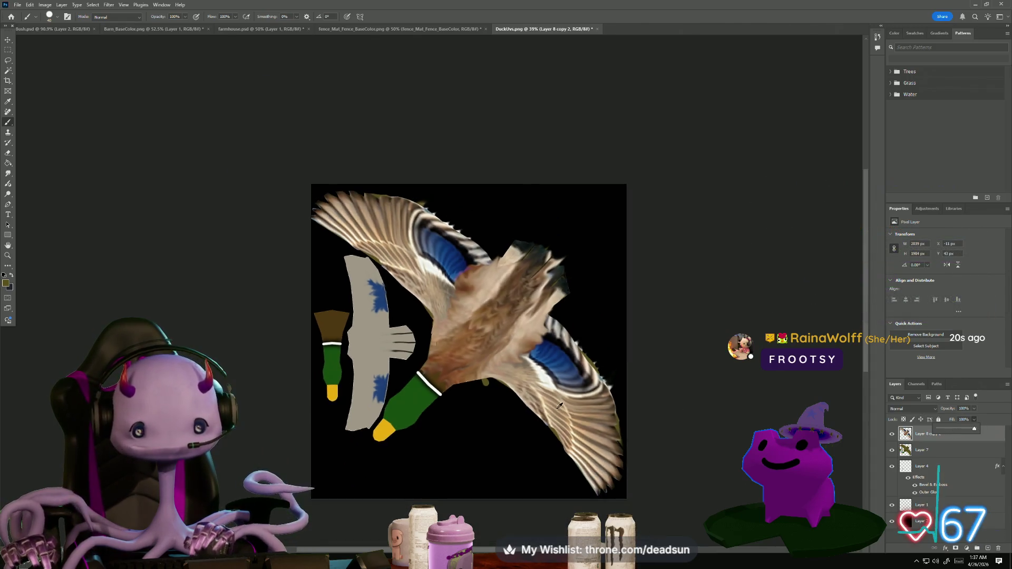
pyautogui.scroll(2, 557, 411)
pyautogui.scroll(4, 556, 411)
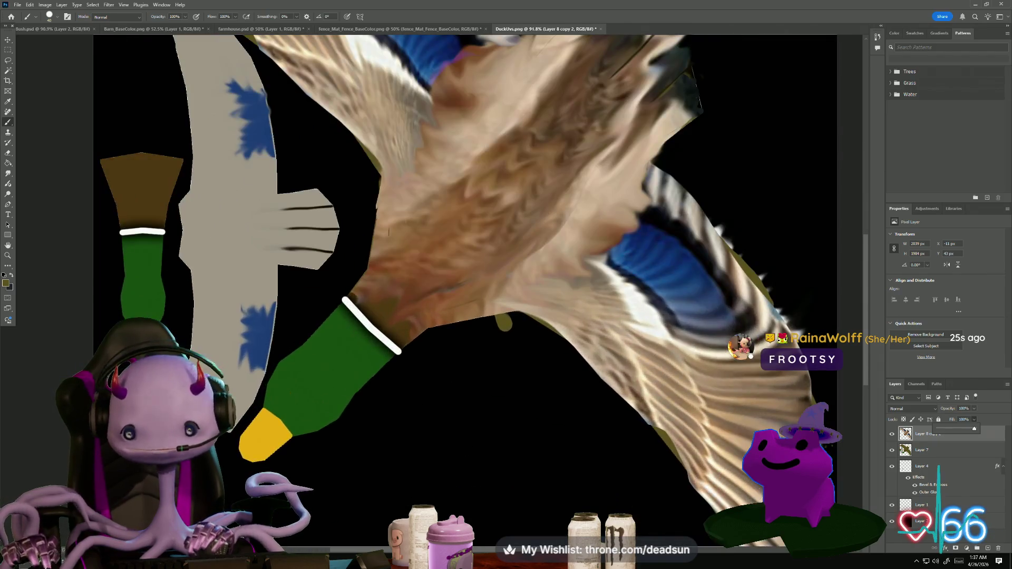
pyautogui.click(978, 547)
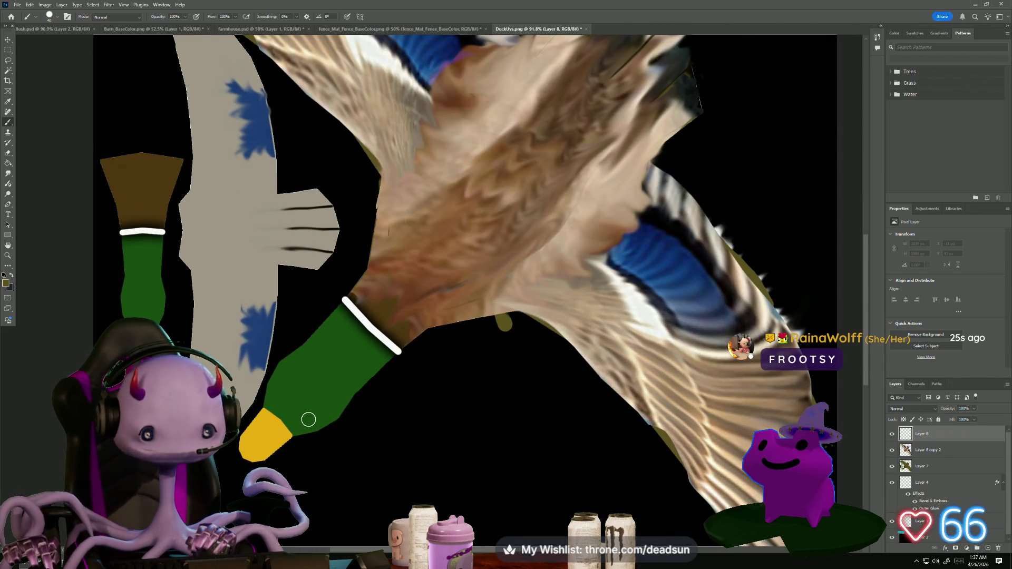
# Switch to the dark colour, dab an eye dot on the green head, and shrink the brush to 15 px
pyautogui.click(12, 275)
pyautogui.scroll(5, 292, 425)
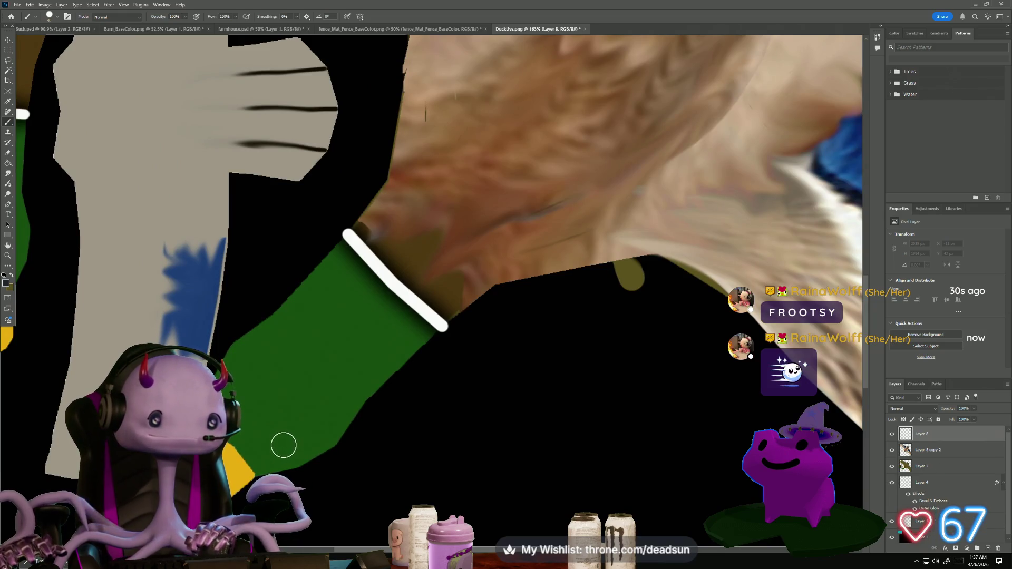
pyautogui.click(286, 446)
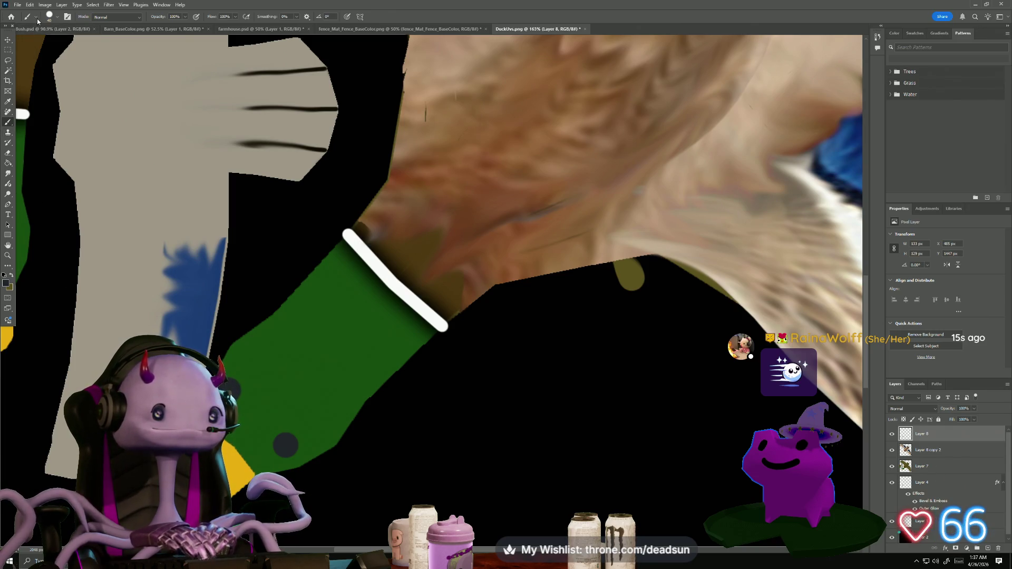
pyautogui.click(51, 17)
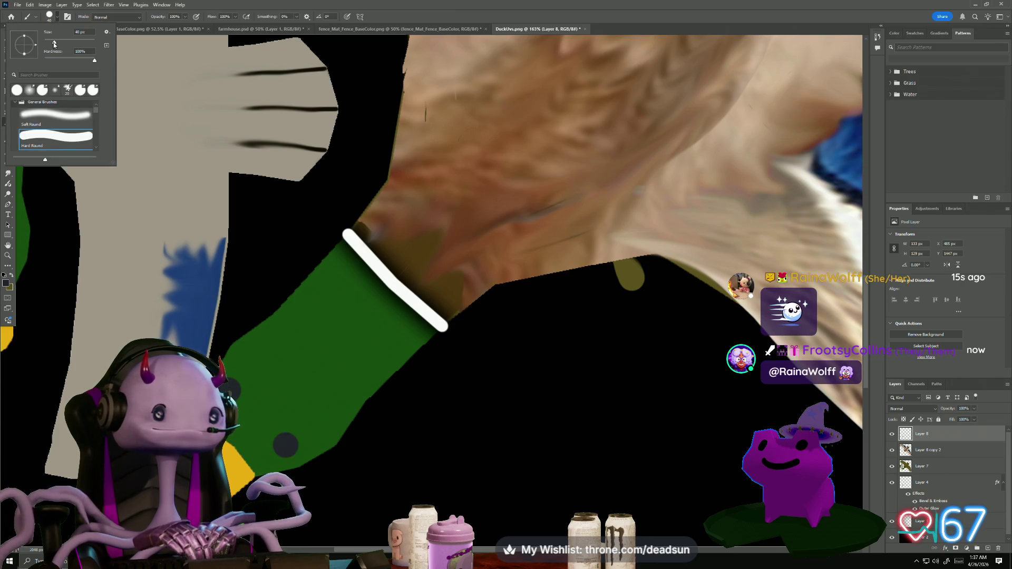
pyautogui.moveTo(54, 44); pyautogui.dragTo(48, 43)
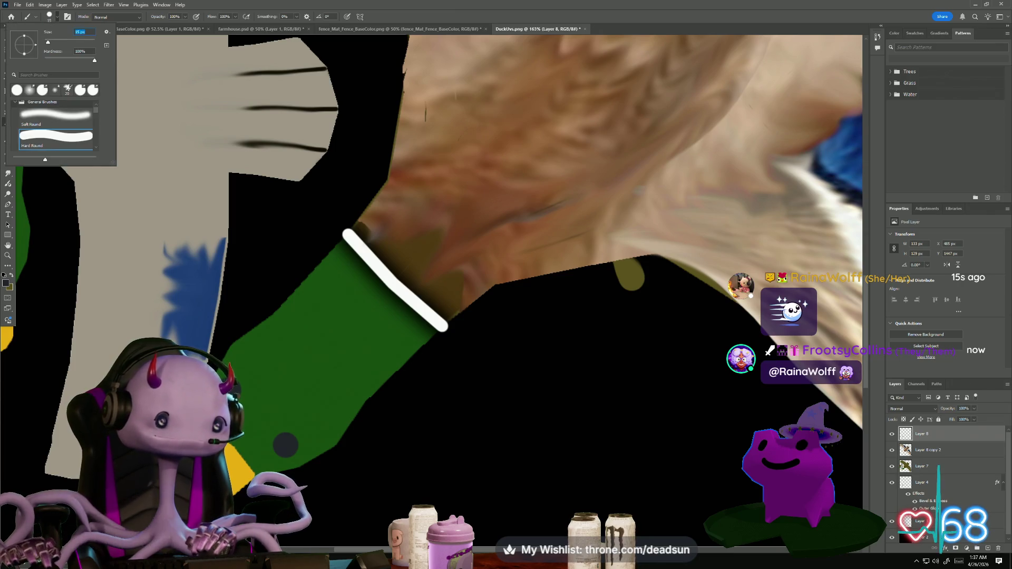
pyautogui.press('Return')
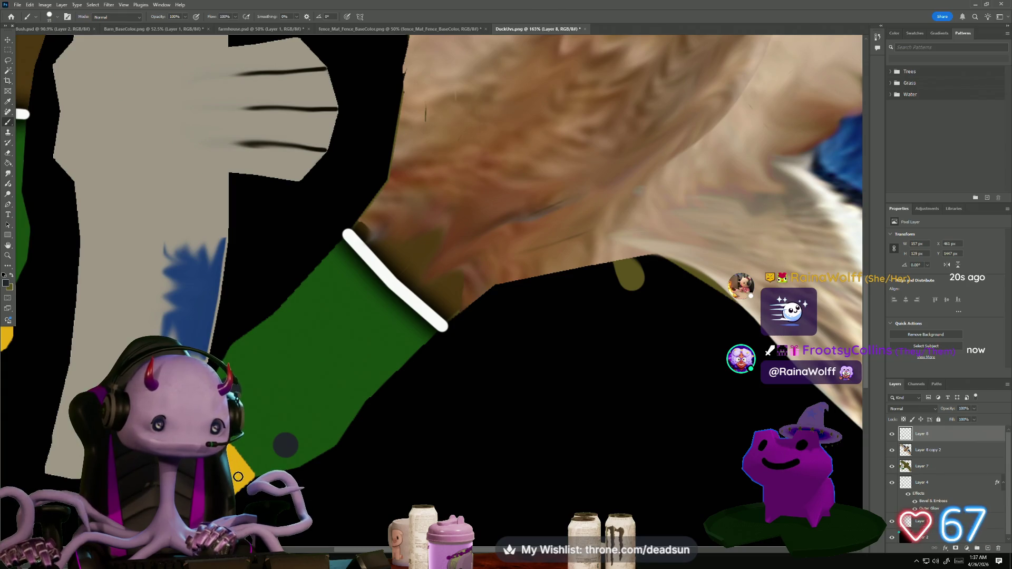
pyautogui.scroll(-3, 265, 501)
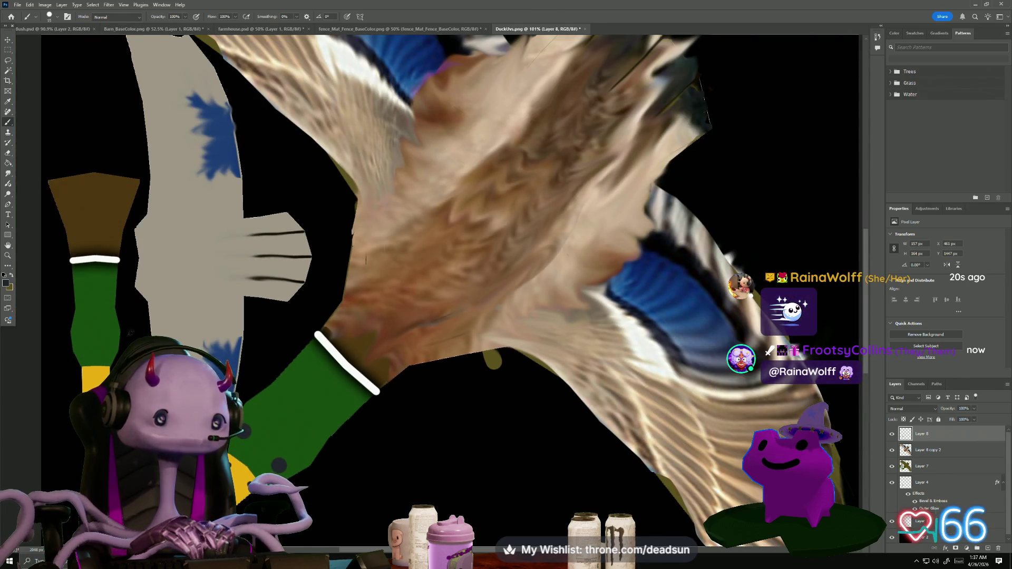
# Save a copy of the texture over Duck.png with the default PNG options
pyautogui.click(17, 5)
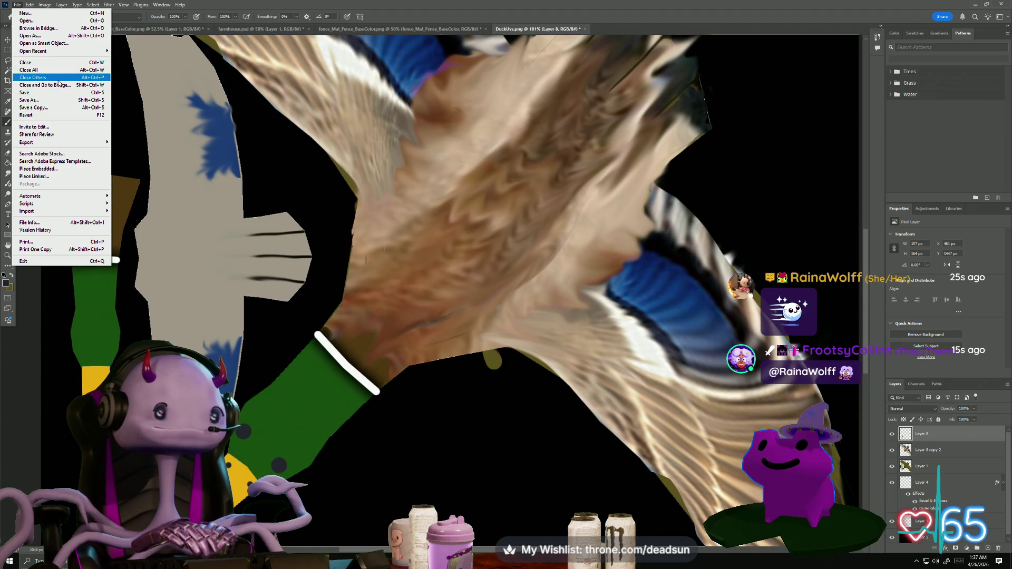
pyautogui.click(48, 109)
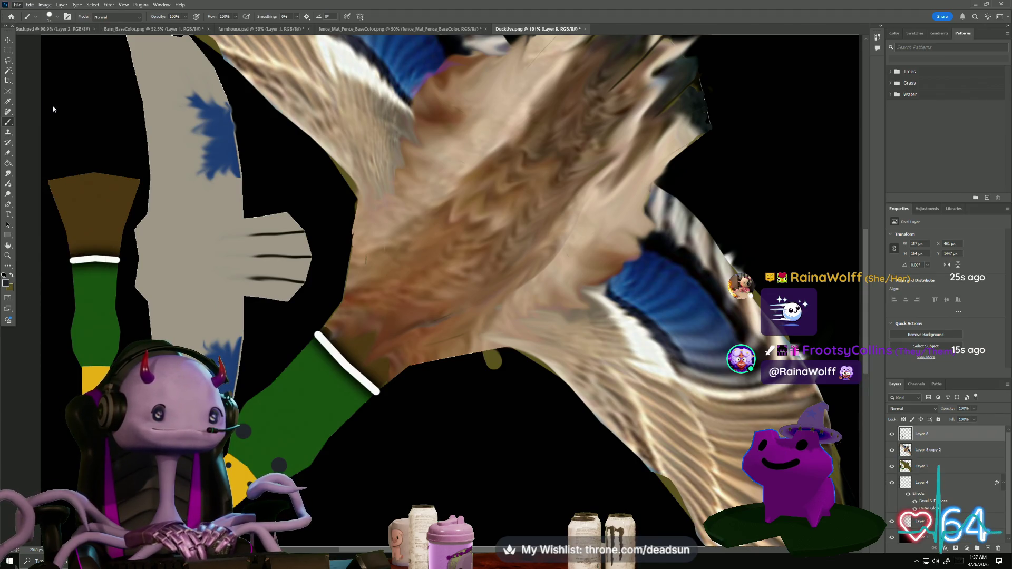
pyautogui.click(391, 62)
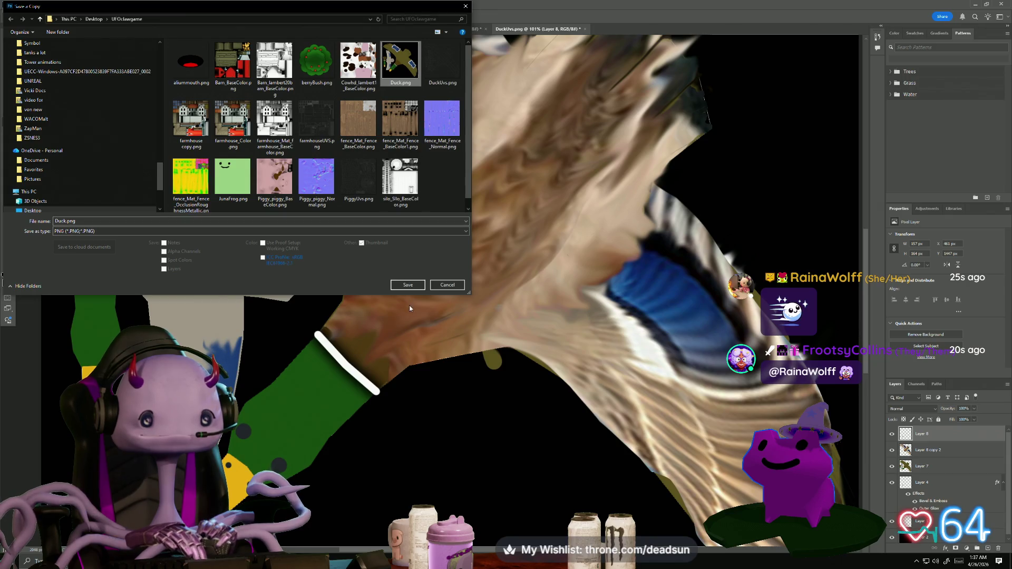
pyautogui.click(408, 284)
pyautogui.click(516, 287)
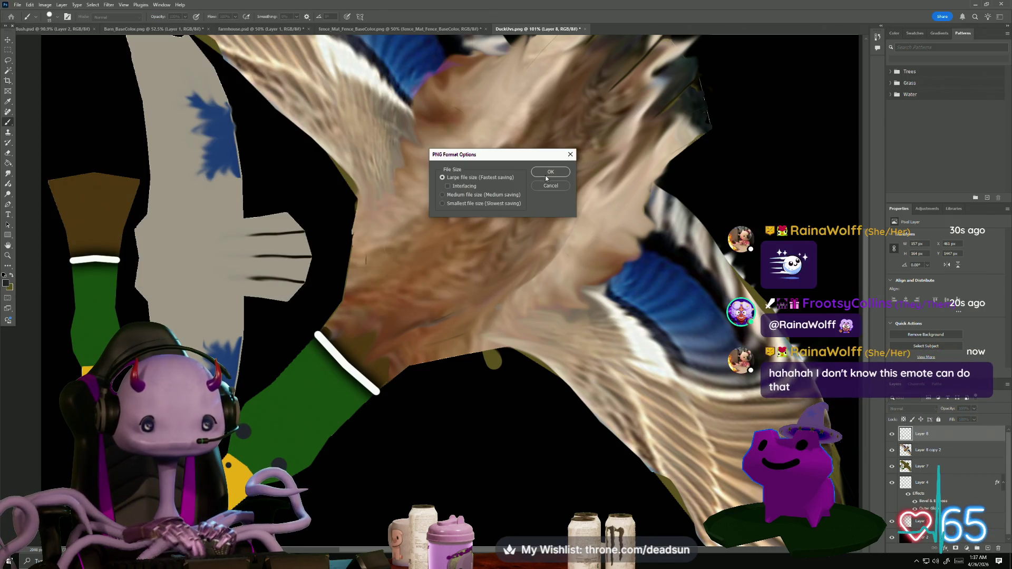
pyautogui.click(550, 174)
pyautogui.scroll(-2, 460, 269)
pyautogui.scroll(-2, 460, 270)
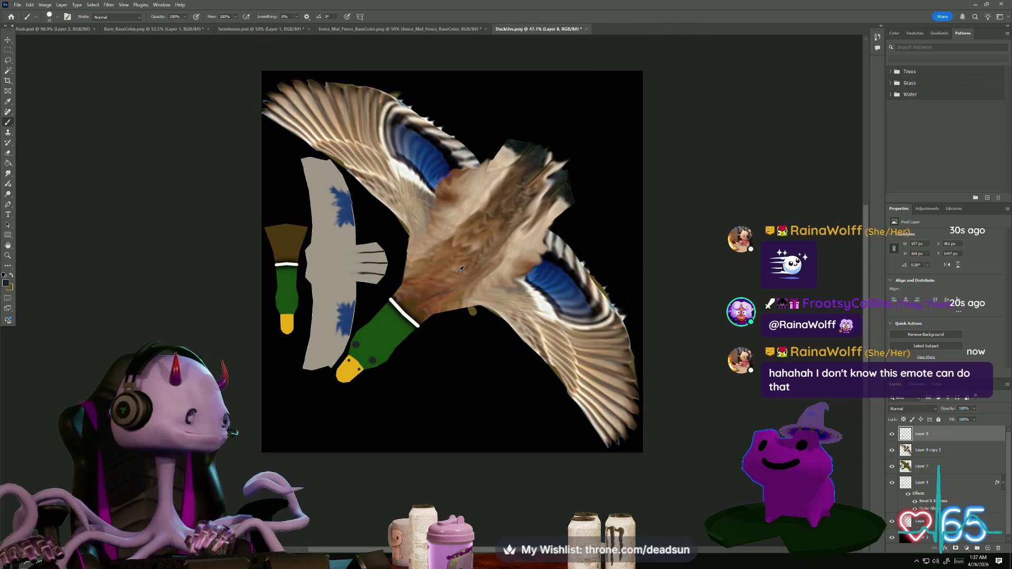
pyautogui.moveTo(489, 342); pyautogui.dragTo(446, 272)
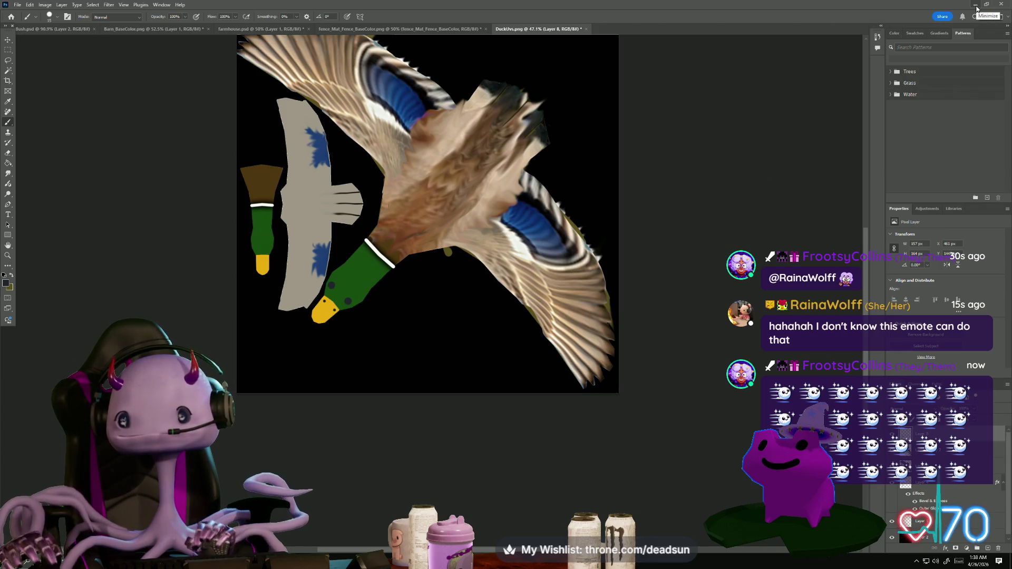
# Resave the copy over Duck.png once more and minimize Photoshop
pyautogui.click(21, 4)
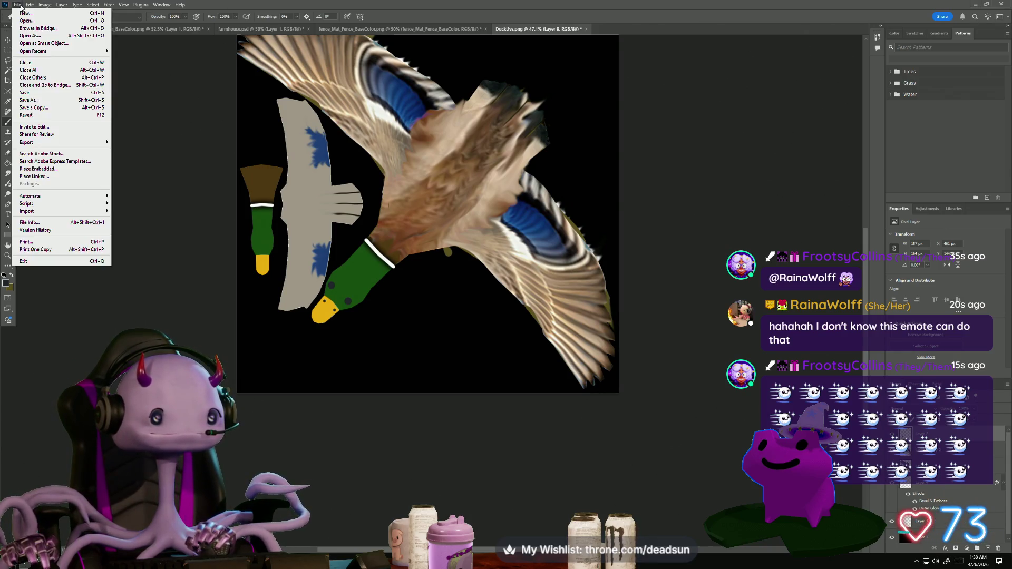
pyautogui.click(37, 112)
pyautogui.click(401, 60)
pyautogui.click(408, 285)
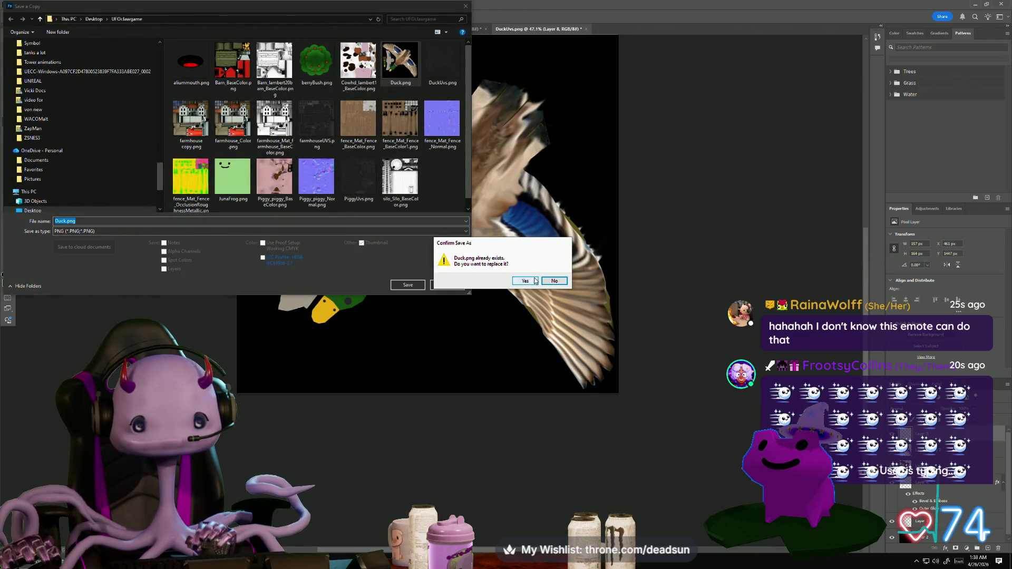
pyautogui.click(525, 281)
pyautogui.click(563, 170)
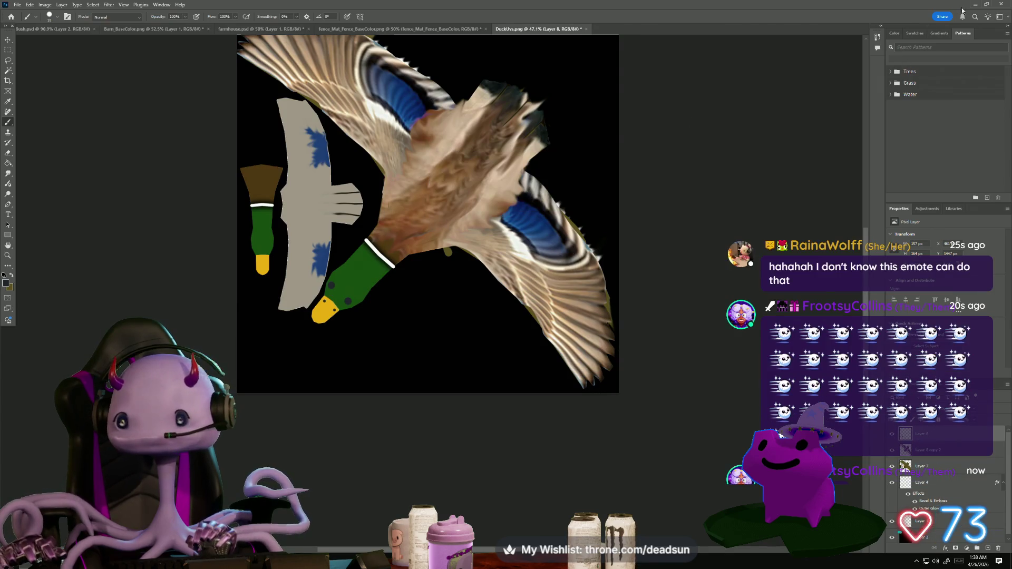
pyautogui.click(975, 5)
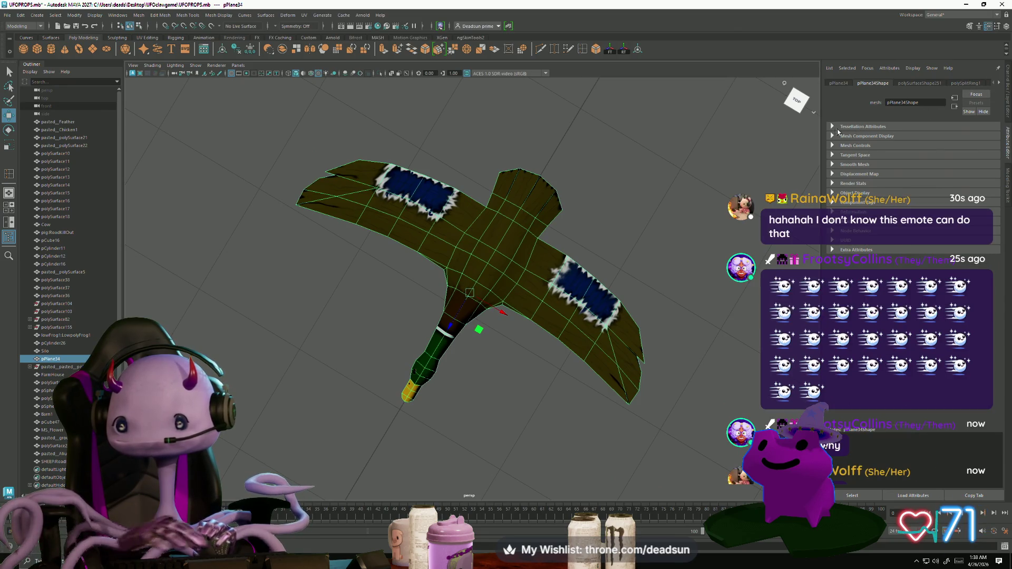
# Reload the duck material's colour texture file node in Maya
pyautogui.click(831, 128)
pyautogui.click(1001, 83)
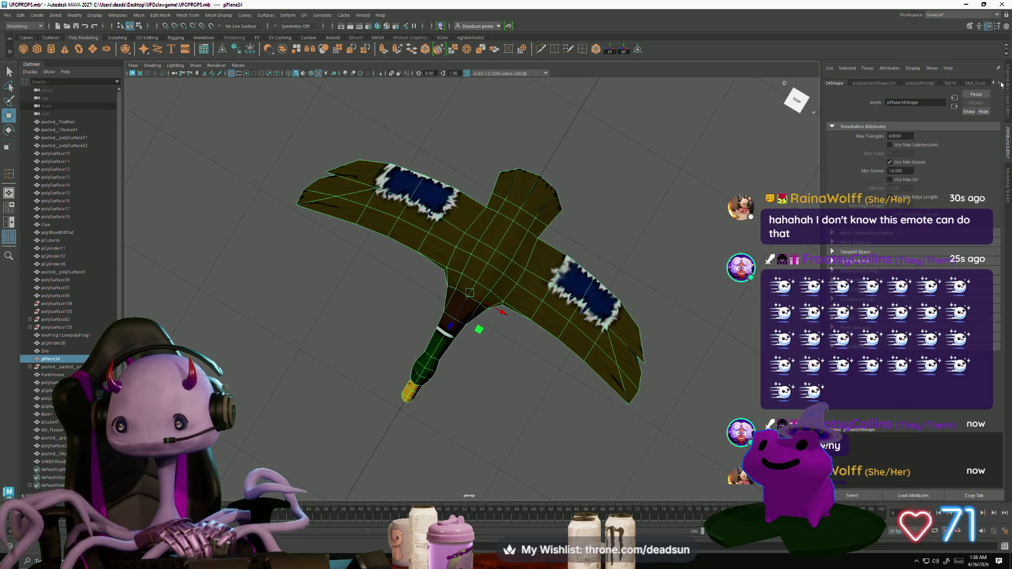
pyautogui.click(973, 83)
pyautogui.click(991, 174)
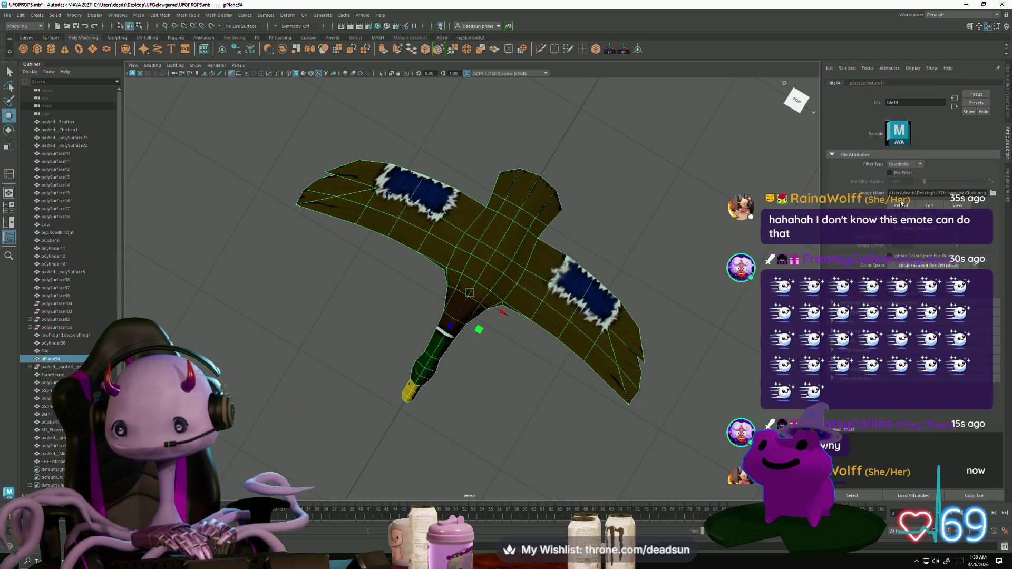
pyautogui.click(900, 206)
pyautogui.scroll(-5, 470, 285)
pyautogui.scroll(5, 454, 308)
# Orbit around the textured duck to inspect wings, body and head, then return to Photoshop
pyautogui.click(455, 308)
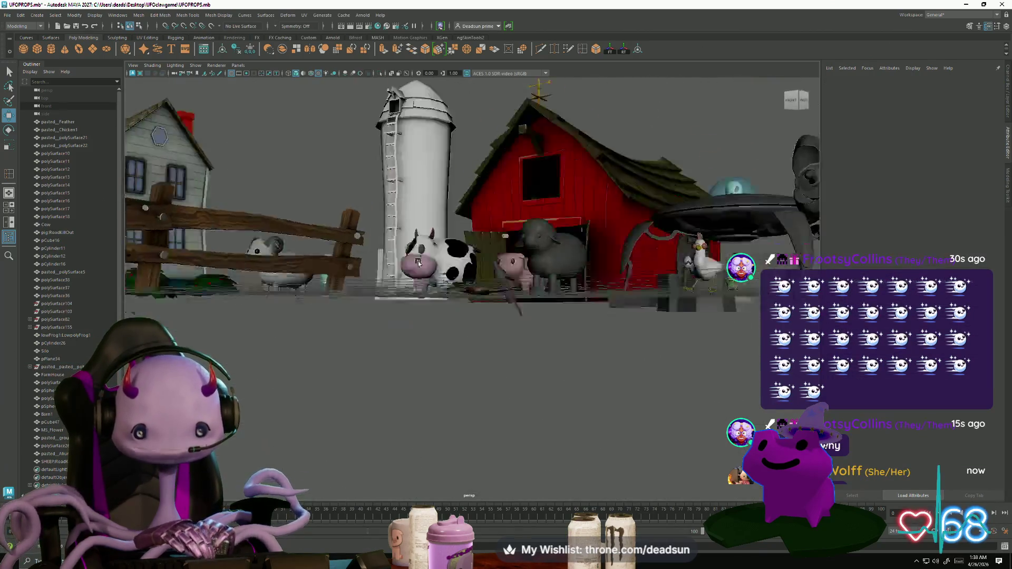
pyautogui.moveTo(455, 308)
pyautogui.mouseDown()
pyautogui.moveTo(534, 218)
pyautogui.moveTo(546, 350)
pyautogui.moveTo(737, 419)
pyautogui.moveTo(454, 355)
pyautogui.moveTo(477, 357)
pyautogui.moveTo(473, 370)
pyautogui.moveTo(482, 222)
pyautogui.moveTo(508, 357)
pyautogui.moveTo(502, 369)
pyautogui.moveTo(362, 350)
pyautogui.moveTo(317, 404)
pyautogui.moveTo(501, 348)
pyautogui.moveTo(475, 342)
pyautogui.mouseUp()
pyautogui.scroll(5, 520, 232)
pyautogui.scroll(-5, 515, 345)
pyautogui.scroll(-2, 475, 342)
pyautogui.scroll(5, 472, 340)
pyautogui.scroll(5, 473, 340)
pyautogui.moveTo(473, 341)
pyautogui.keyDown('alt'); pyautogui.mouseDown()
pyautogui.moveTo(438, 348)
pyautogui.moveTo(534, 340)
pyautogui.moveTo(529, 368)
pyautogui.moveTo(527, 354)
pyautogui.moveTo(502, 352)
pyautogui.mouseUp(); pyautogui.keyUp('alt')
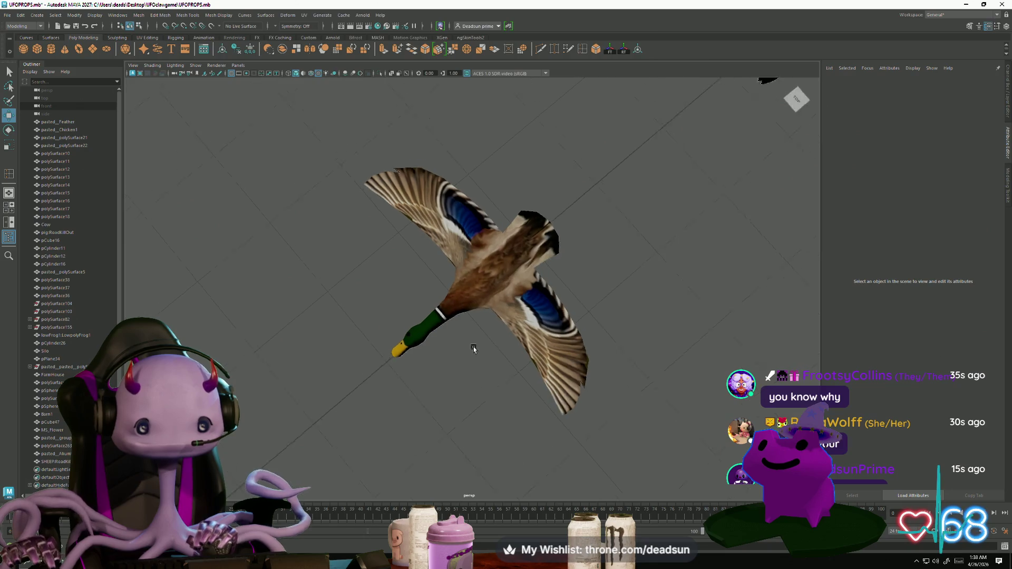
pyautogui.scroll(4, 464, 353)
pyautogui.scroll(-10, 508, 303)
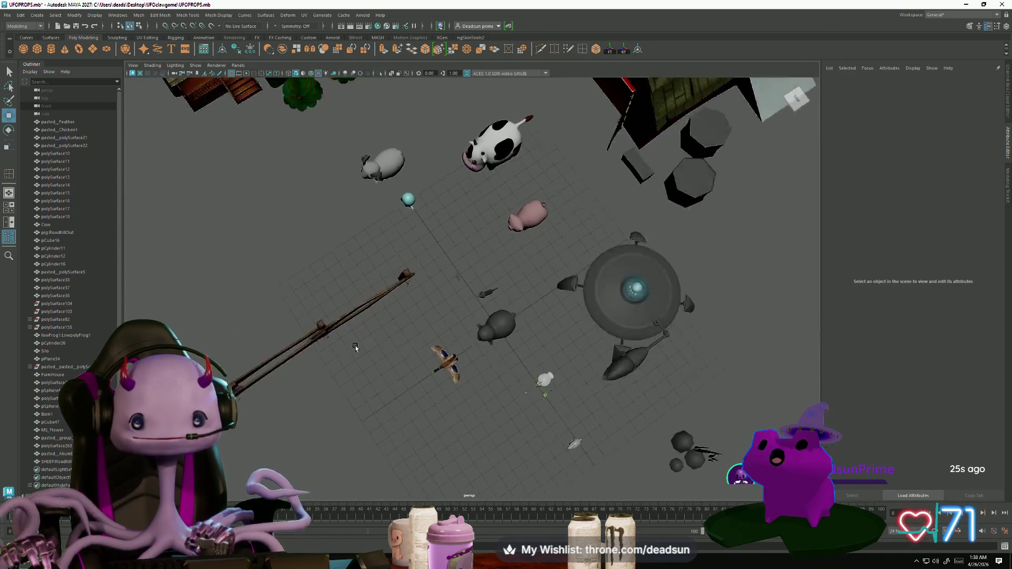
pyautogui.keyDown('alt'); pyautogui.moveTo(224, 280); pyautogui.dragTo(370, 343); pyautogui.keyUp('alt')
pyautogui.scroll(2, 431, 255)
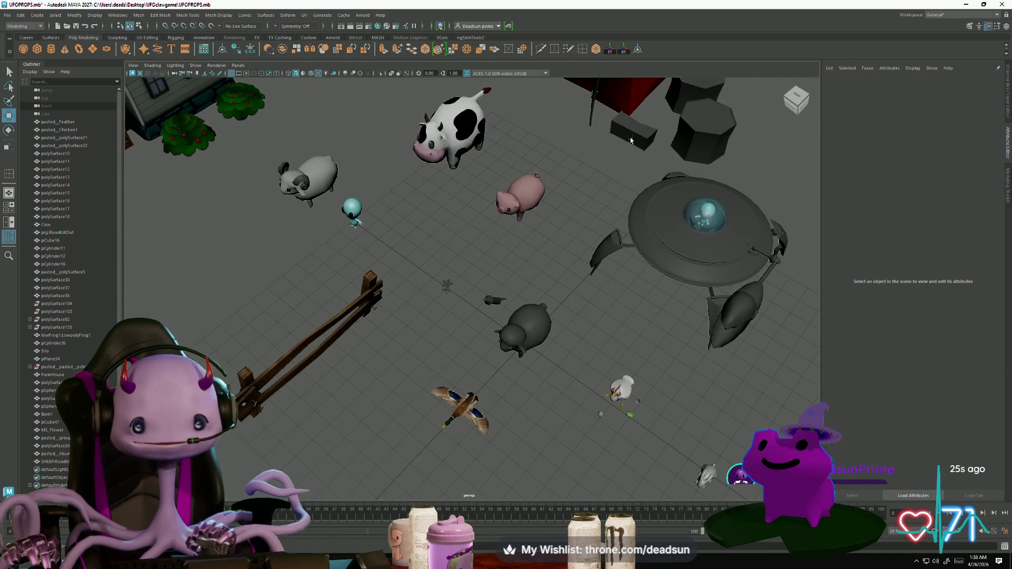
pyautogui.scroll(2, 451, 292)
pyautogui.scroll(-2, 427, 373)
pyautogui.scroll(8, 427, 369)
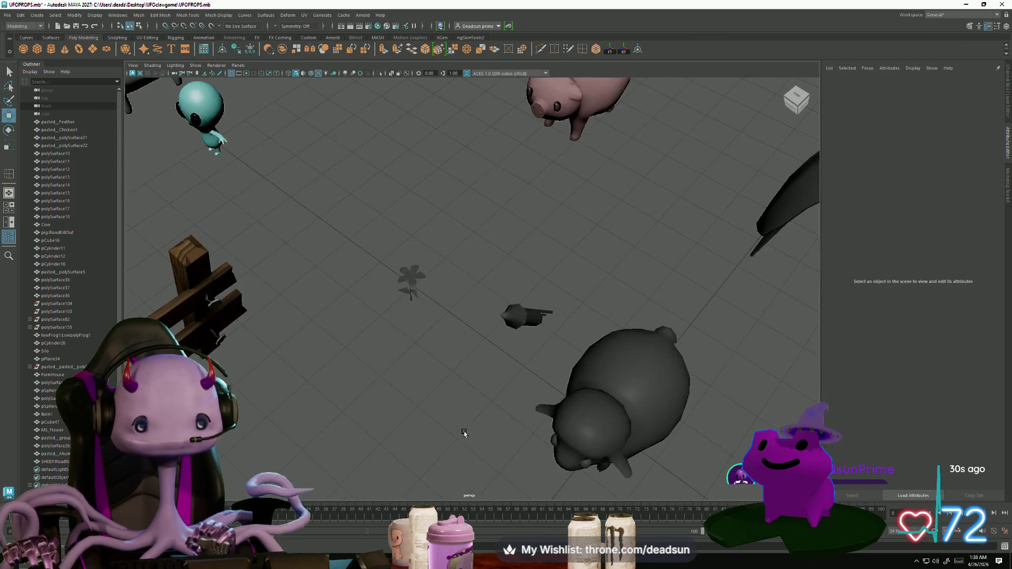
pyautogui.scroll(2, 427, 361)
pyautogui.scroll(-2, 425, 379)
pyautogui.scroll(1, 419, 377)
pyautogui.scroll(3, 413, 392)
pyautogui.scroll(-3, 394, 361)
pyautogui.scroll(2, 384, 396)
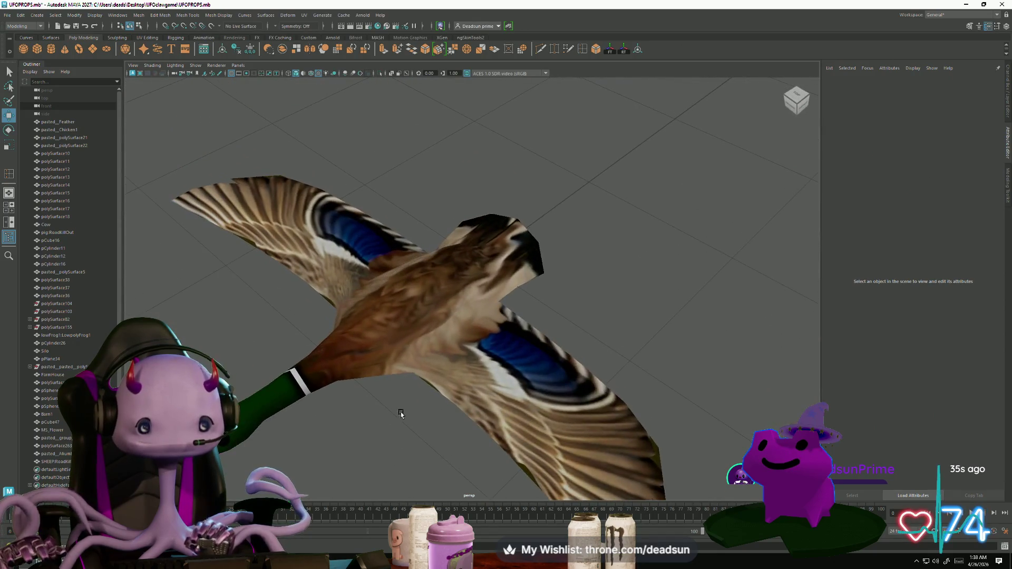
pyautogui.moveTo(345, 385)
pyautogui.keyDown('alt'); pyautogui.mouseDown()
pyautogui.moveTo(373, 411)
pyautogui.moveTo(395, 406)
pyautogui.moveTo(368, 384)
pyautogui.moveTo(465, 469)
pyautogui.moveTo(492, 410)
pyautogui.mouseUp(); pyautogui.keyUp('alt')
pyautogui.hotkey('alt', 'Tab')
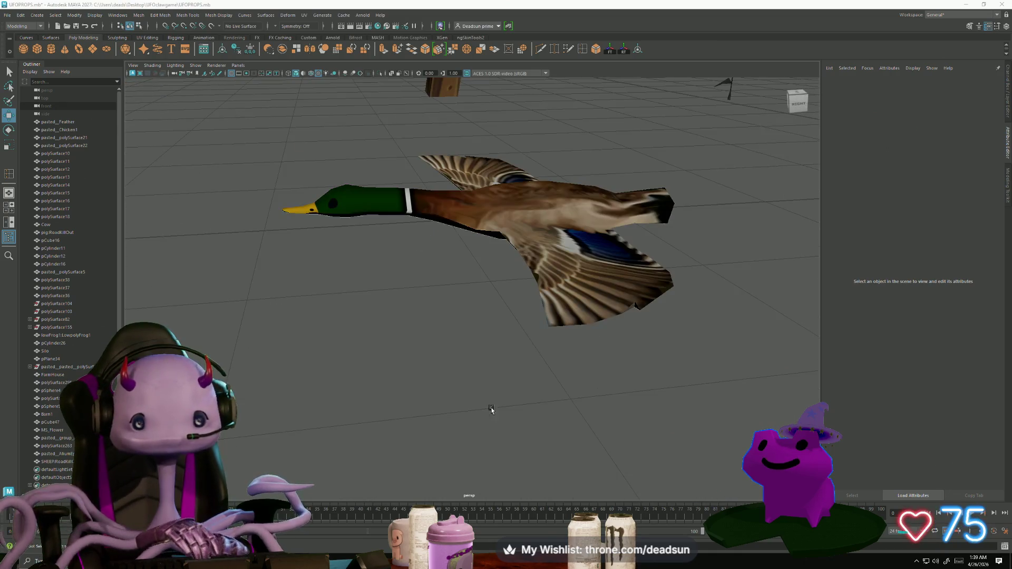
pyautogui.hotkey('alt', 'Tab')
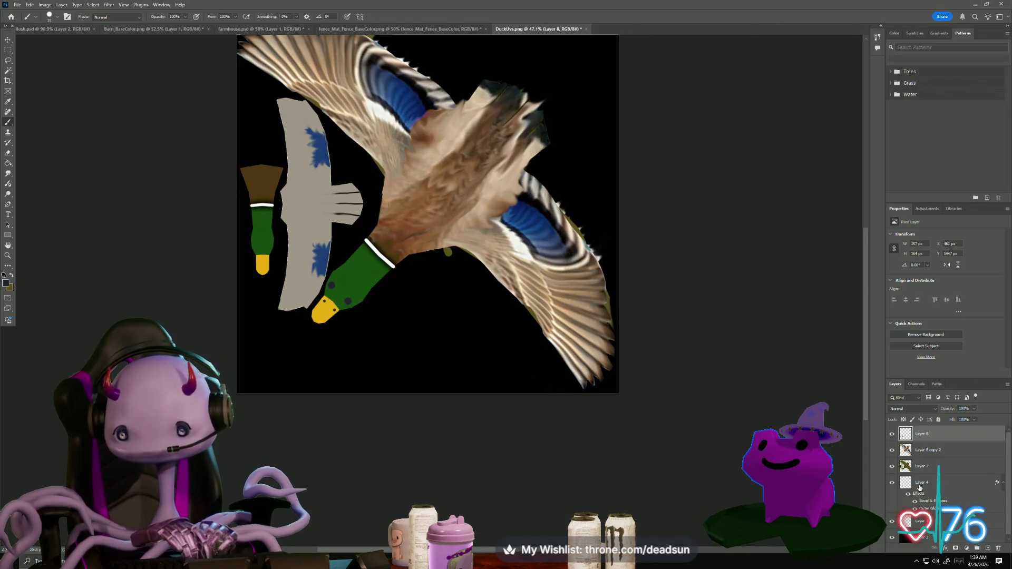
# Rename Layer 8 to 'eyes' and give it a Bevel & Emboss effect
pyautogui.write('eyes')
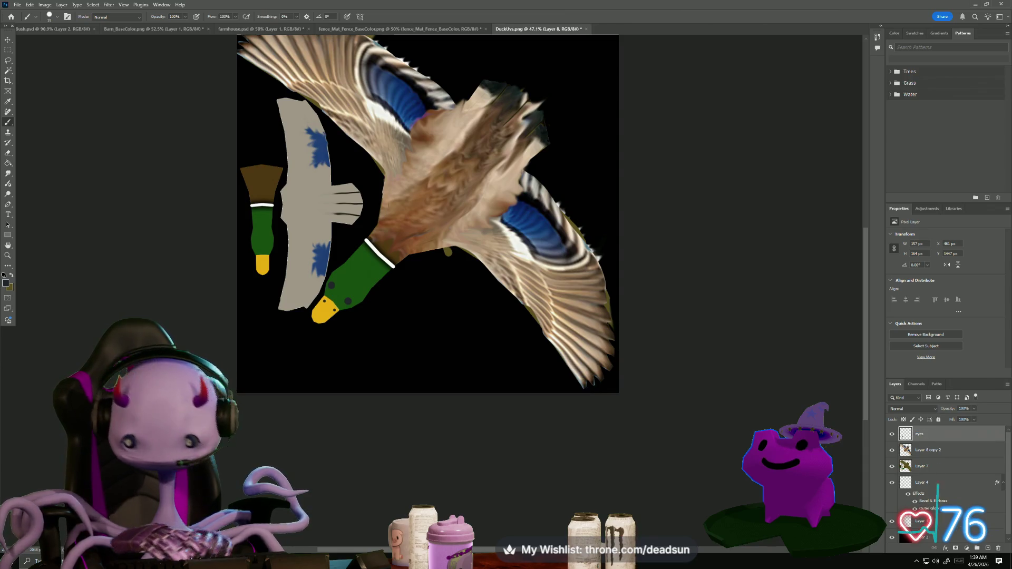
pyautogui.doubleClick(940, 438)
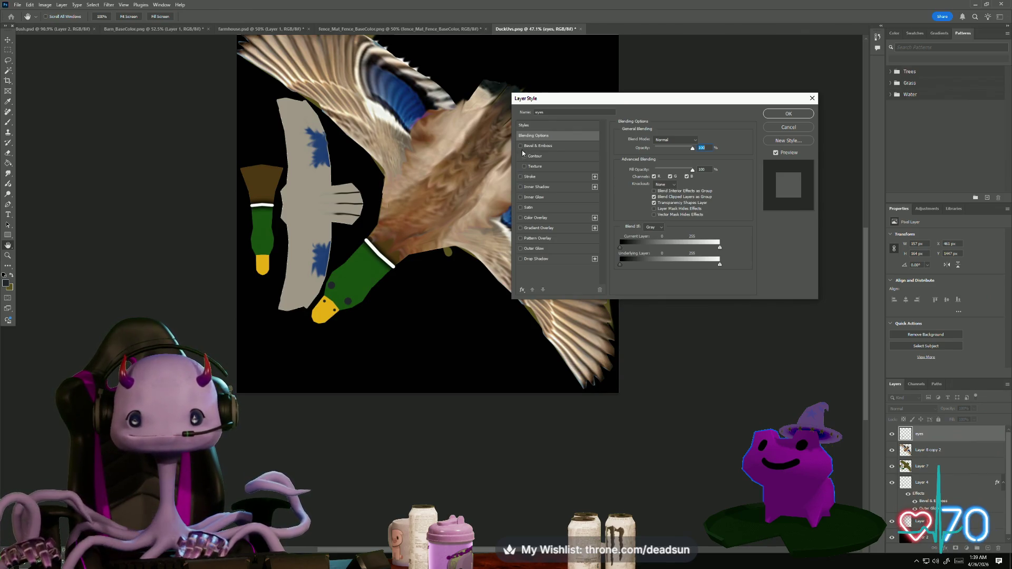
pyautogui.click(521, 146)
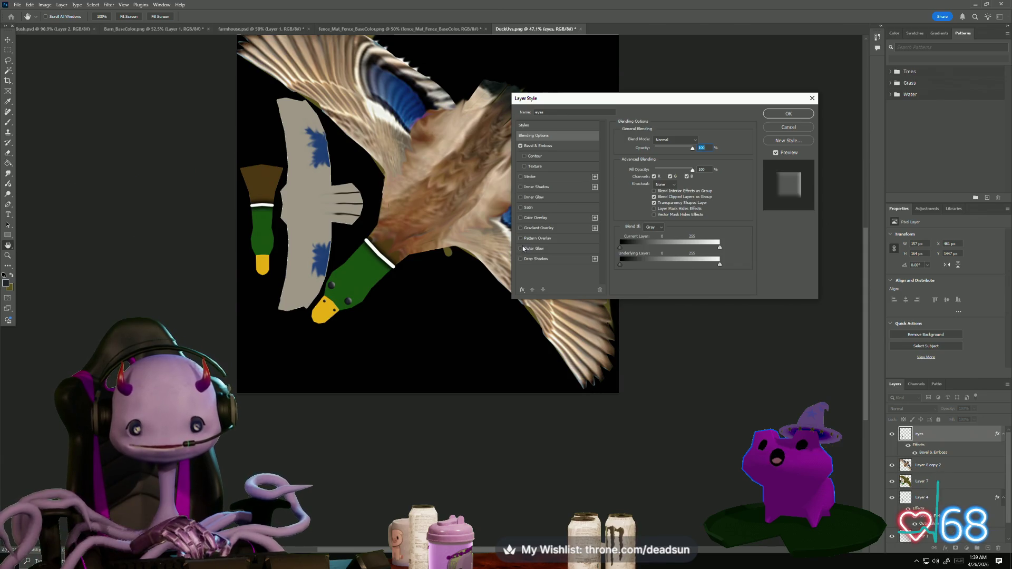
pyautogui.click(789, 114)
# Add a new empty layer above Layer 8 copy 2
pyautogui.click(927, 474)
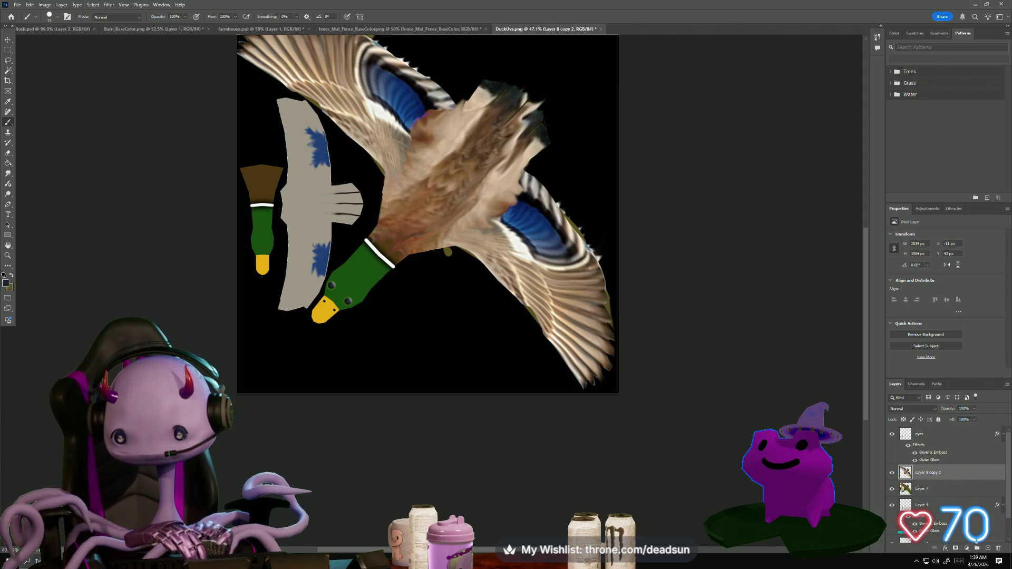
pyautogui.click(988, 549)
pyautogui.scroll(5, 391, 236)
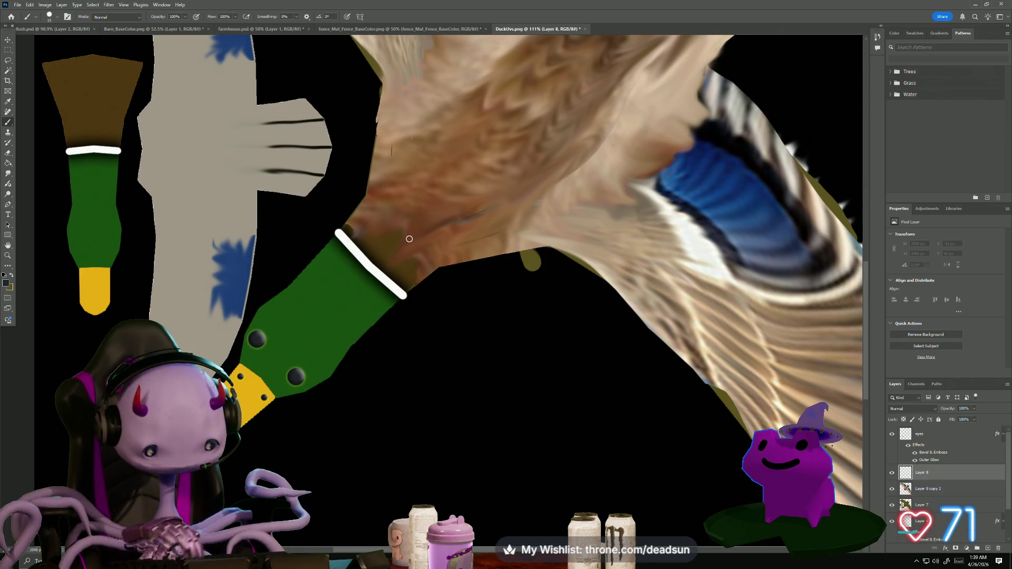
# Sample the duck body's brown as the paint colour and centre the body in view
pyautogui.press('i')
pyautogui.click(416, 220)
pyautogui.scroll(-3, 442, 257)
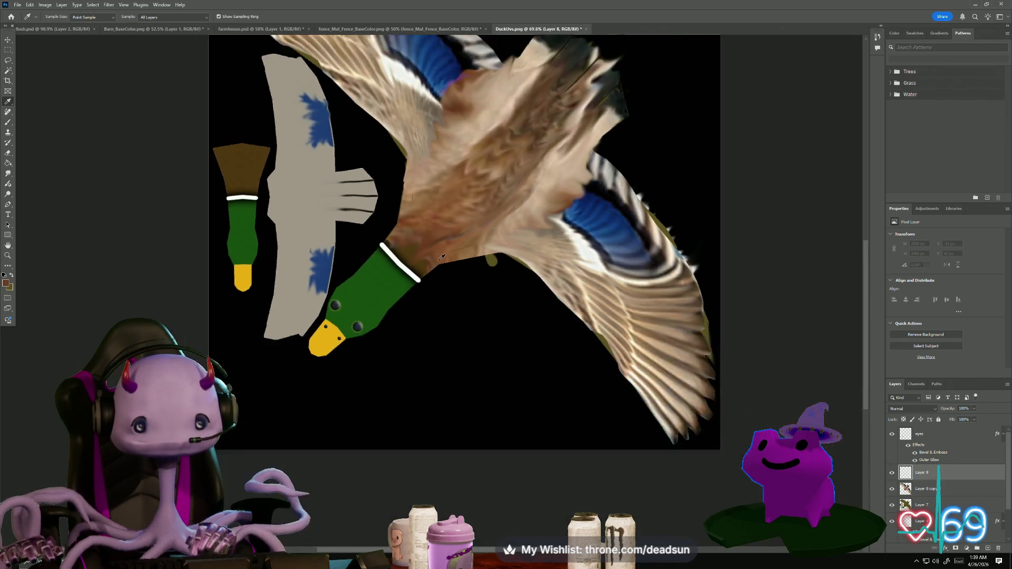
pyautogui.scroll(2, 441, 257)
pyautogui.scroll(-2, 442, 257)
pyautogui.moveTo(421, 253); pyautogui.dragTo(376, 264)
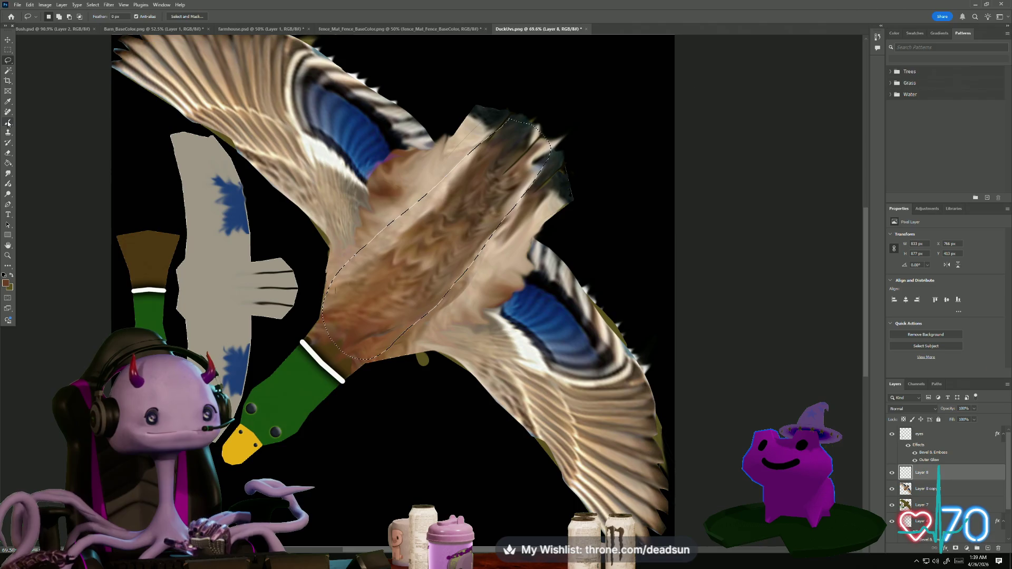
# Fill the body with brown, preview blend modes keeping Normal, then undo the fill
pyautogui.click(9, 164)
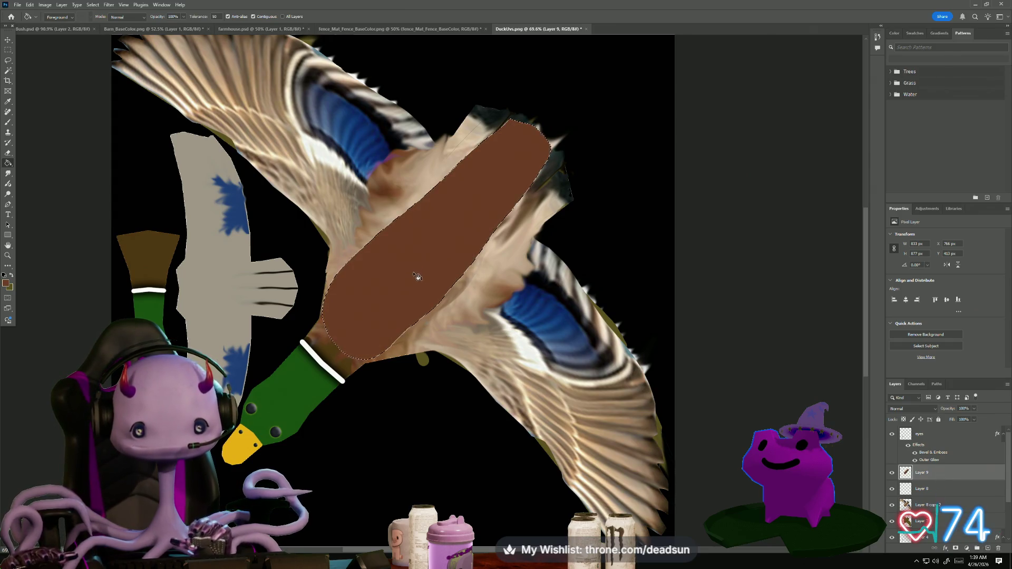
pyautogui.scroll(-3, 432, 296)
pyautogui.scroll(3, 433, 301)
pyautogui.scroll(-2, 434, 309)
pyautogui.scroll(1, 434, 311)
pyautogui.scroll(2, 433, 311)
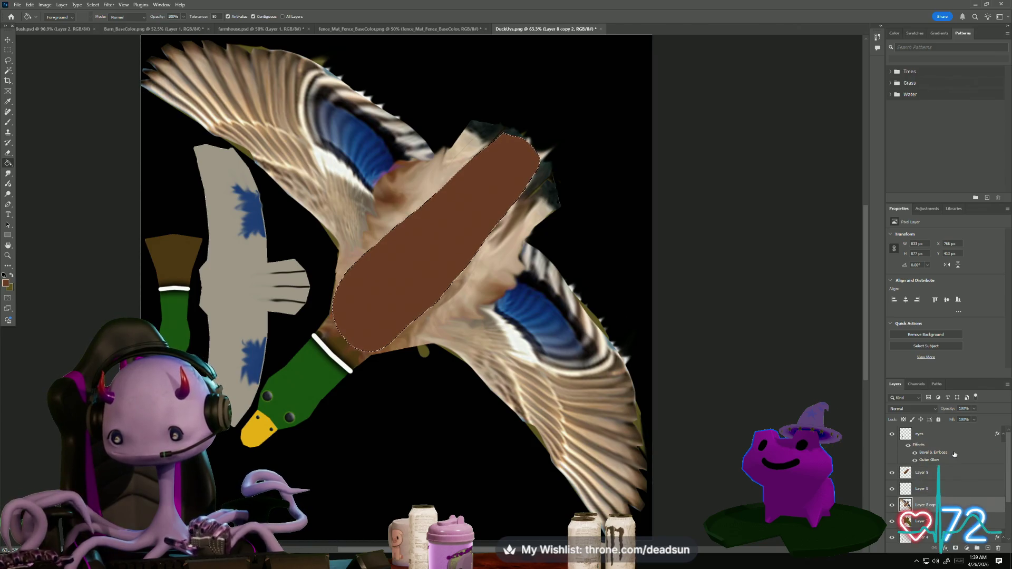
pyautogui.click(932, 411)
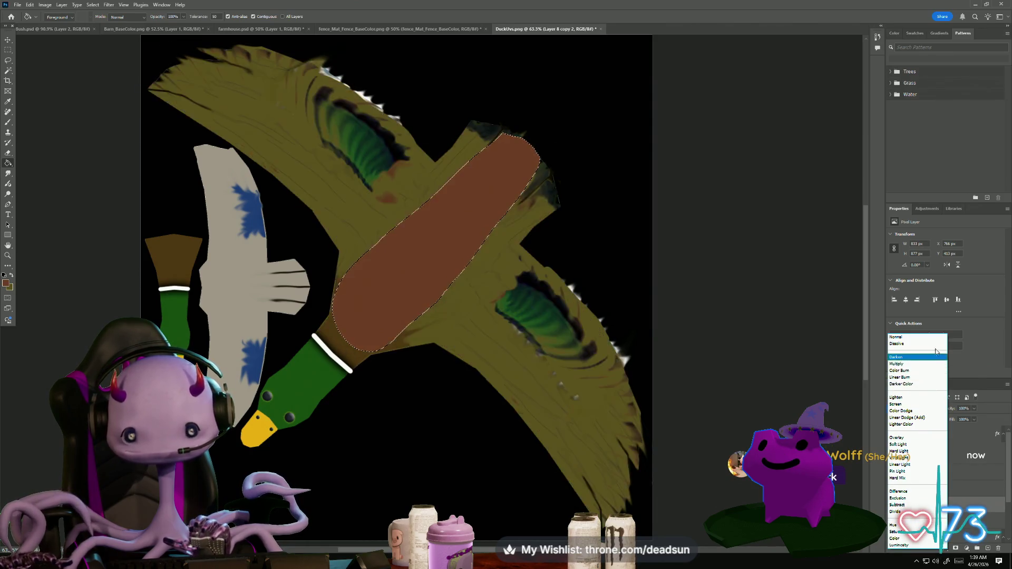
pyautogui.press('Escape')
pyautogui.scroll(-3, 730, 418)
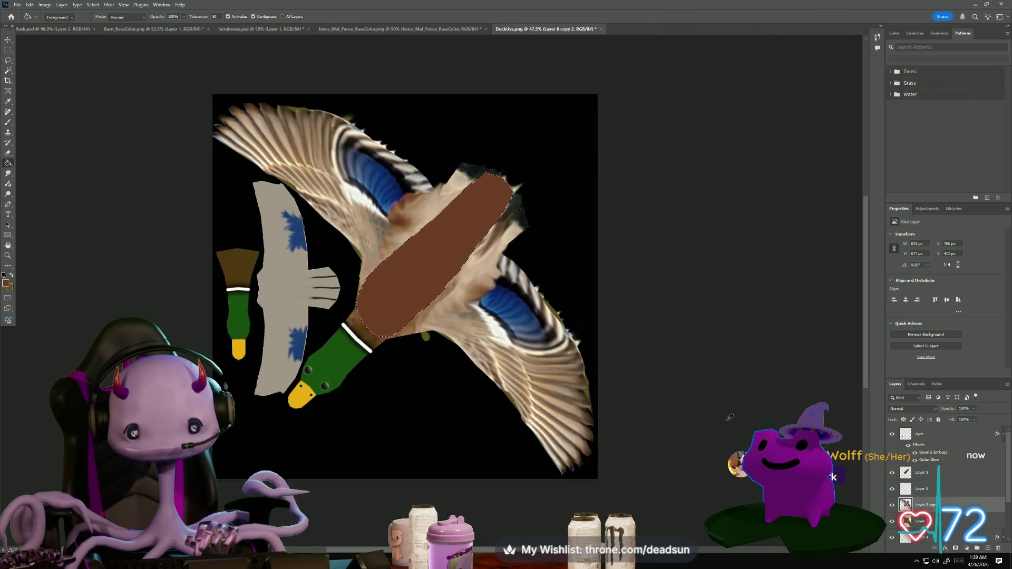
pyautogui.hotkey('ctrl', 'z')
pyautogui.scroll(-1, 665, 340)
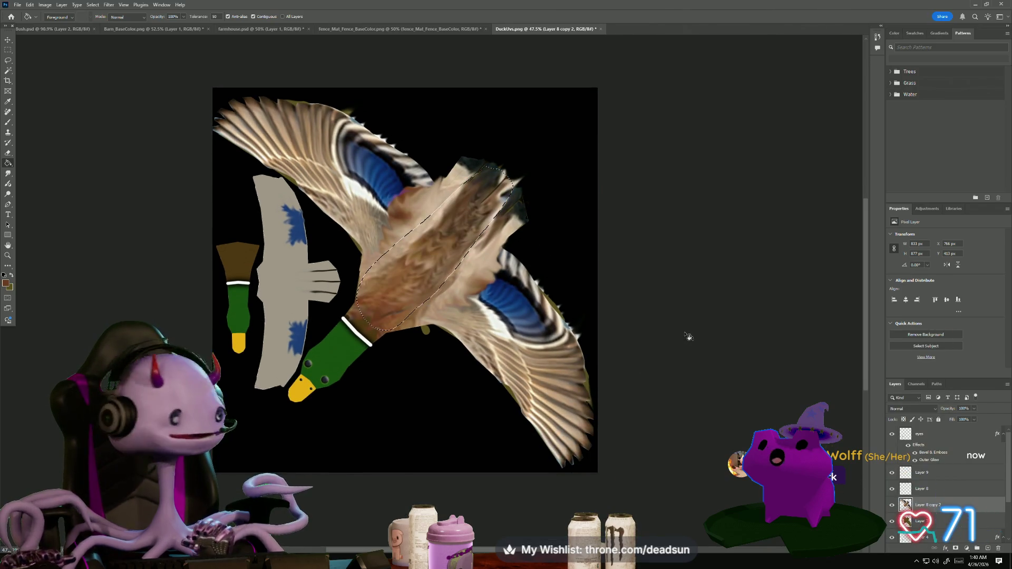
pyautogui.scroll(2, 691, 253)
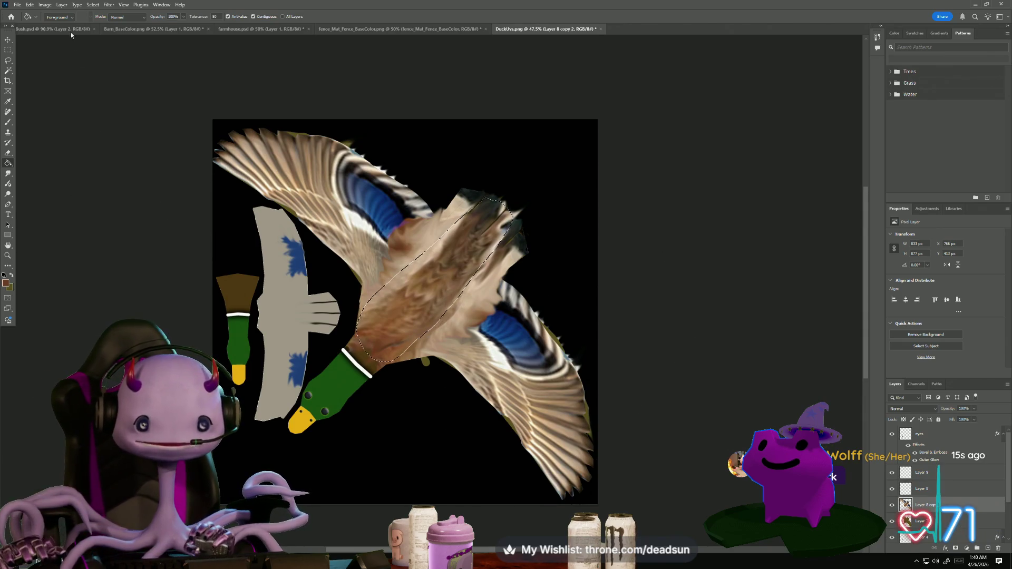
# Save a PNG copy over Duck.png and bring the Maya UFOPROPS window forward
pyautogui.click(16, 7)
pyautogui.click(61, 109)
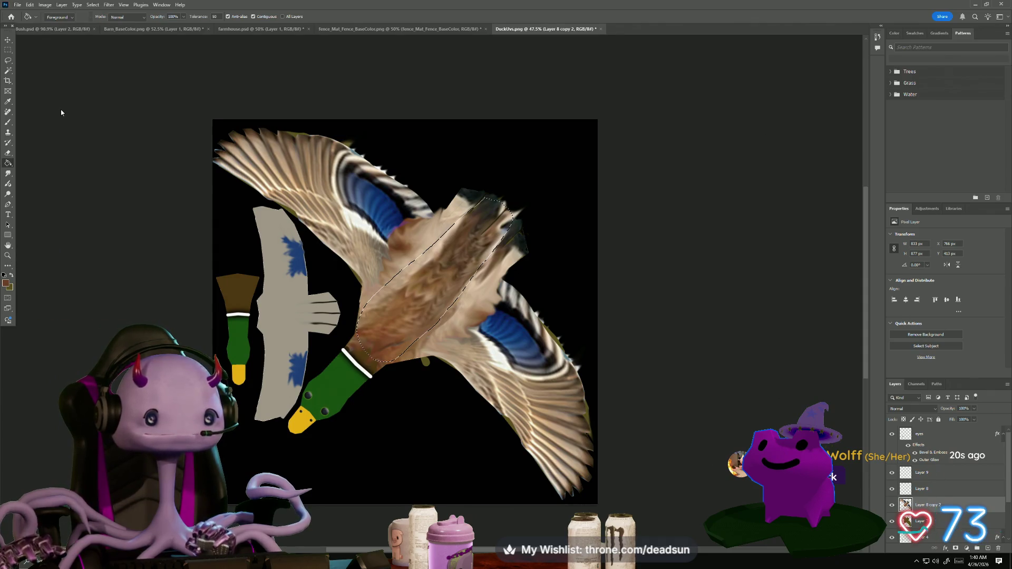
pyautogui.click(400, 62)
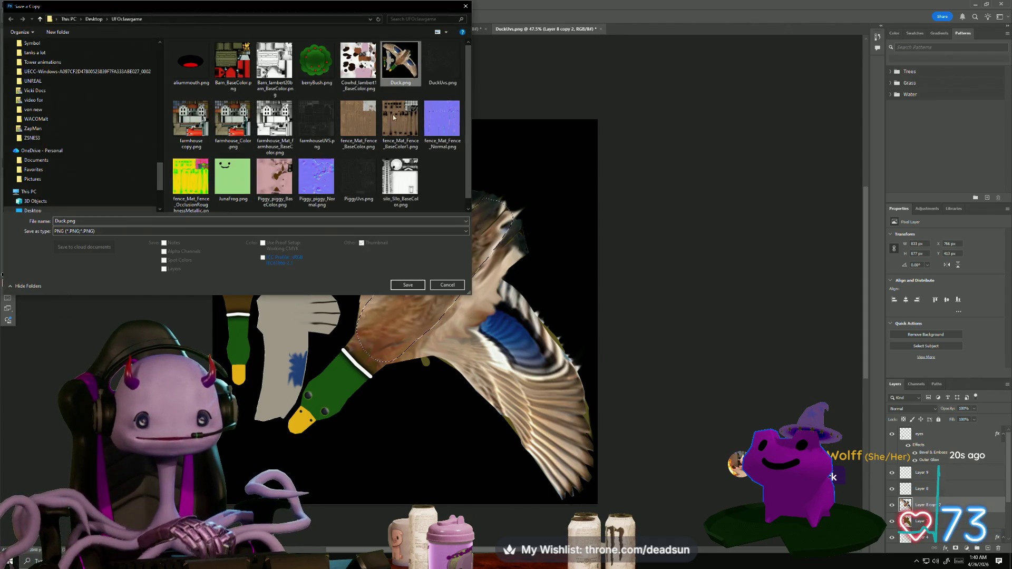
pyautogui.click(407, 285)
pyautogui.click(525, 281)
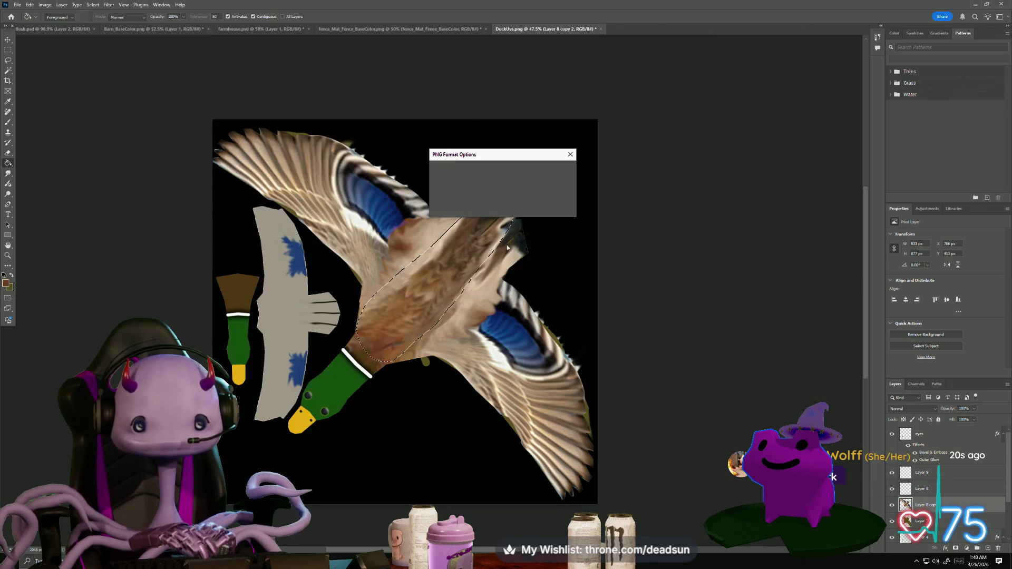
pyautogui.click(538, 177)
pyautogui.press('super+Tab')
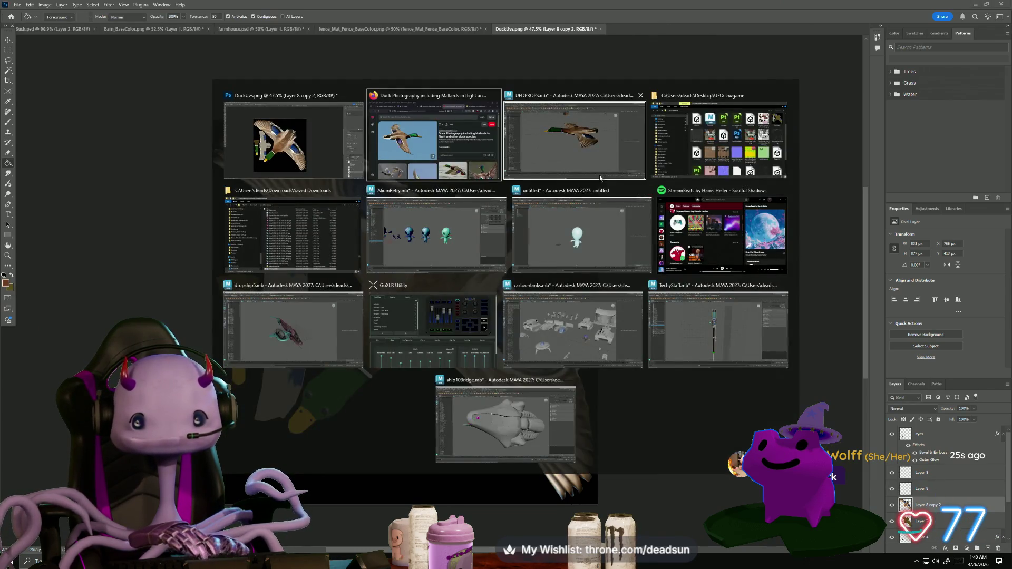
pyautogui.click(572, 157)
# Check the texture file feeding Mat_Duck and look down on the duck from above
pyautogui.click(580, 254)
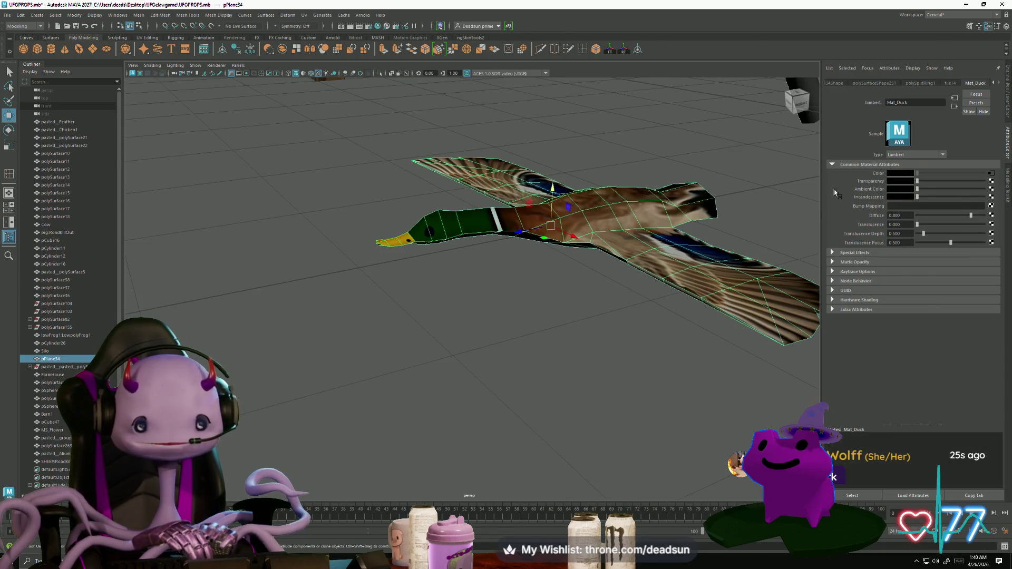
pyautogui.click(989, 175)
pyautogui.click(444, 356)
pyautogui.moveTo(444, 355)
pyautogui.mouseDown()
pyautogui.moveTo(430, 355)
pyautogui.moveTo(466, 350)
pyautogui.moveTo(502, 377)
pyautogui.moveTo(475, 394)
pyautogui.moveTo(460, 373)
pyautogui.moveTo(423, 434)
pyautogui.moveTo(524, 310)
pyautogui.mouseUp()
pyautogui.scroll(-5, 498, 389)
pyautogui.scroll(4, 488, 392)
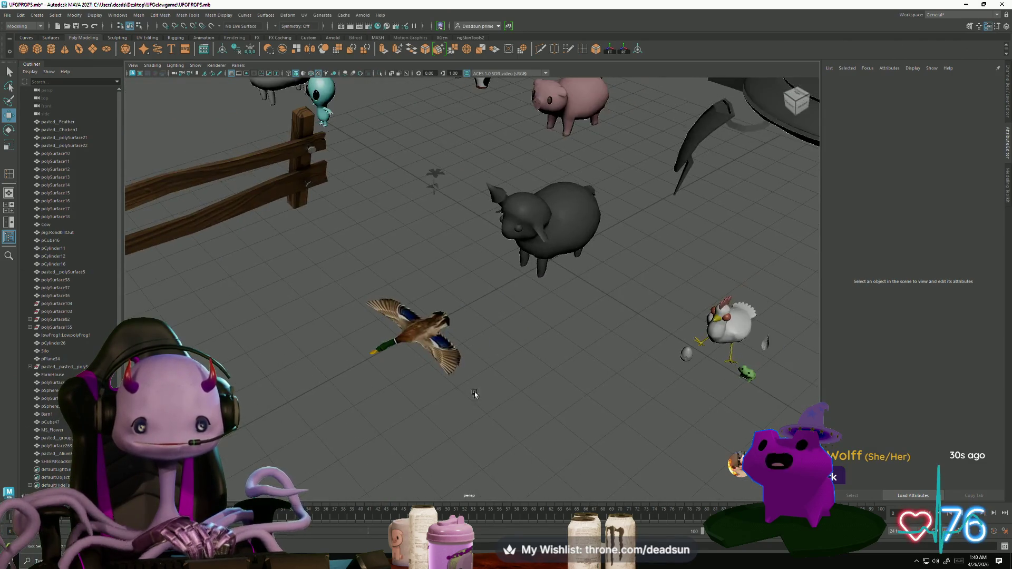
pyautogui.scroll(2, 474, 394)
pyautogui.scroll(5, 460, 373)
pyautogui.scroll(3, 524, 310)
pyautogui.scroll(-2, 484, 338)
# Orbit under and around the duck, frame it with F, and view it from low front
pyautogui.moveTo(484, 338)
pyautogui.mouseDown()
pyautogui.moveTo(441, 271)
pyautogui.moveTo(433, 327)
pyautogui.mouseUp()
pyautogui.scroll(-3, 464, 314)
pyautogui.scroll(3, 459, 305)
pyautogui.scroll(-3, 416, 317)
pyautogui.scroll(4, 406, 343)
pyautogui.moveTo(399, 385)
pyautogui.mouseDown()
pyautogui.moveTo(430, 380)
pyautogui.moveTo(436, 351)
pyautogui.mouseUp()
pyautogui.scroll(-6, 422, 369)
pyautogui.click(436, 350)
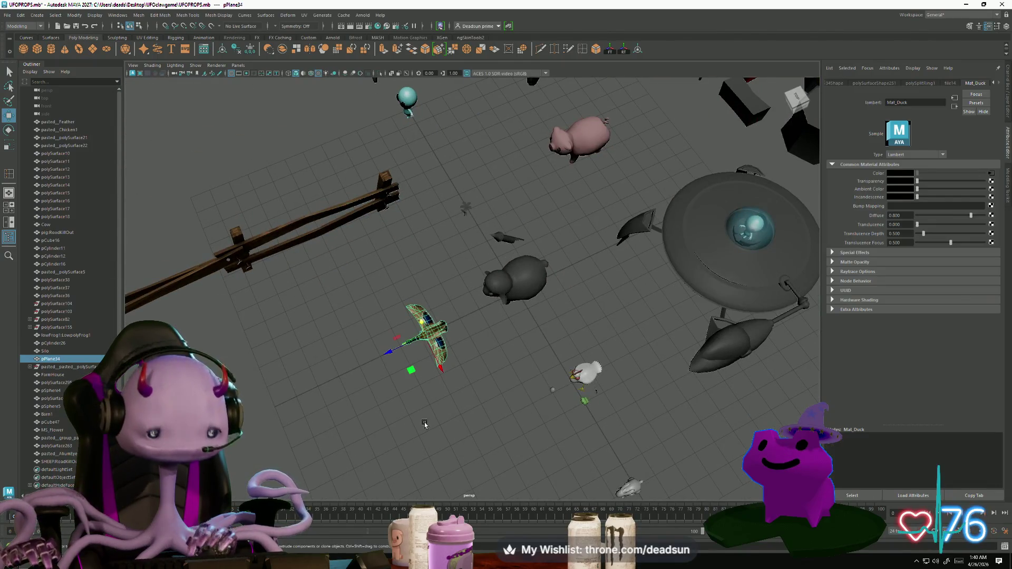
pyautogui.press('f')
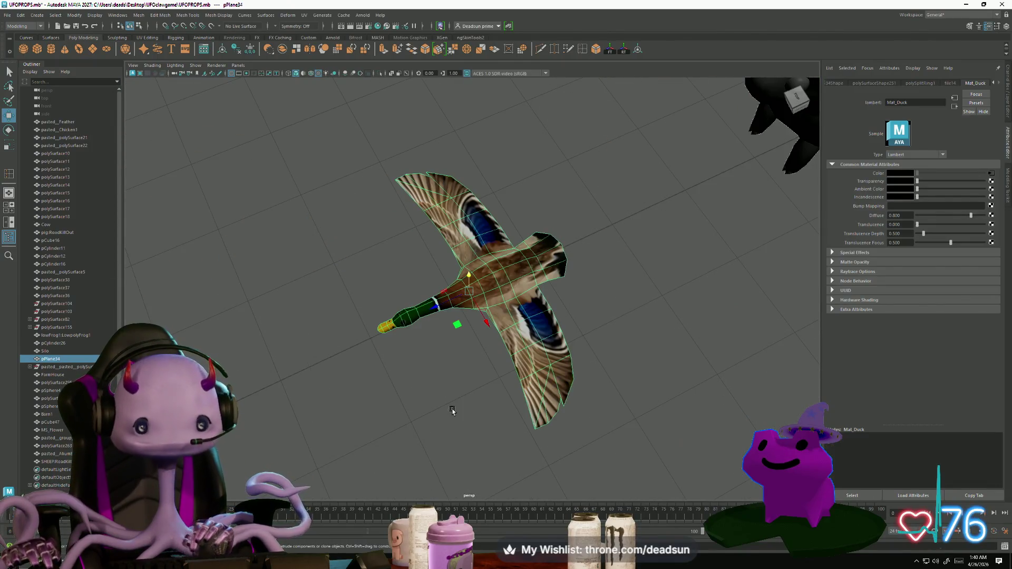
pyautogui.moveTo(452, 411)
pyautogui.mouseDown()
pyautogui.moveTo(482, 368)
pyautogui.moveTo(515, 366)
pyautogui.moveTo(457, 384)
pyautogui.mouseUp()
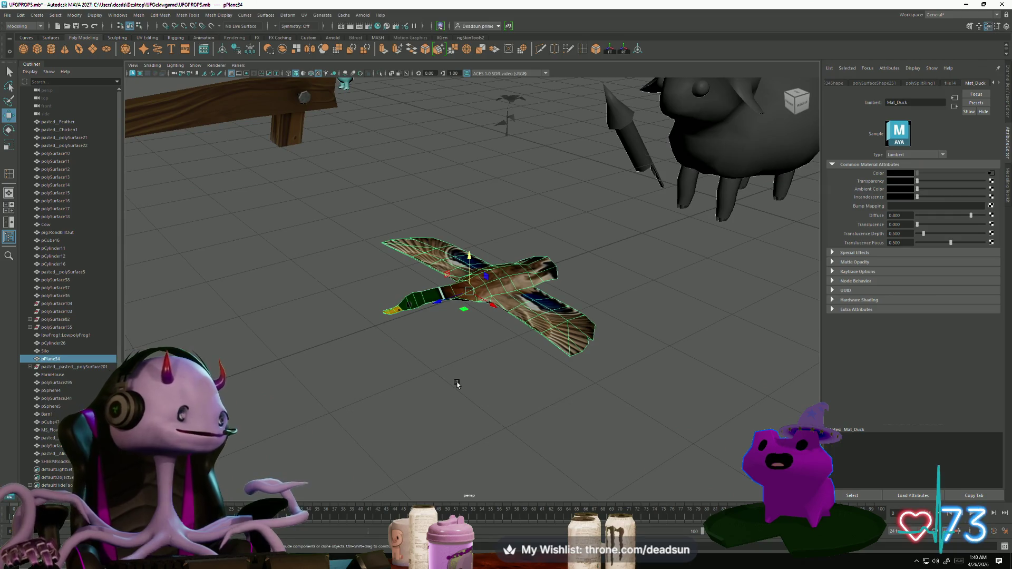
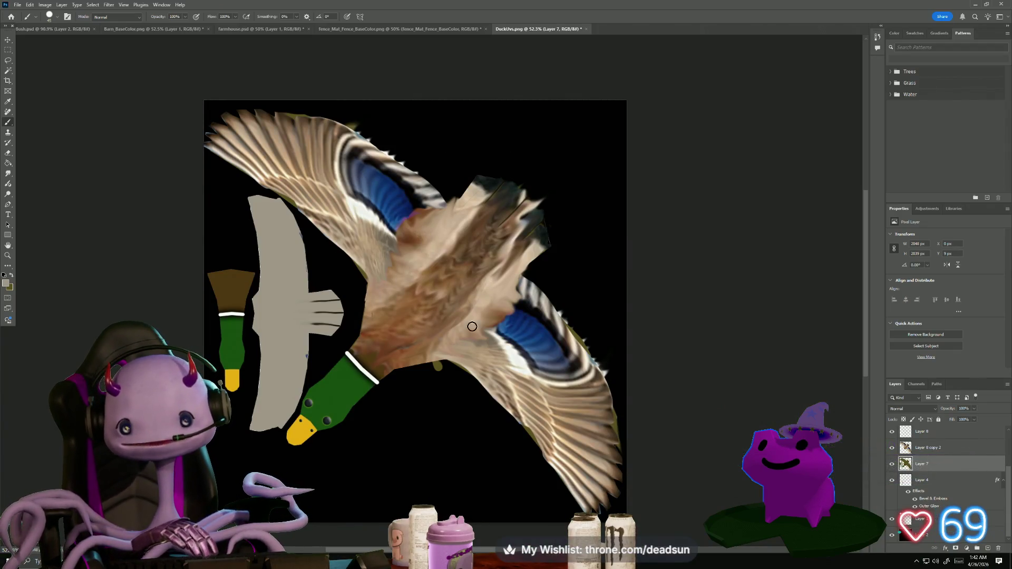
# Select Layer 9 in the Layers panel as the working layer
pyautogui.scroll(5, 502, 449)
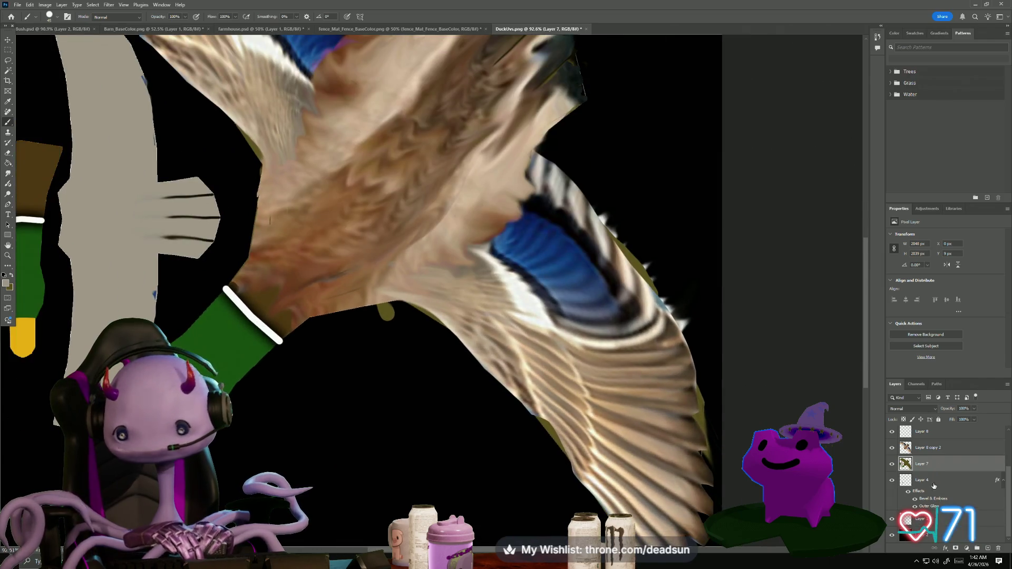
pyautogui.scroll(1, 933, 451)
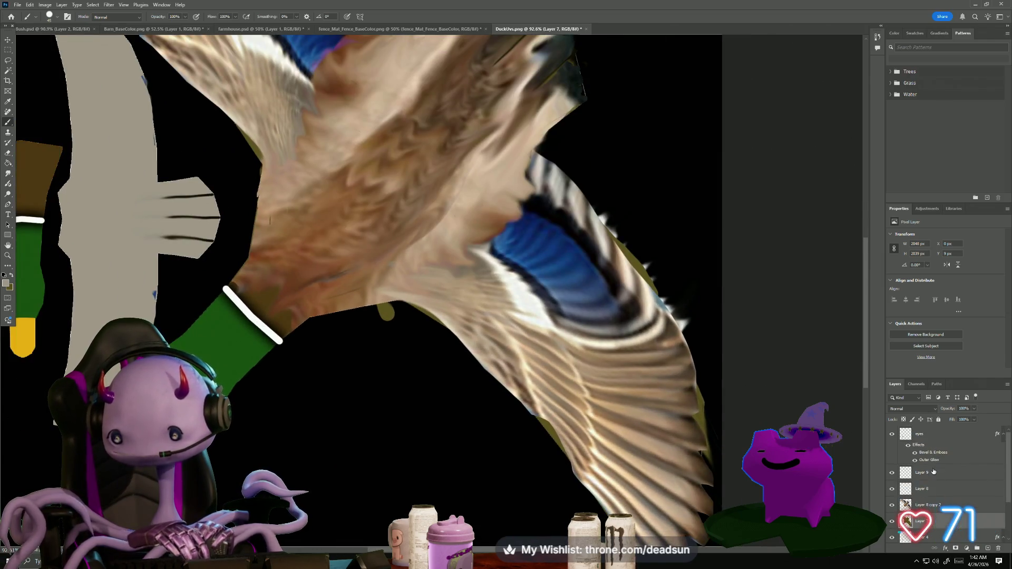
pyautogui.click(921, 435)
pyautogui.click(932, 474)
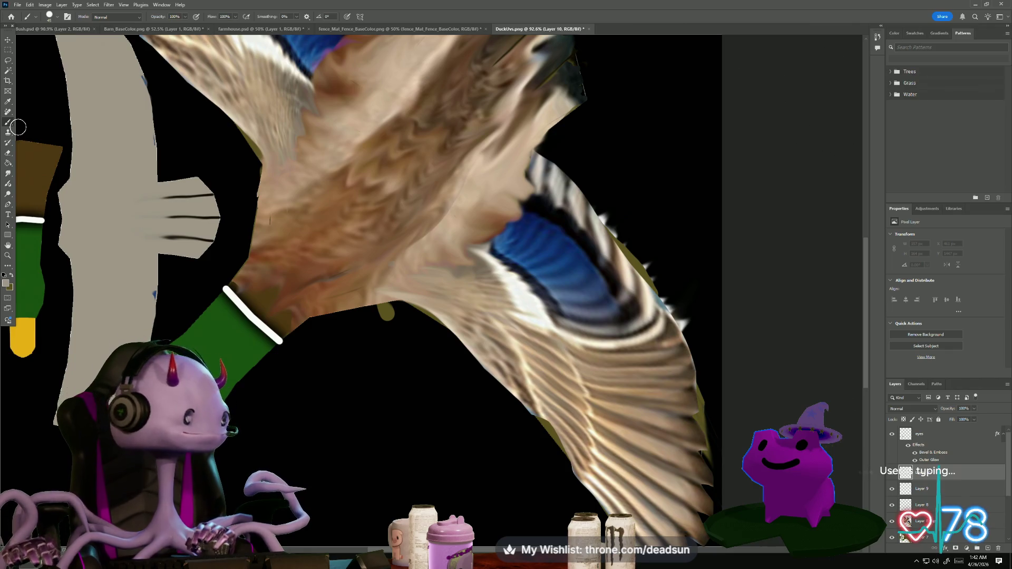
# Switch to the Brush tool and reduce the brush size to 15
pyautogui.click(8, 72)
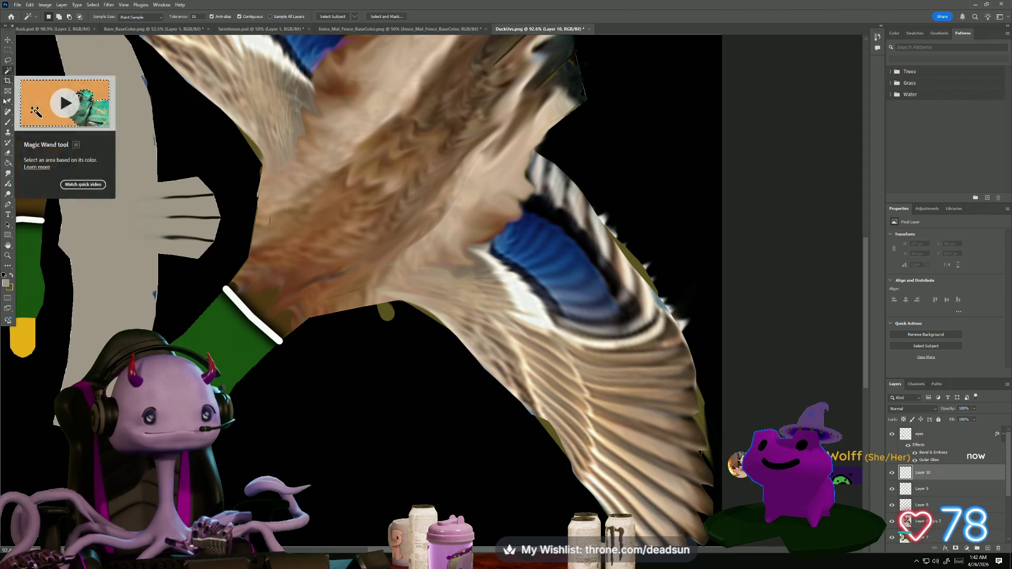
pyautogui.click(8, 122)
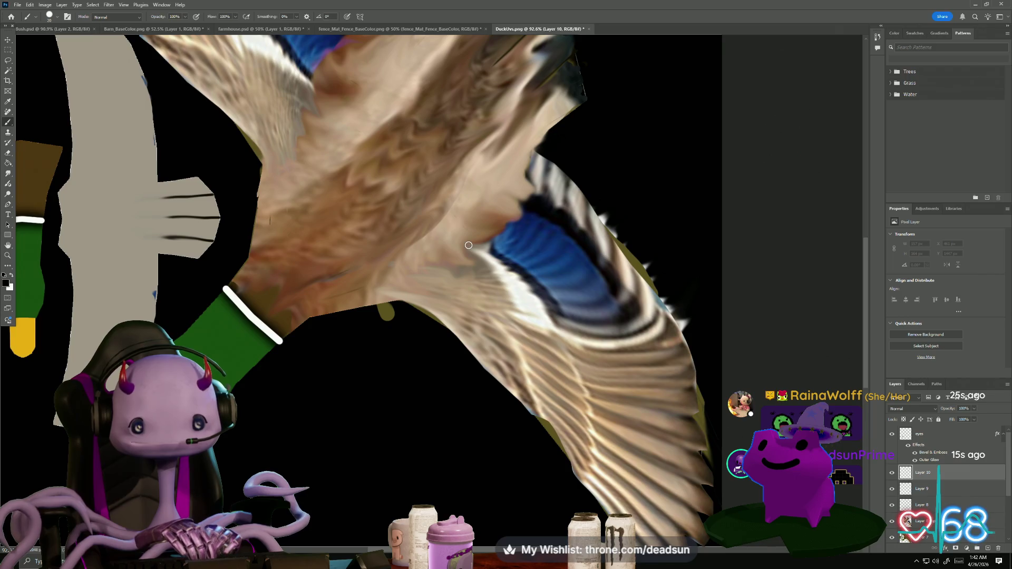
pyautogui.click(30, 17)
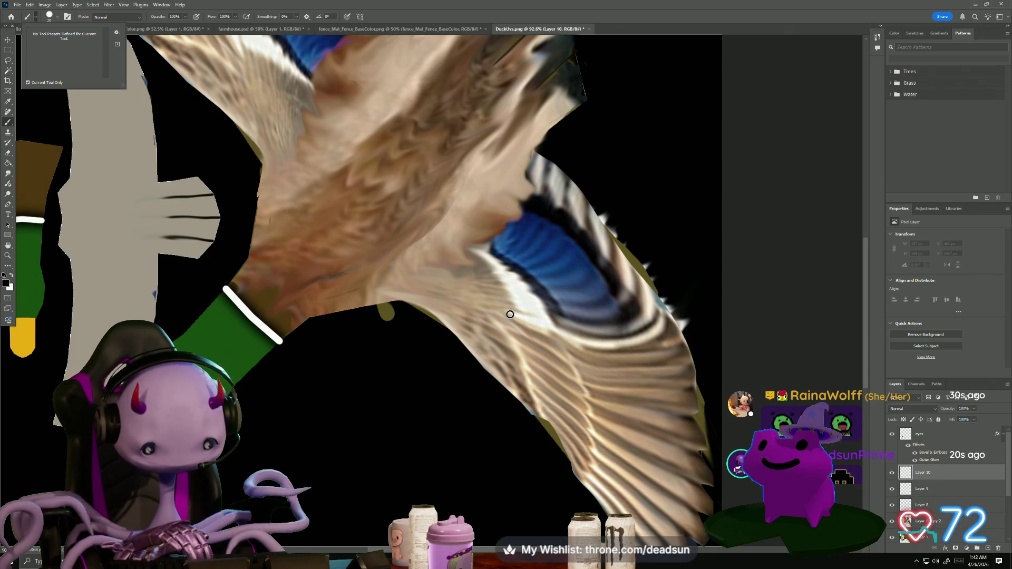
pyautogui.press('[')
pyautogui.scroll(3, 514, 326)
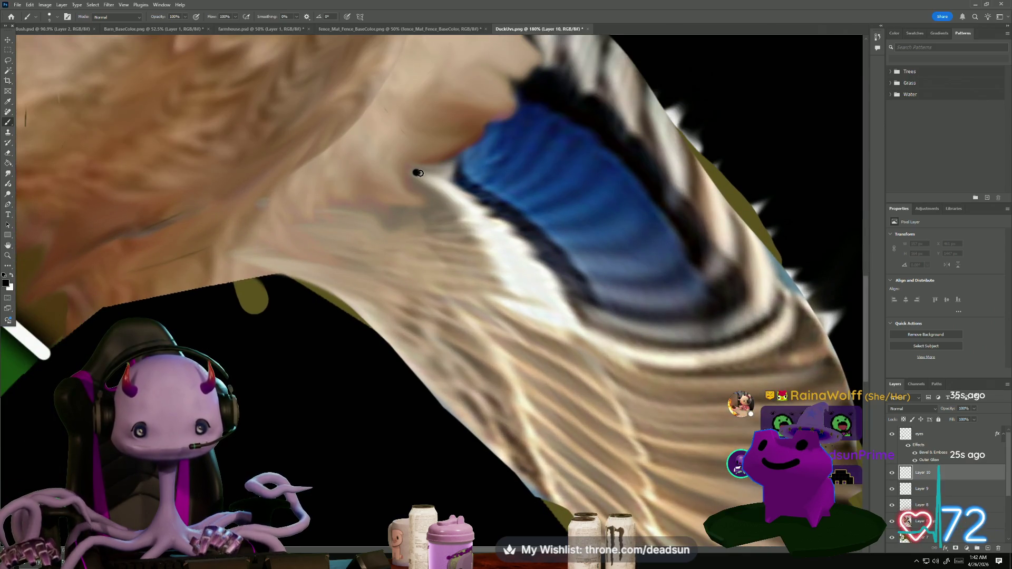
# Draw a straight black outline along the blue patch's lower edge
pyautogui.moveTo(416, 173); pyautogui.dragTo(454, 181)
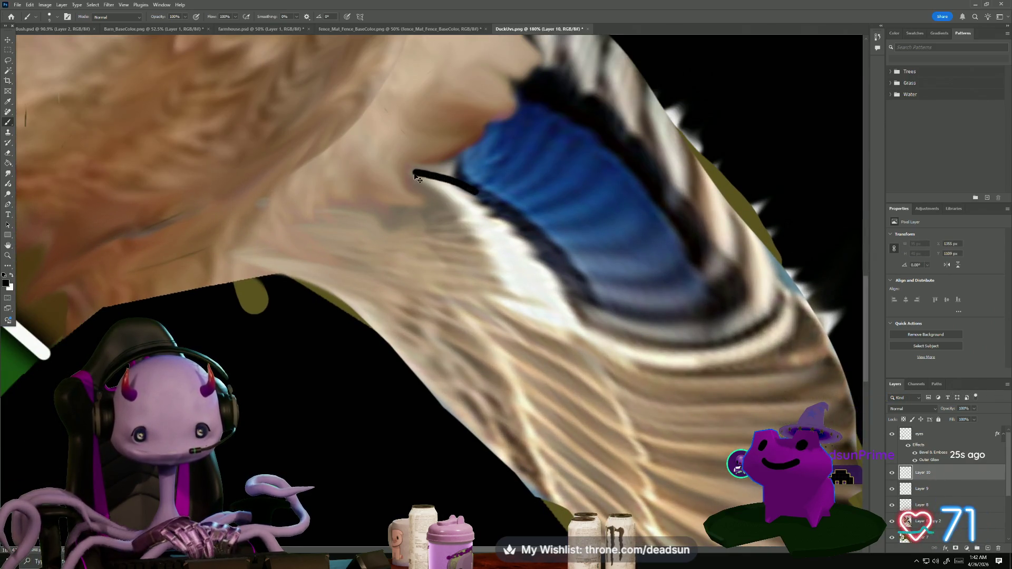
pyautogui.hotkey('ctrl', 'z')
pyautogui.click(414, 170)
pyautogui.keyDown('shift'); pyautogui.click(457, 180); pyautogui.keyUp('shift')
pyautogui.moveTo(485, 196)
pyautogui.mouseDown()
pyautogui.moveTo(507, 212)
pyautogui.moveTo(470, 213)
pyautogui.moveTo(545, 240)
pyautogui.moveTo(517, 243)
pyautogui.mouseUp()
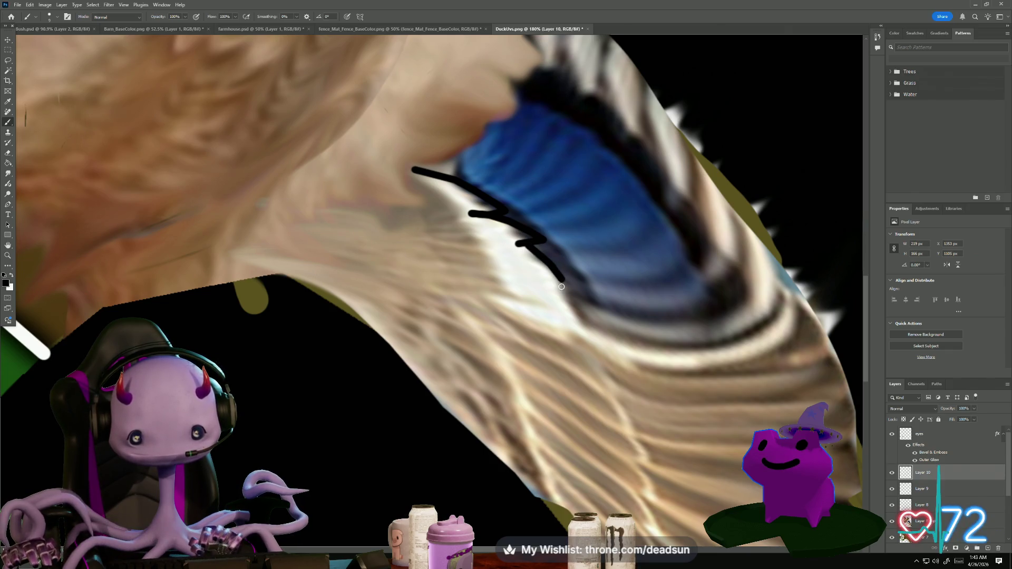
# Continue the black outline downward as a zigzag with hooked points
pyautogui.moveTo(547, 285); pyautogui.dragTo(535, 287)
pyautogui.hotkey('ctrl', 'z')
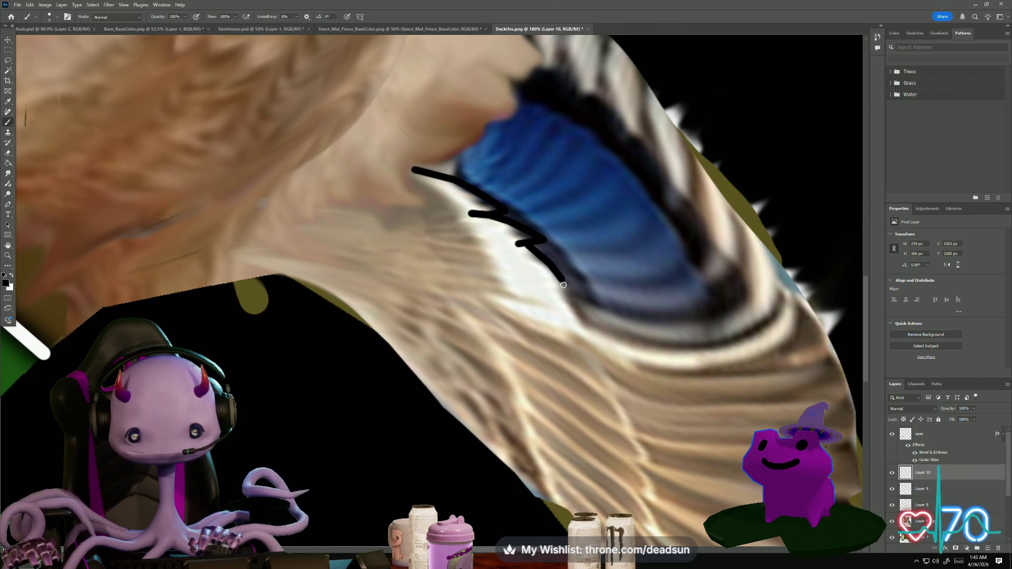
pyautogui.moveTo(548, 278); pyautogui.dragTo(609, 372)
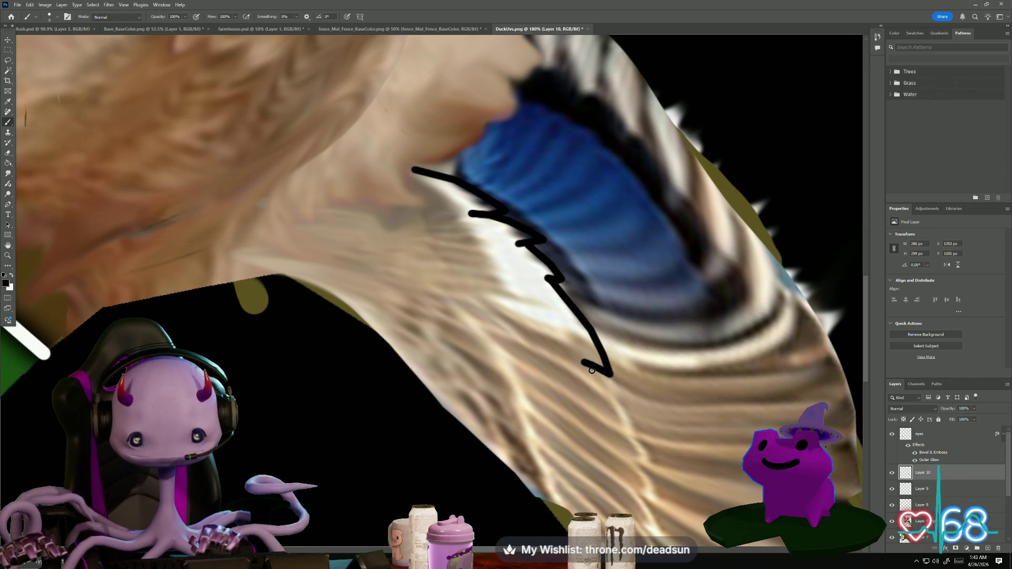
pyautogui.moveTo(585, 363); pyautogui.dragTo(610, 390)
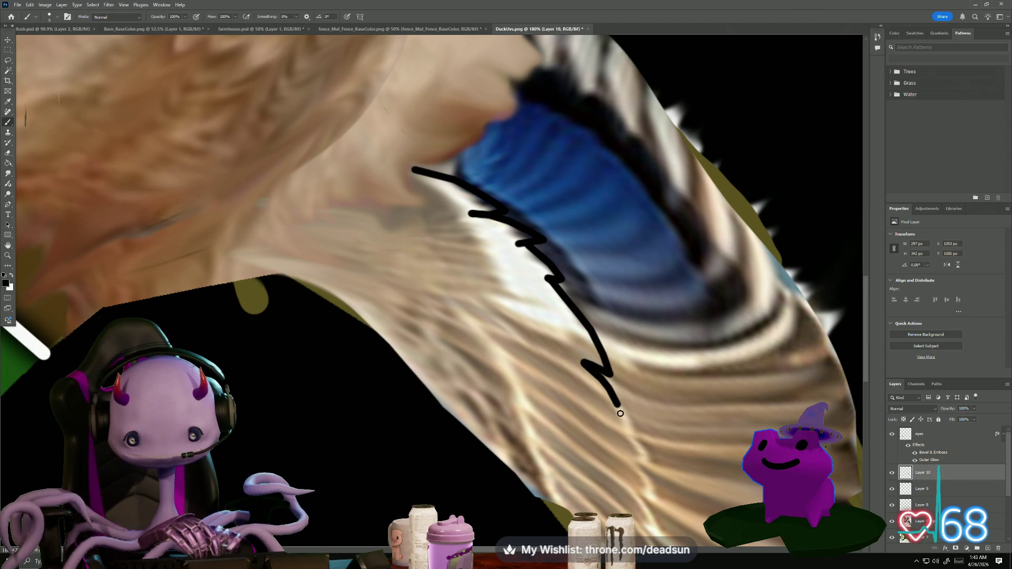
pyautogui.keyDown('shift'); pyautogui.click(631, 435); pyautogui.keyUp('shift')
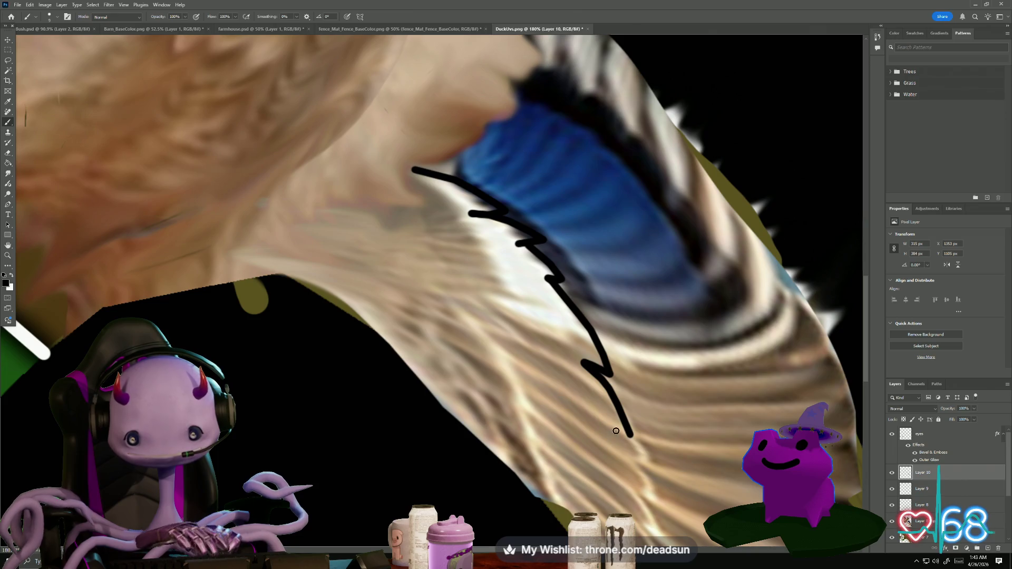
pyautogui.keyDown('shift'); pyautogui.click(601, 422); pyautogui.keyUp('shift')
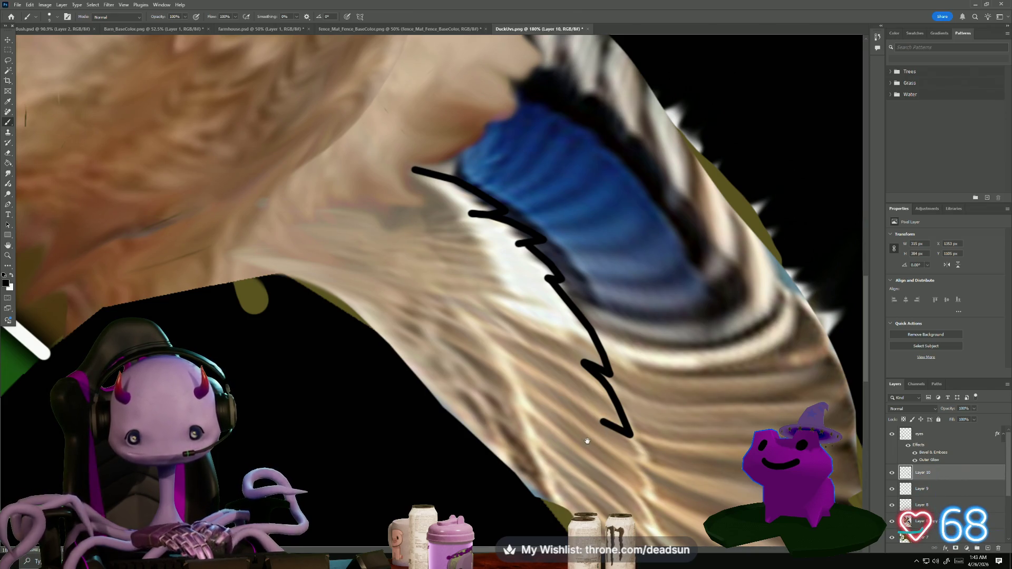
pyautogui.moveTo(587, 441); pyautogui.dragTo(515, 368)
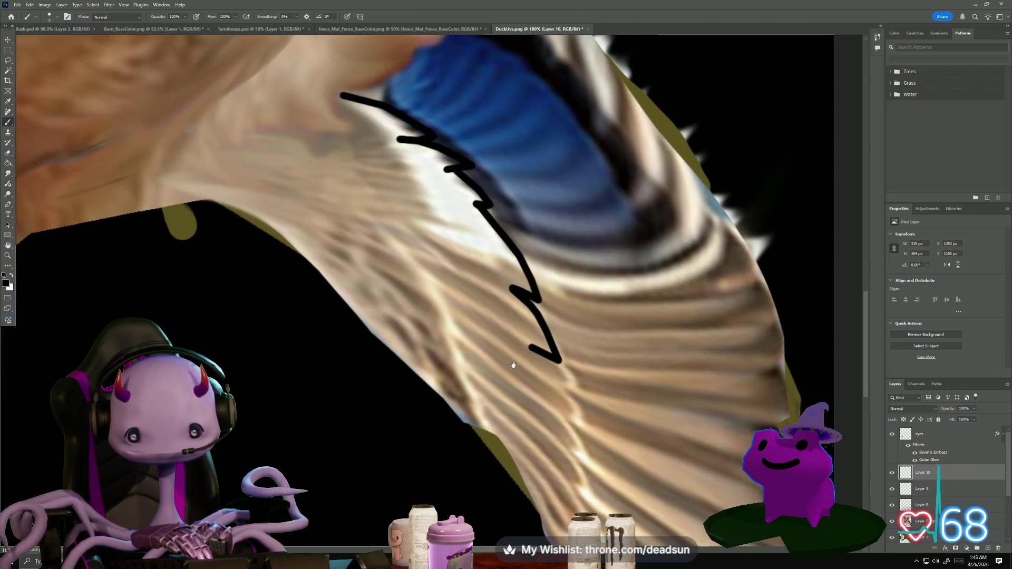
# Extend the zigzag to the wing's lower end and paint a long feather line to the edge
pyautogui.keyDown('shift'); pyautogui.click(567, 377); pyautogui.keyUp('shift')
pyautogui.keyDown('shift'); pyautogui.click(577, 398); pyautogui.keyUp('shift')
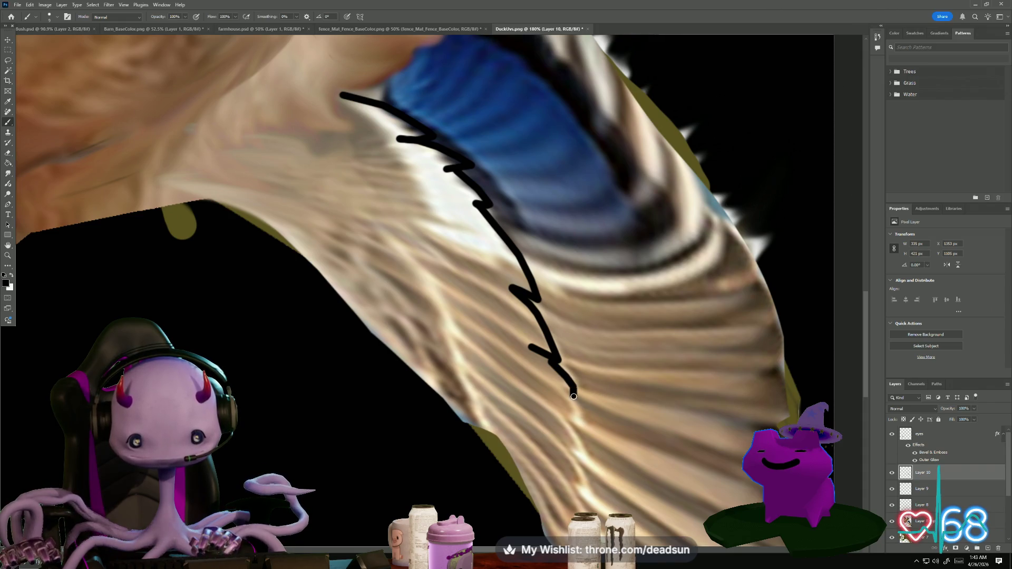
pyautogui.keyDown('shift'); pyautogui.click(542, 387); pyautogui.keyUp('shift')
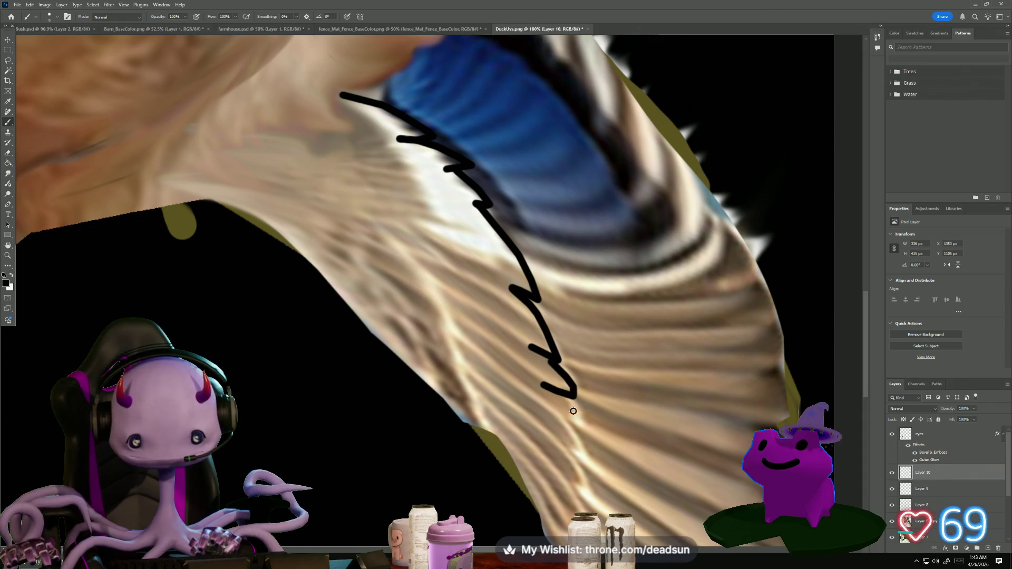
pyautogui.moveTo(575, 399)
pyautogui.mouseDown()
pyautogui.moveTo(584, 430)
pyautogui.moveTo(568, 425)
pyautogui.moveTo(585, 462)
pyautogui.mouseUp()
pyautogui.moveTo(520, 436); pyautogui.dragTo(488, 332)
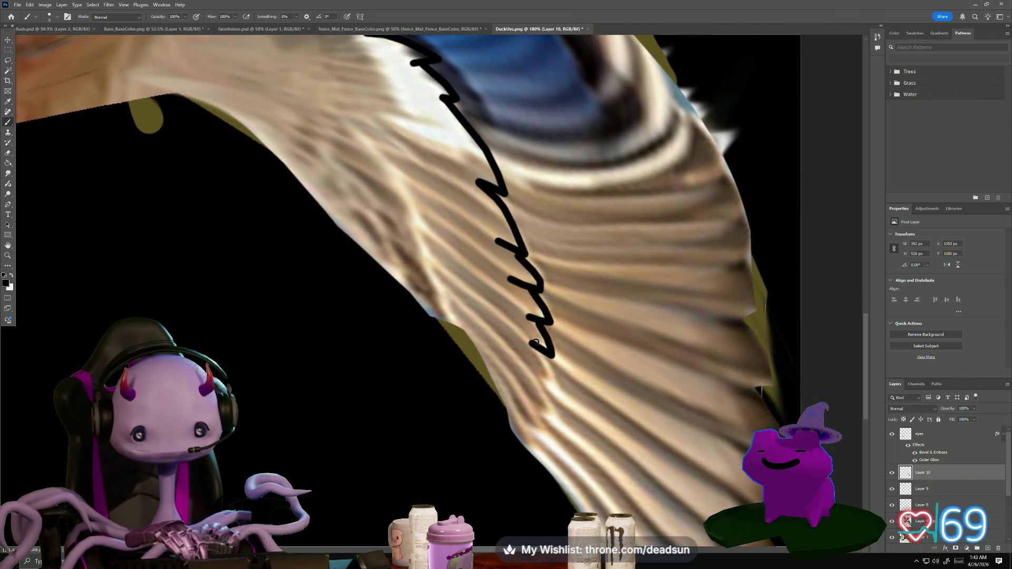
pyautogui.moveTo(544, 361)
pyautogui.mouseDown()
pyautogui.moveTo(555, 417)
pyautogui.moveTo(539, 413)
pyautogui.mouseUp()
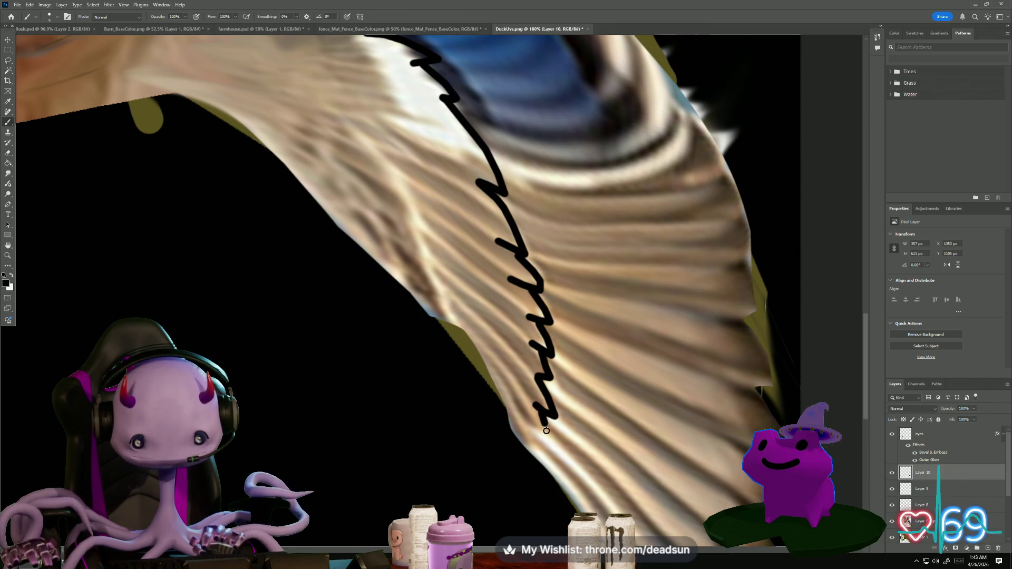
pyautogui.moveTo(548, 428); pyautogui.dragTo(527, 425)
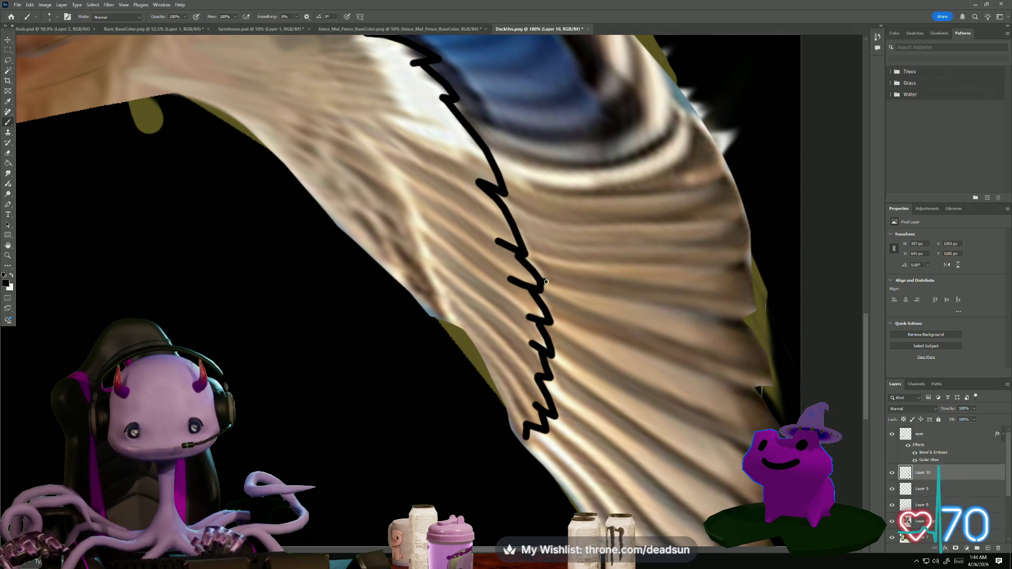
pyautogui.moveTo(543, 282); pyautogui.dragTo(749, 322)
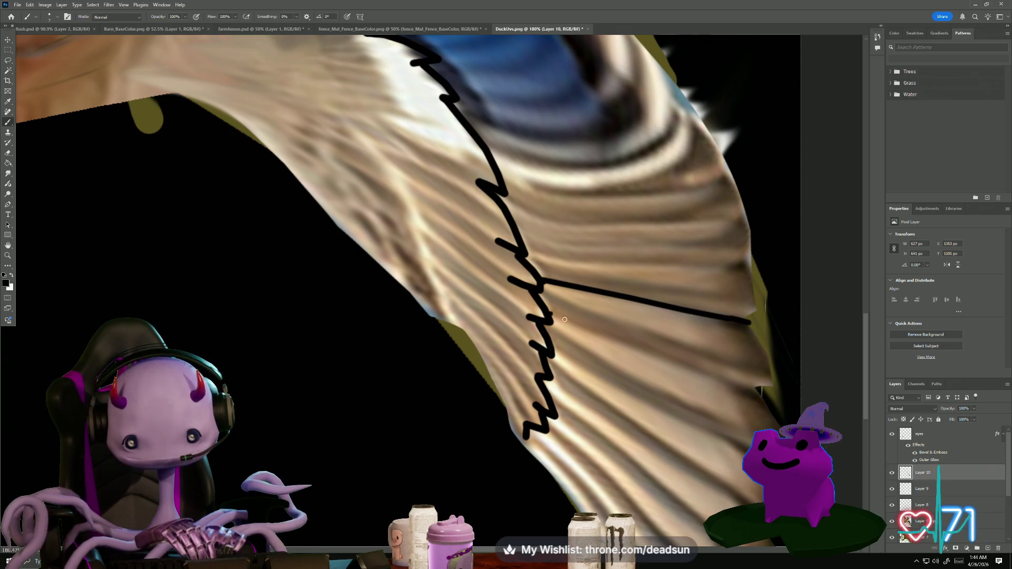
# Paint the second and third feather lines from the zigzag out to the wing edge
pyautogui.moveTo(551, 316); pyautogui.dragTo(611, 339)
pyautogui.moveTo(661, 362); pyautogui.dragTo(762, 391)
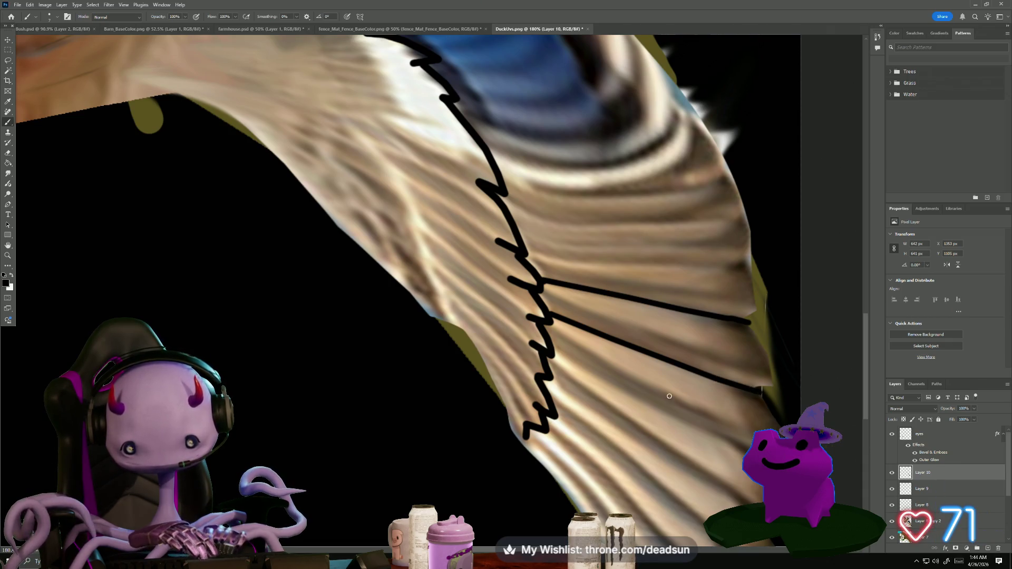
pyautogui.moveTo(554, 357); pyautogui.dragTo(627, 392)
pyautogui.moveTo(676, 419); pyautogui.dragTo(726, 441)
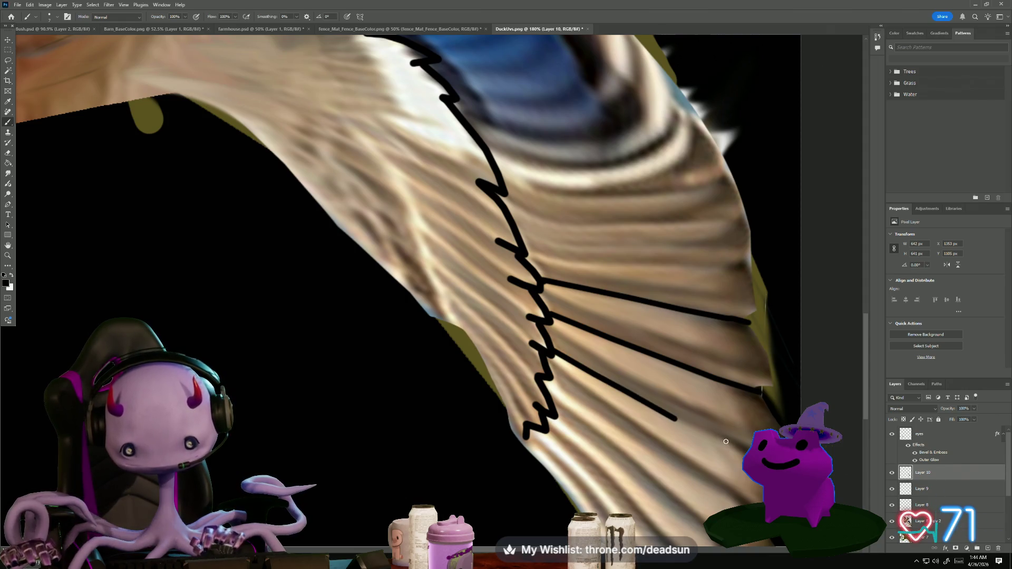
pyautogui.moveTo(677, 420); pyautogui.dragTo(750, 452)
pyautogui.moveTo(567, 415); pyautogui.dragTo(455, 319)
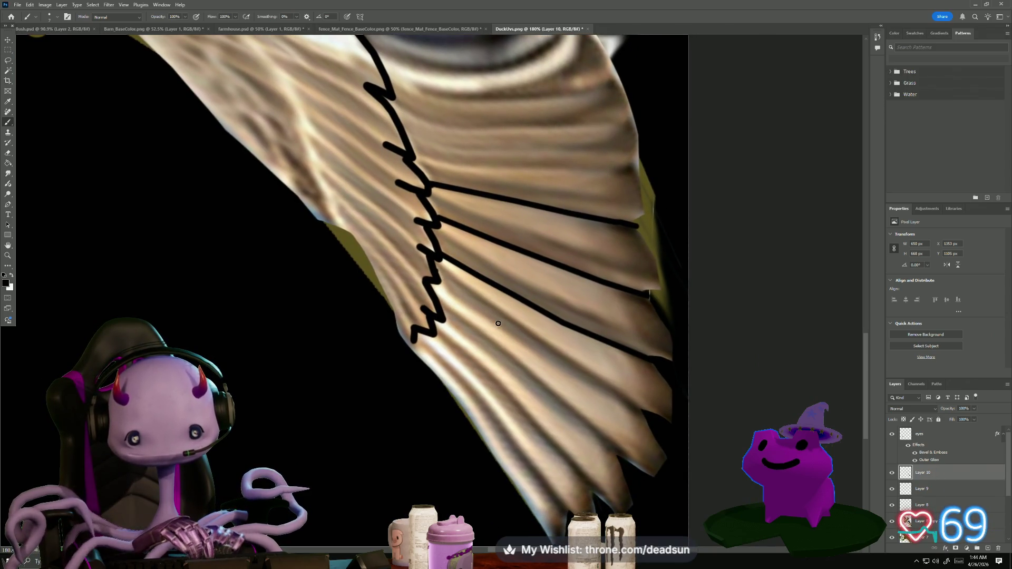
# Add two more straight feather lines lower down, running to the wing edge
pyautogui.click(517, 330)
pyautogui.keyDown('shift'); pyautogui.click(439, 270); pyautogui.keyUp('shift')
pyautogui.keyDown('shift'); pyautogui.click(623, 405); pyautogui.keyUp('shift')
pyautogui.moveTo(622, 405); pyautogui.dragTo(644, 420)
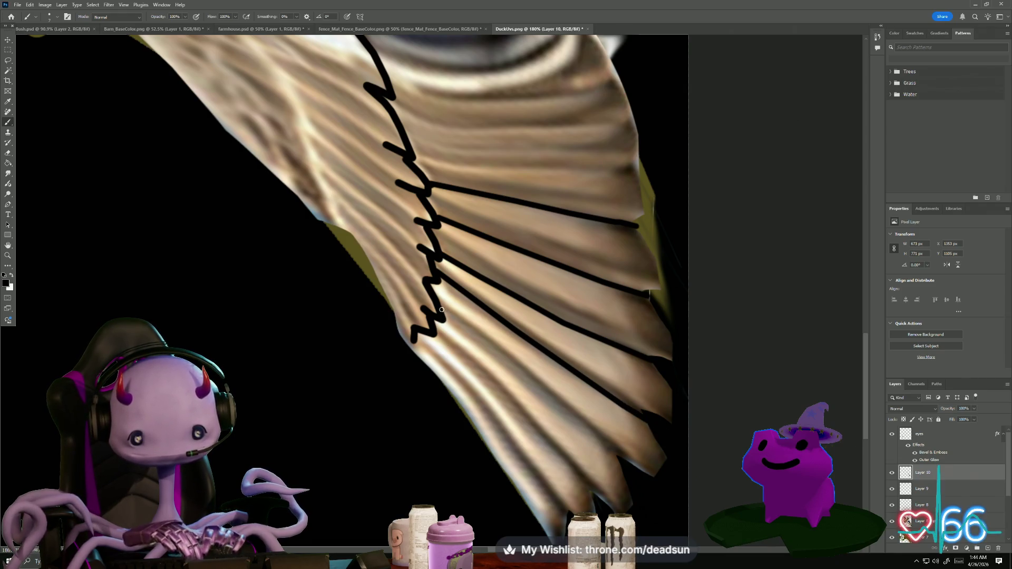
pyautogui.click(442, 309)
pyautogui.keyDown('shift'); pyautogui.click(528, 377); pyautogui.keyUp('shift')
pyautogui.keyDown('shift'); pyautogui.click(588, 428); pyautogui.keyUp('shift')
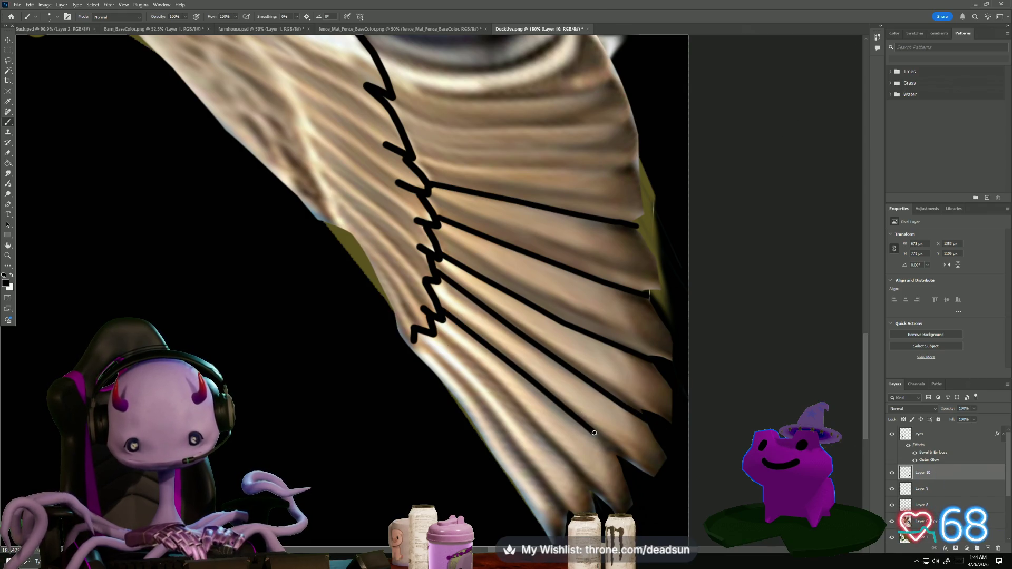
pyautogui.keyDown('shift'); pyautogui.click(613, 457); pyautogui.keyUp('shift')
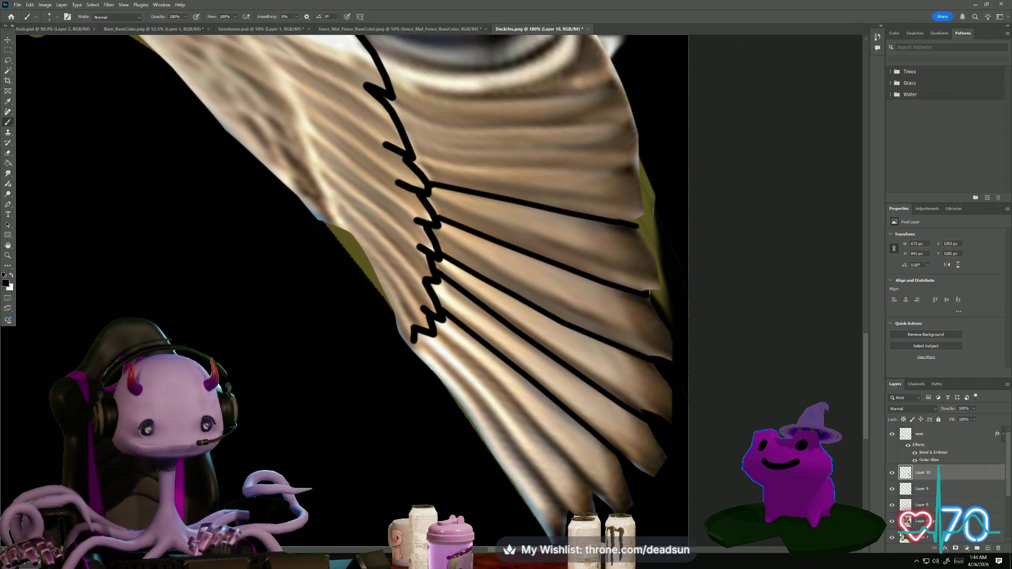
pyautogui.scroll(3, 431, 367)
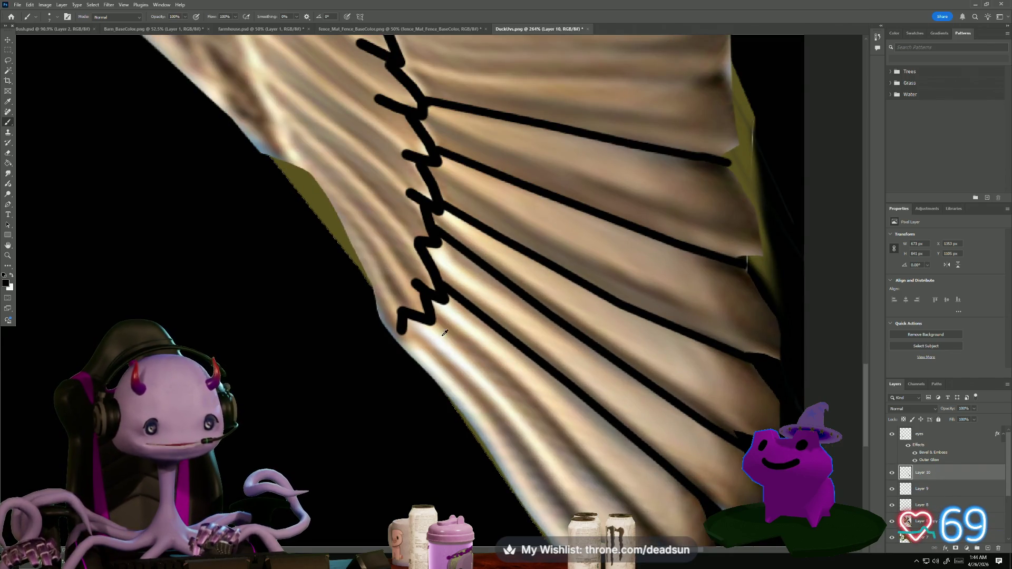
pyautogui.scroll(3, 474, 163)
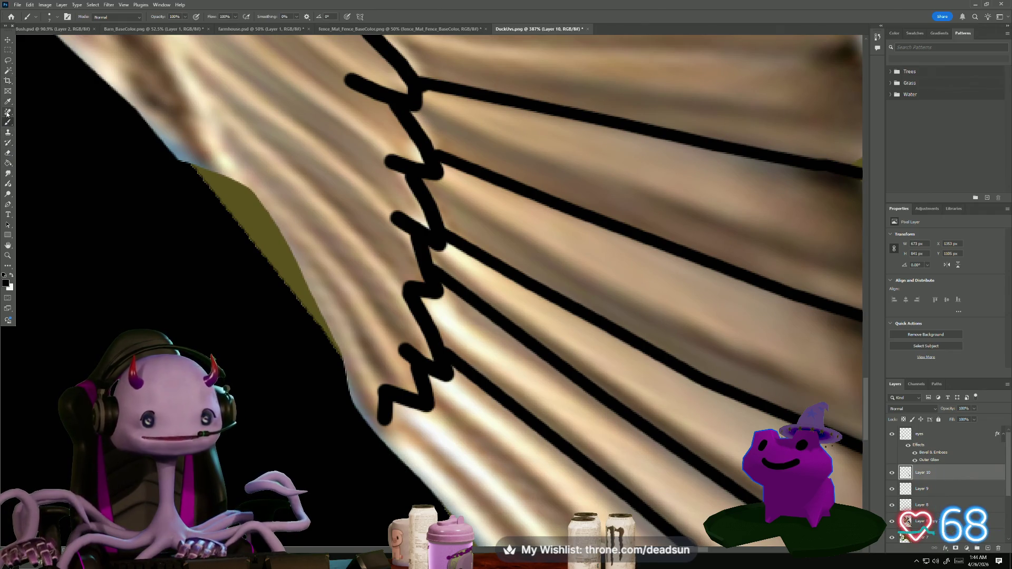
pyautogui.click(8, 153)
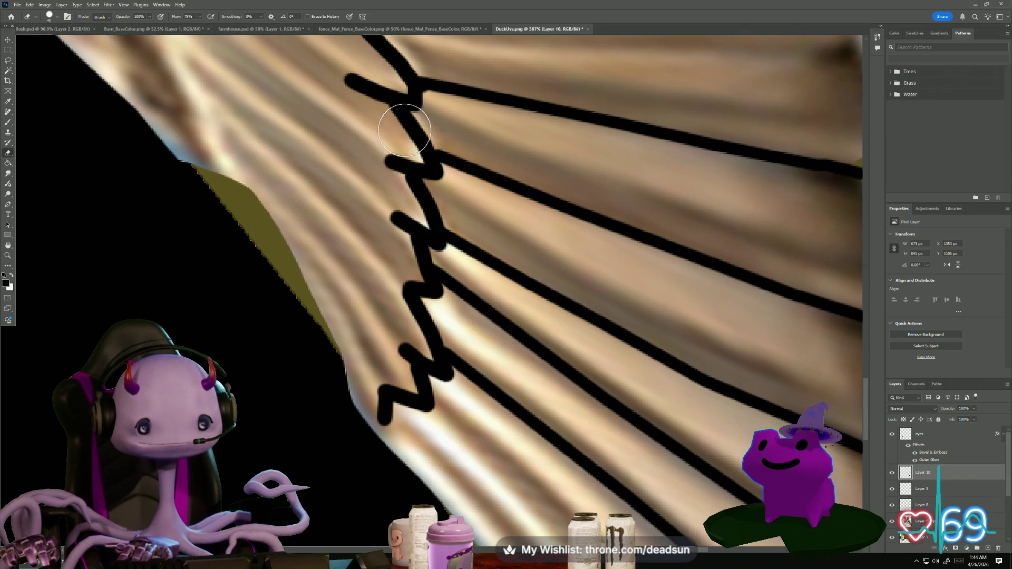
# Shrink the eraser to 9 px and thin the thick zigzag into tapered lines, undoing stray strokes
pyautogui.press('[')
pyautogui.press('[')
pyautogui.press('[')
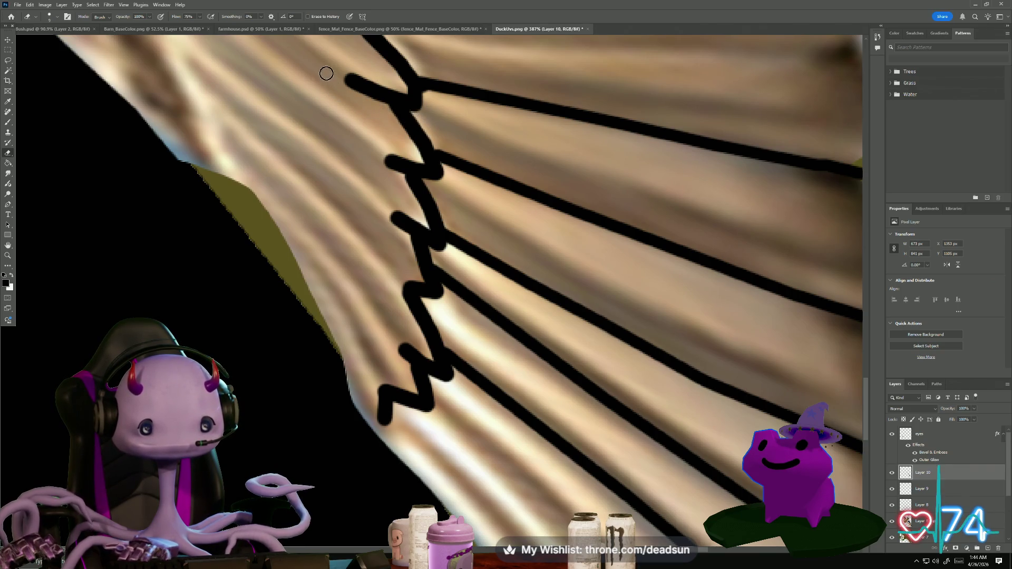
pyautogui.moveTo(332, 74)
pyautogui.mouseDown()
pyautogui.moveTo(416, 140)
pyautogui.moveTo(428, 159)
pyautogui.moveTo(396, 158)
pyautogui.moveTo(378, 172)
pyautogui.moveTo(416, 193)
pyautogui.moveTo(437, 231)
pyautogui.moveTo(369, 207)
pyautogui.mouseUp()
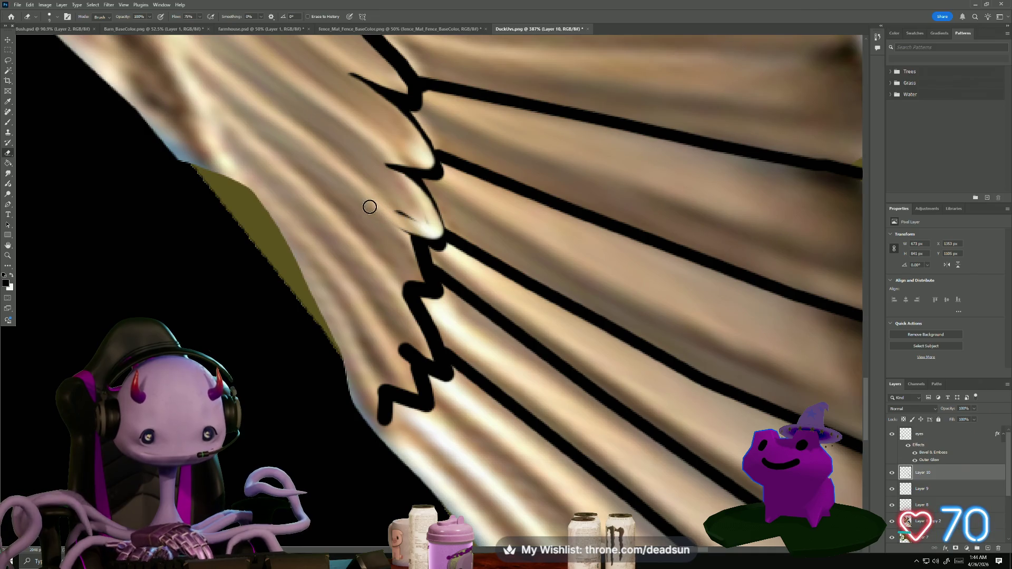
pyautogui.moveTo(404, 241)
pyautogui.mouseDown()
pyautogui.moveTo(426, 290)
pyautogui.moveTo(386, 286)
pyautogui.mouseUp()
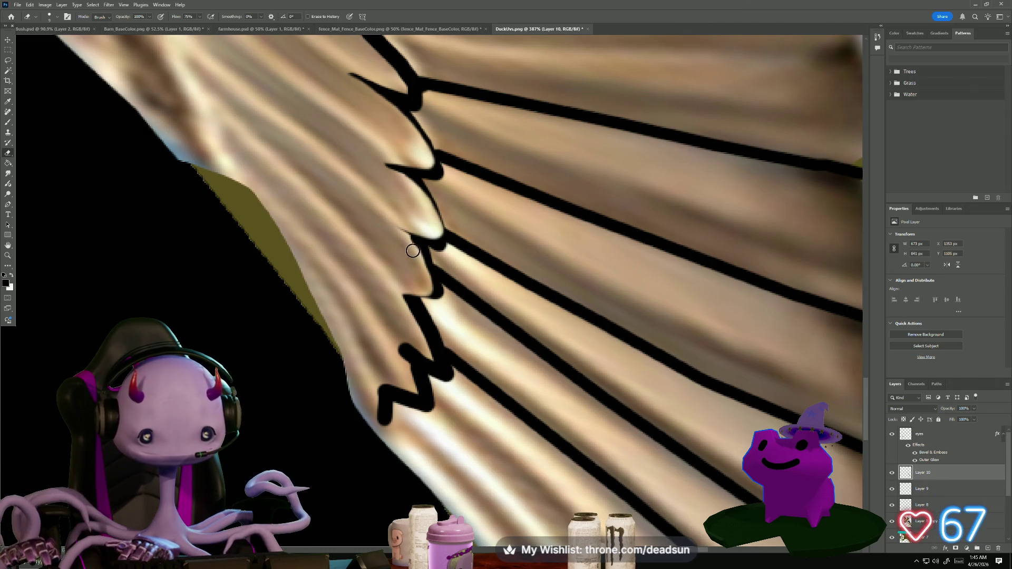
pyautogui.moveTo(391, 290)
pyautogui.mouseDown()
pyautogui.moveTo(437, 359)
pyautogui.moveTo(393, 344)
pyautogui.moveTo(424, 398)
pyautogui.moveTo(379, 383)
pyautogui.moveTo(381, 426)
pyautogui.mouseUp()
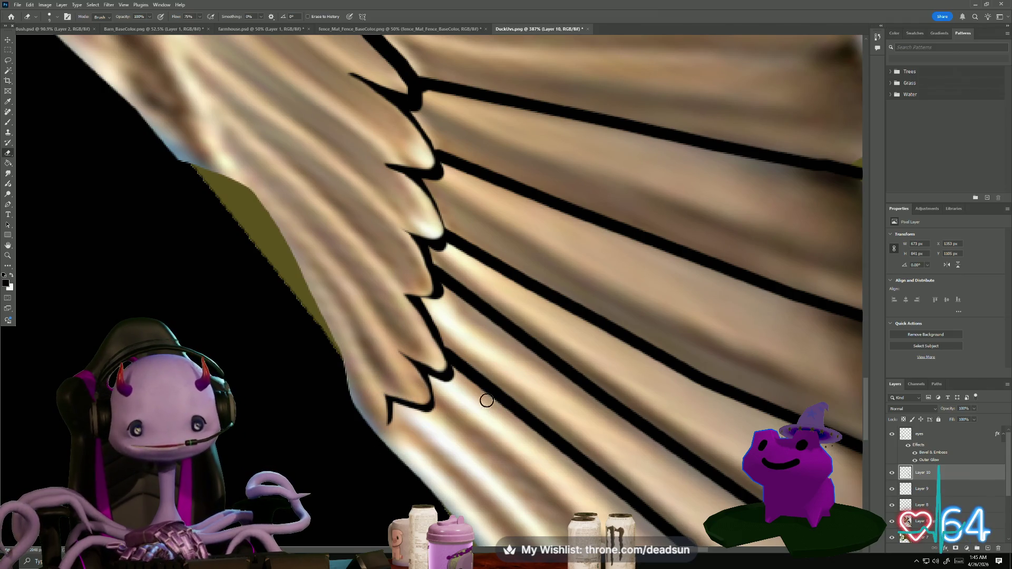
pyautogui.moveTo(460, 360); pyautogui.dragTo(490, 393)
pyautogui.press('super+x')
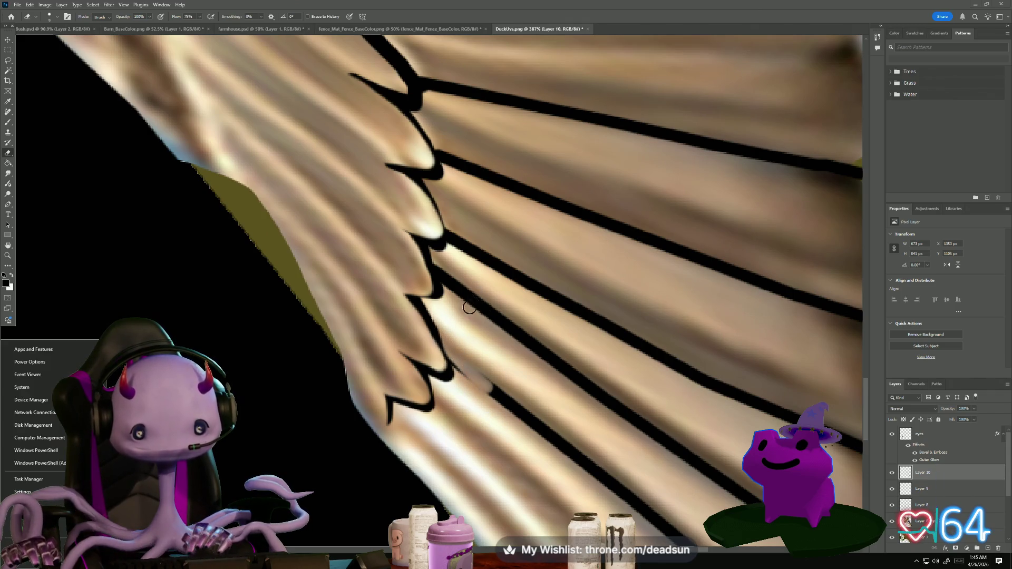
pyautogui.press('Escape')
pyautogui.hotkey('ctrl', 'z')
pyautogui.moveTo(442, 259); pyautogui.dragTo(506, 327)
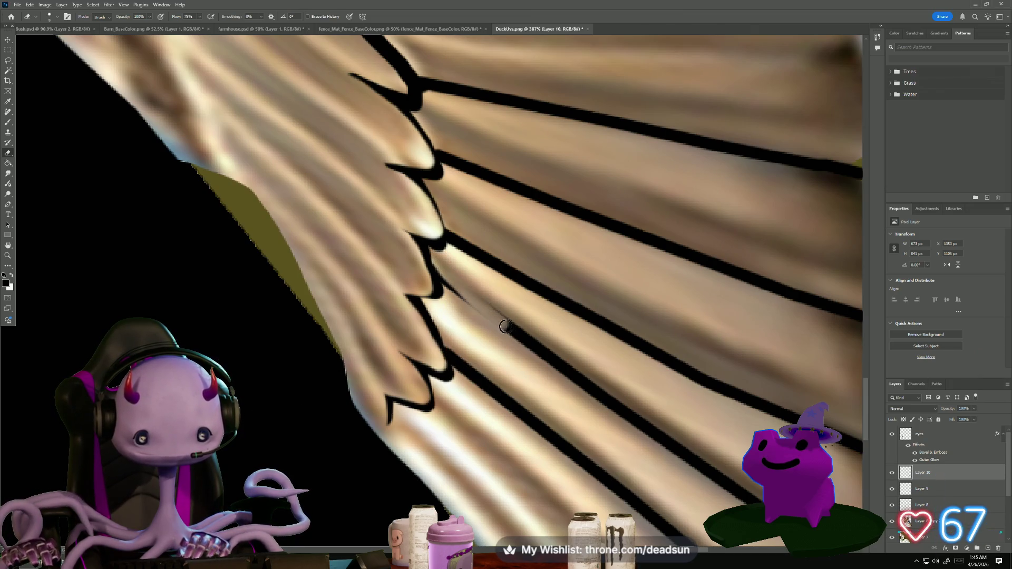
pyautogui.hotkey('ctrl', 'z')
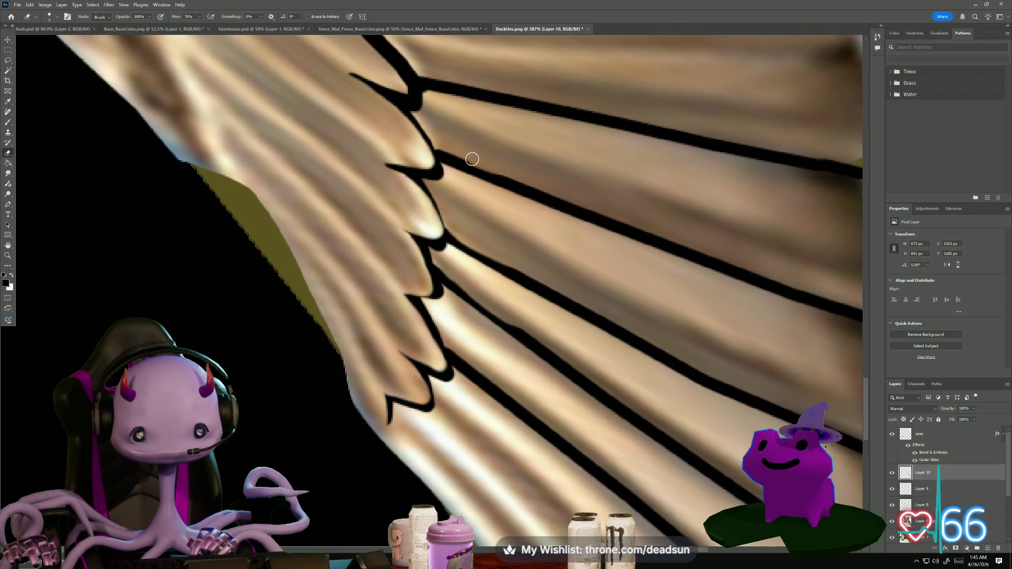
pyautogui.scroll(5, 483, 132)
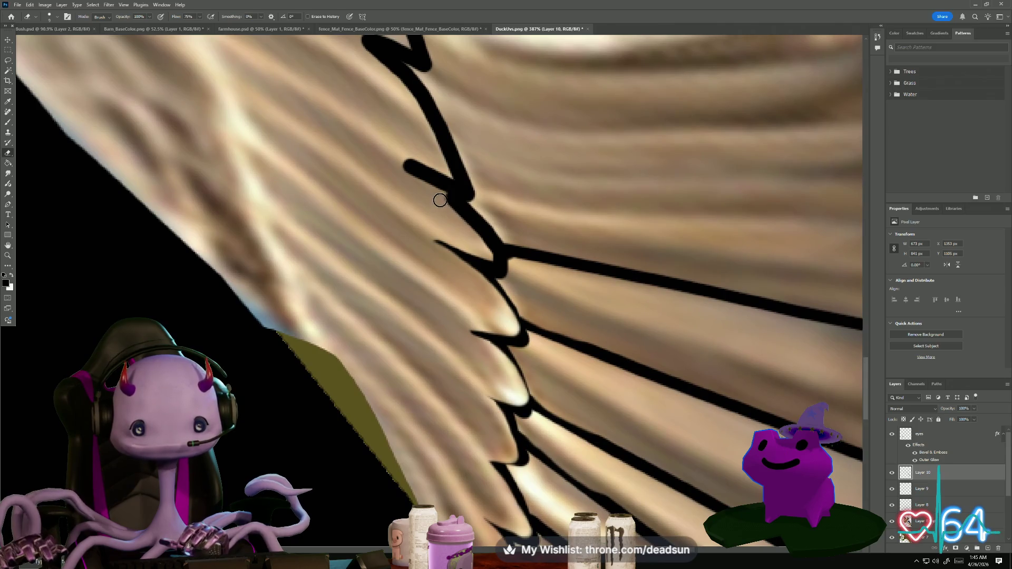
# Thin the thick outline and its black spur higher up the wing
pyautogui.moveTo(440, 200)
pyautogui.mouseDown()
pyautogui.moveTo(479, 229)
pyautogui.moveTo(494, 261)
pyautogui.moveTo(422, 226)
pyautogui.mouseUp()
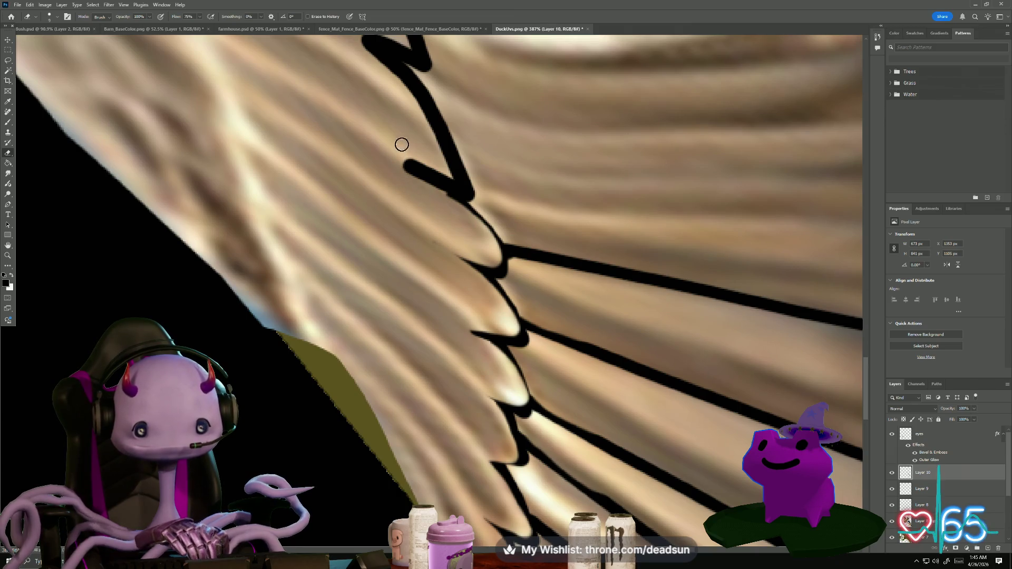
pyautogui.moveTo(450, 178)
pyautogui.mouseDown()
pyautogui.moveTo(401, 161)
pyautogui.moveTo(459, 216)
pyautogui.mouseUp()
pyautogui.scroll(-2, 409, 232)
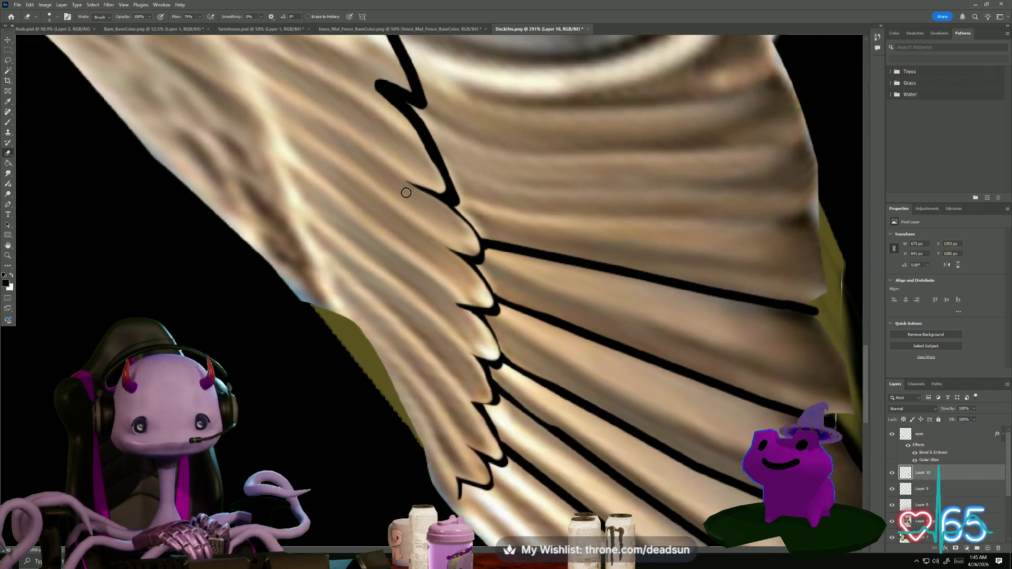
pyautogui.scroll(2, 406, 192)
pyautogui.moveTo(404, 240)
pyautogui.mouseDown()
pyautogui.moveTo(446, 279)
pyautogui.moveTo(464, 322)
pyautogui.mouseUp()
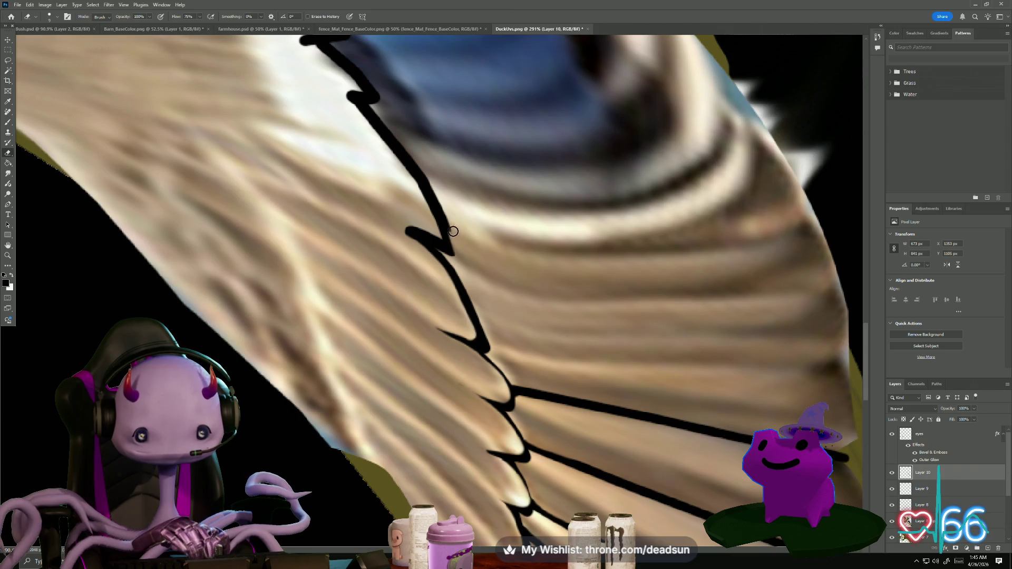
pyautogui.moveTo(396, 223); pyautogui.dragTo(438, 240)
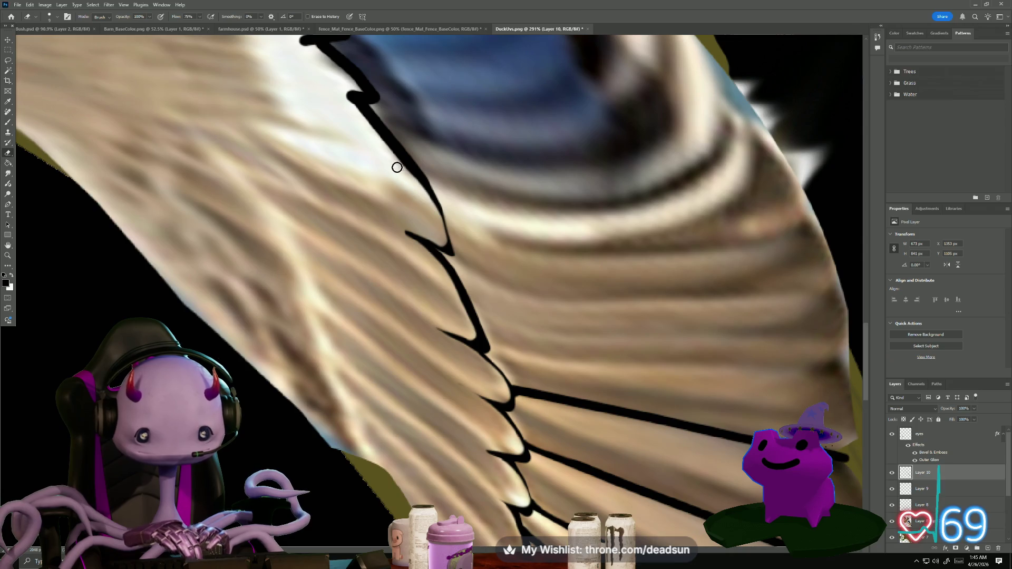
# Zoom to 1600%, shrink the eraser, and clean the pixels at the outline's lower tip
pyautogui.moveTo(314, 162); pyautogui.dragTo(358, 248)
pyautogui.scroll(5, 480, 327)
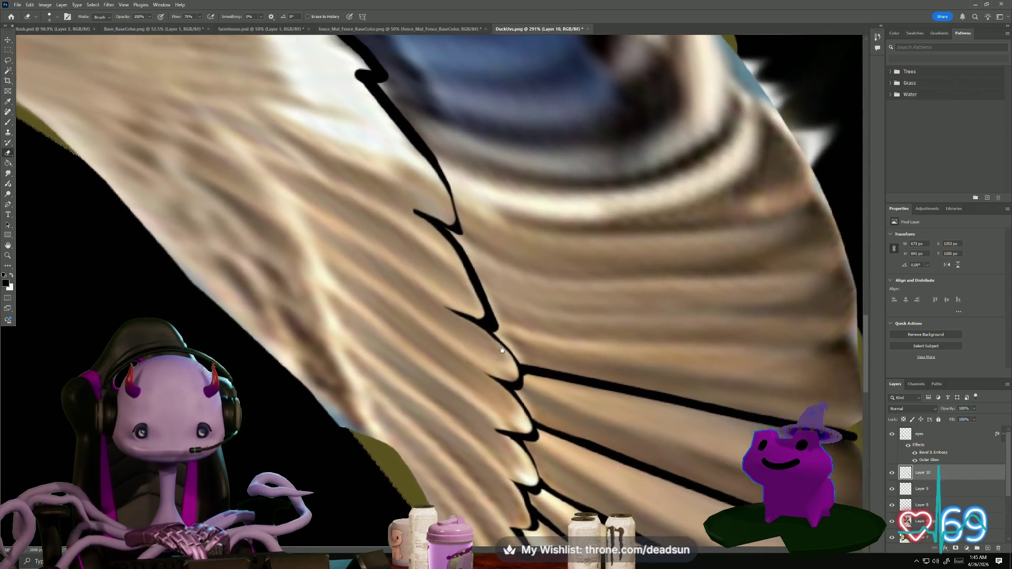
pyautogui.scroll(8, 486, 299)
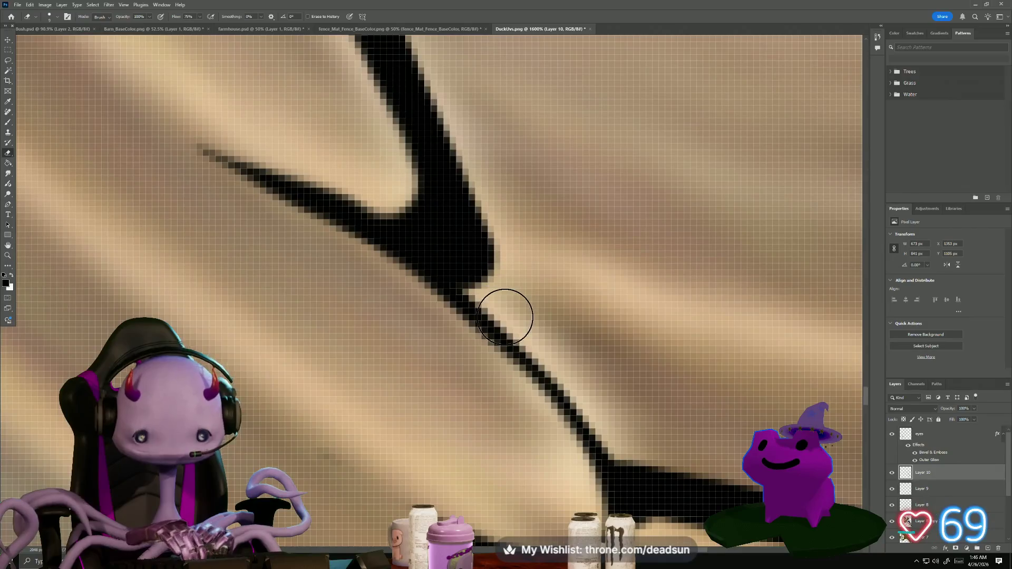
pyautogui.press('[')
pyautogui.press('[')
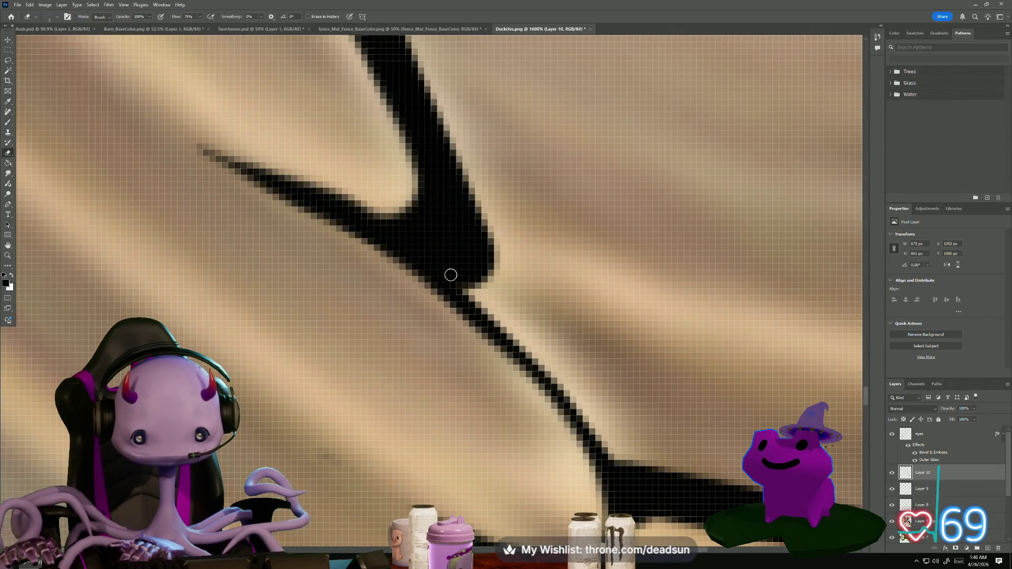
pyautogui.moveTo(446, 271)
pyautogui.mouseDown()
pyautogui.moveTo(472, 296)
pyautogui.moveTo(452, 268)
pyautogui.moveTo(494, 283)
pyautogui.mouseUp()
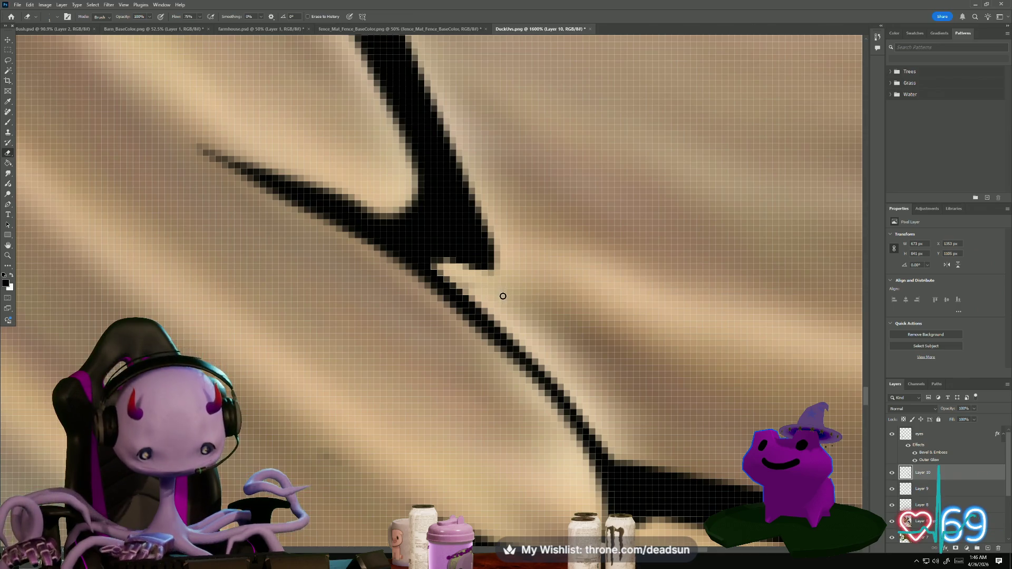
pyautogui.scroll(-3, 554, 275)
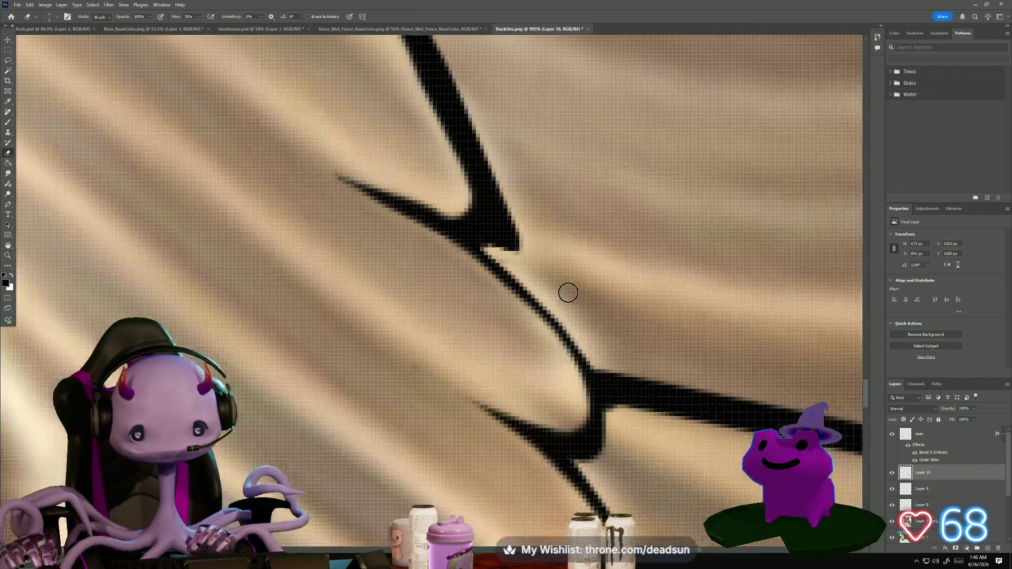
# Thicken the inner wing outline beside the blue patch with a black brush stroke
pyautogui.scroll(-5, 568, 293)
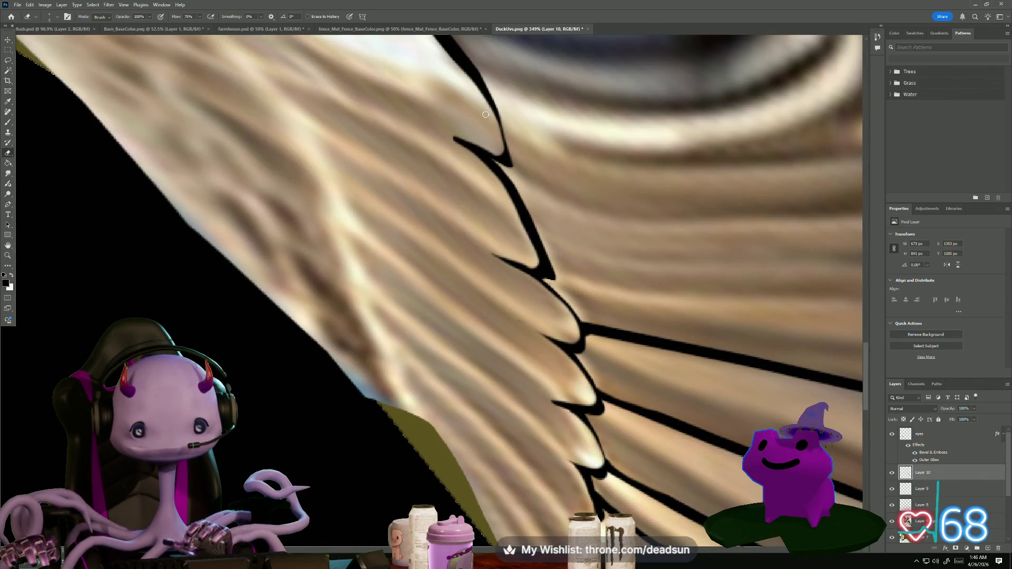
pyautogui.press('b')
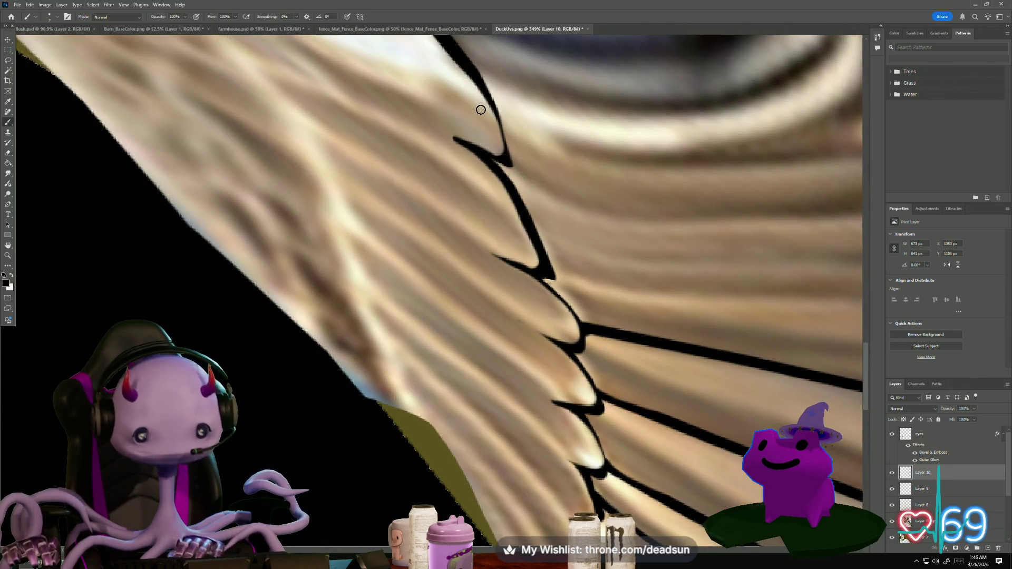
pyautogui.moveTo(477, 78); pyautogui.dragTo(510, 154)
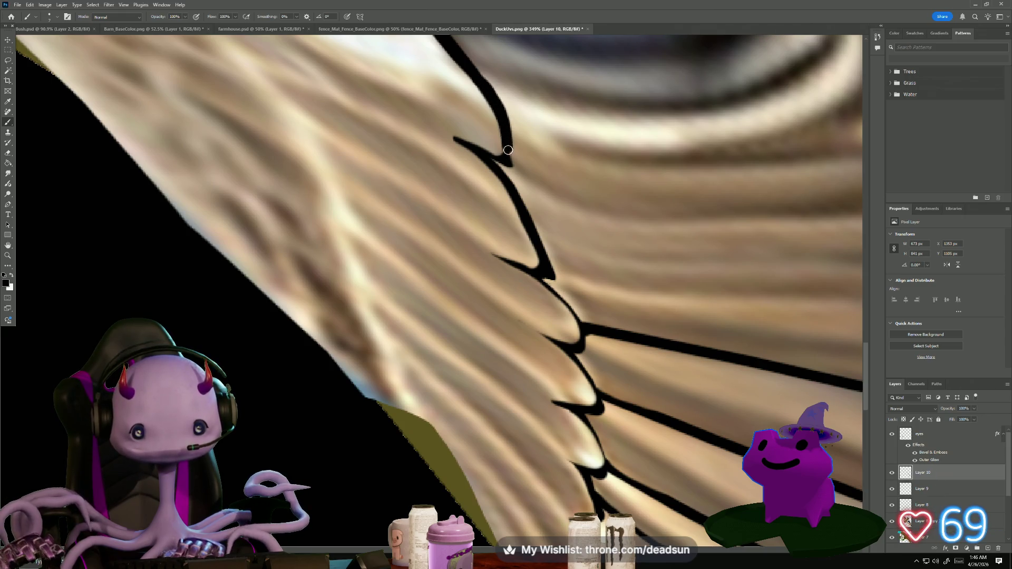
pyautogui.scroll(-5, 561, 220)
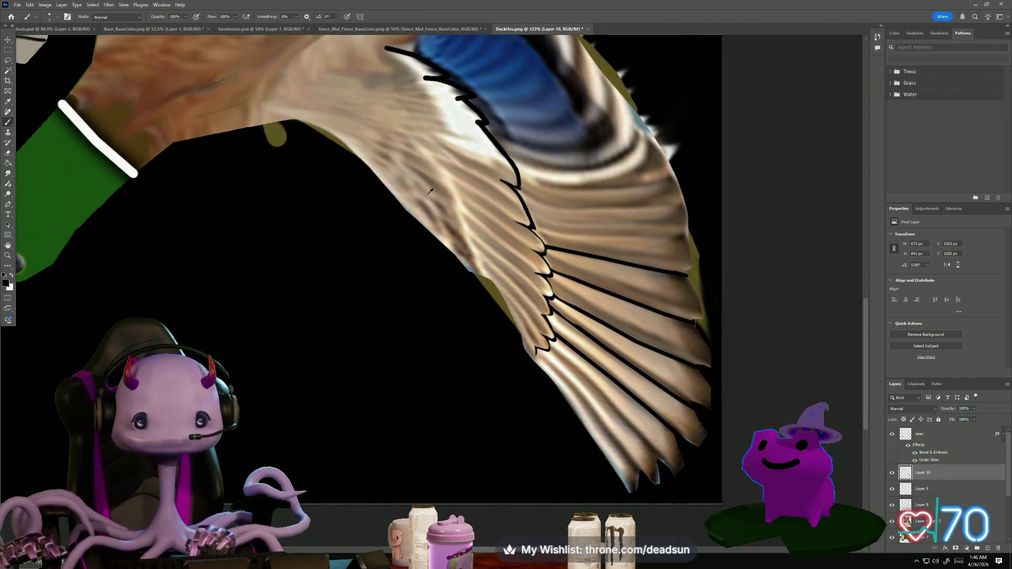
pyautogui.scroll(5, 422, 167)
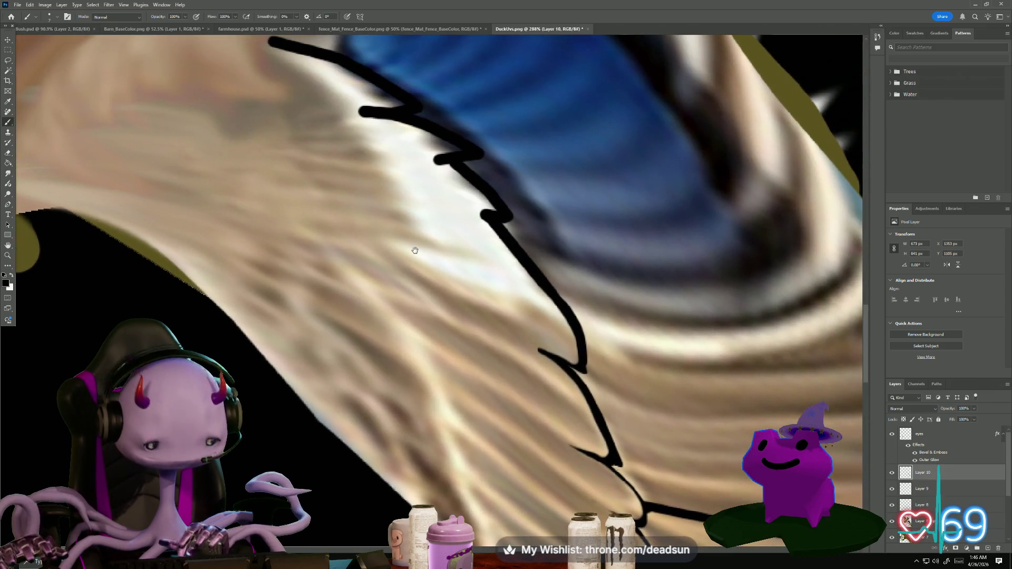
# Erase the stroke's edges into a fine tapered tip and remove the stray grey mark
pyautogui.press('e')
pyautogui.moveTo(511, 217)
pyautogui.mouseDown()
pyautogui.moveTo(482, 179)
pyautogui.moveTo(516, 227)
pyautogui.mouseUp()
pyautogui.moveTo(490, 190)
pyautogui.mouseDown()
pyautogui.moveTo(513, 221)
pyautogui.moveTo(483, 215)
pyautogui.moveTo(497, 217)
pyautogui.moveTo(491, 210)
pyautogui.moveTo(489, 226)
pyautogui.moveTo(481, 222)
pyautogui.moveTo(544, 289)
pyautogui.mouseUp()
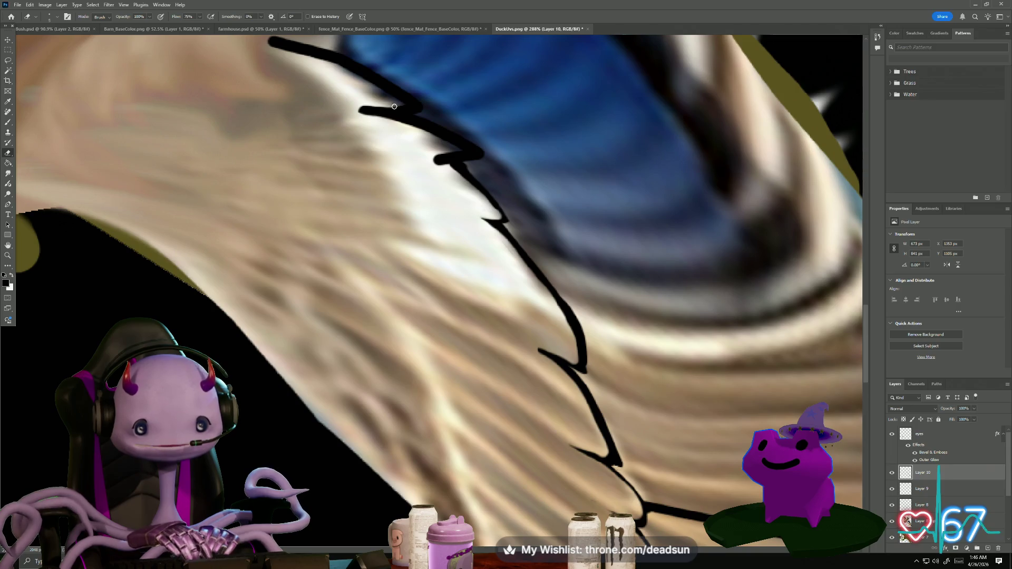
pyautogui.moveTo(385, 98)
pyautogui.mouseDown()
pyautogui.moveTo(399, 104)
pyautogui.moveTo(362, 111)
pyautogui.mouseUp()
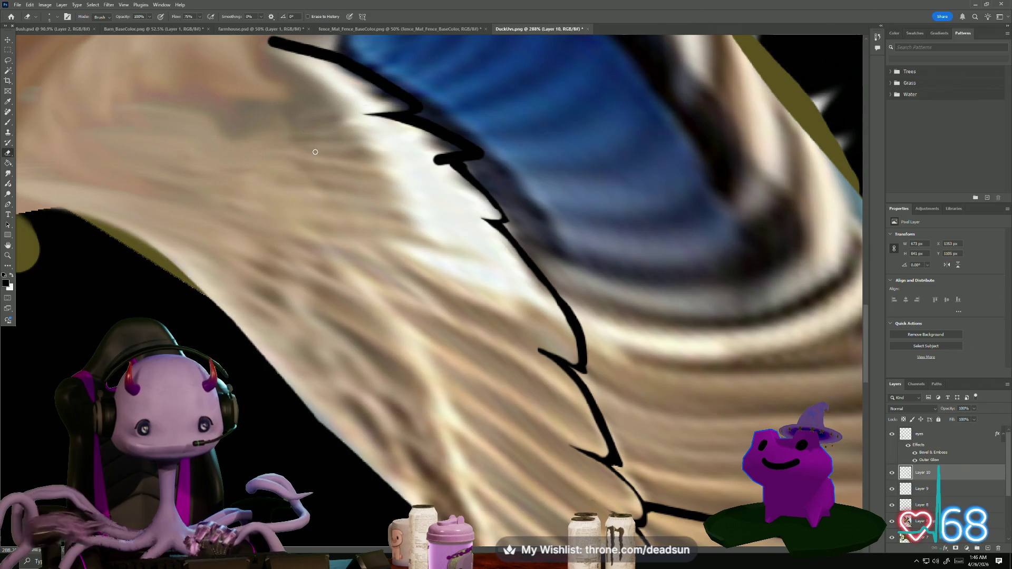
pyautogui.moveTo(306, 114); pyautogui.dragTo(356, 244)
pyautogui.moveTo(306, 169); pyautogui.dragTo(405, 216)
pyautogui.moveTo(309, 169)
pyautogui.mouseDown()
pyautogui.moveTo(400, 196)
pyautogui.moveTo(348, 177)
pyautogui.mouseUp()
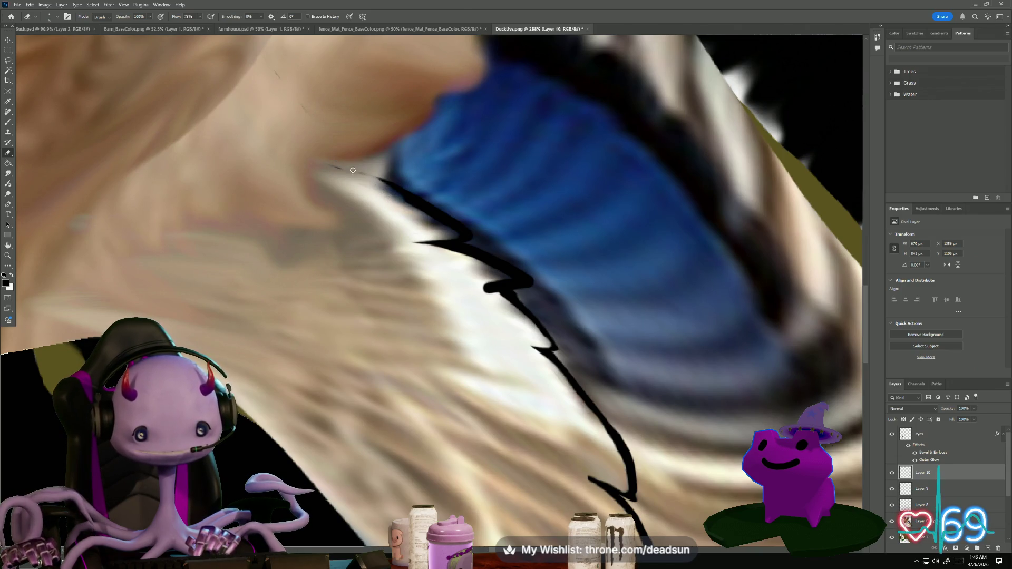
pyautogui.scroll(-4, 446, 265)
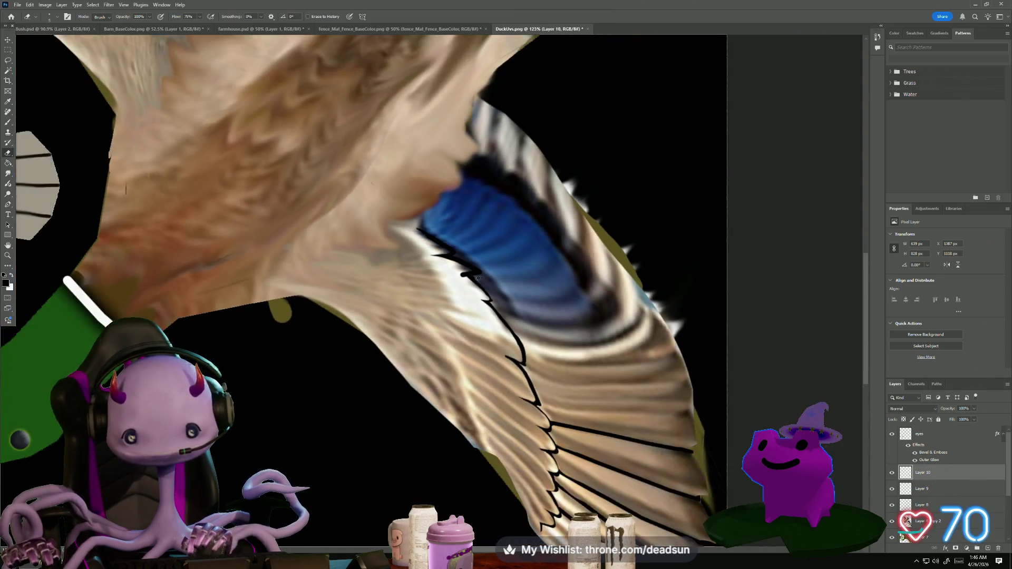
# Draw a straight black feather line across the lower wing, ending at the outline
pyautogui.scroll(2, 517, 283)
pyautogui.scroll(2, 517, 283)
pyautogui.scroll(-4, 541, 341)
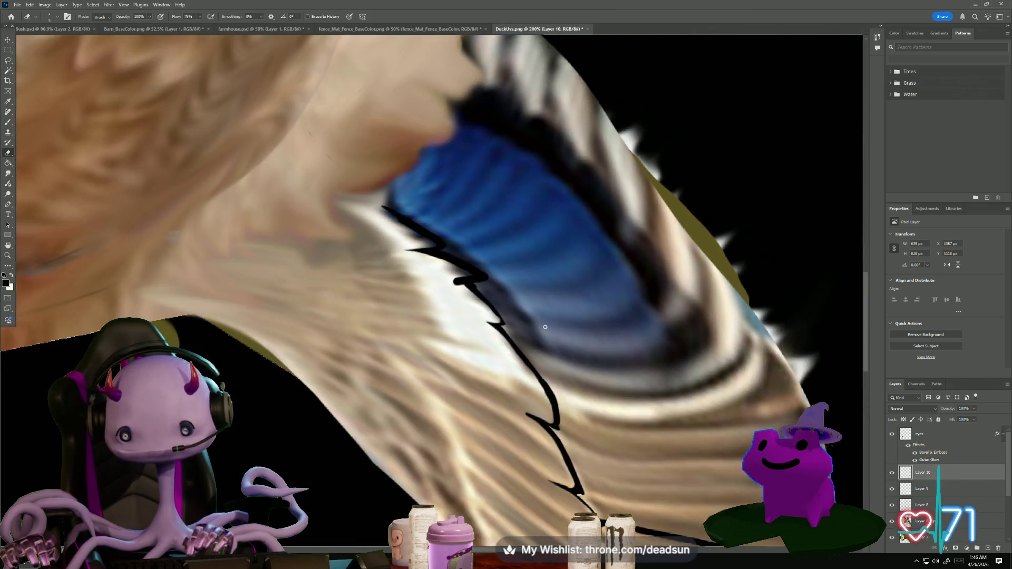
pyautogui.scroll(4, 541, 341)
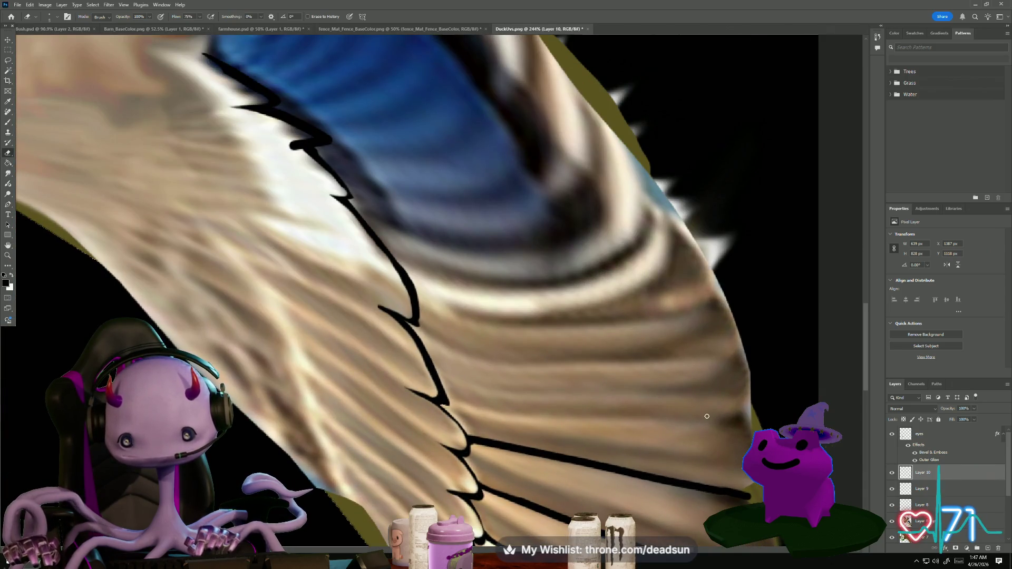
pyautogui.press('b')
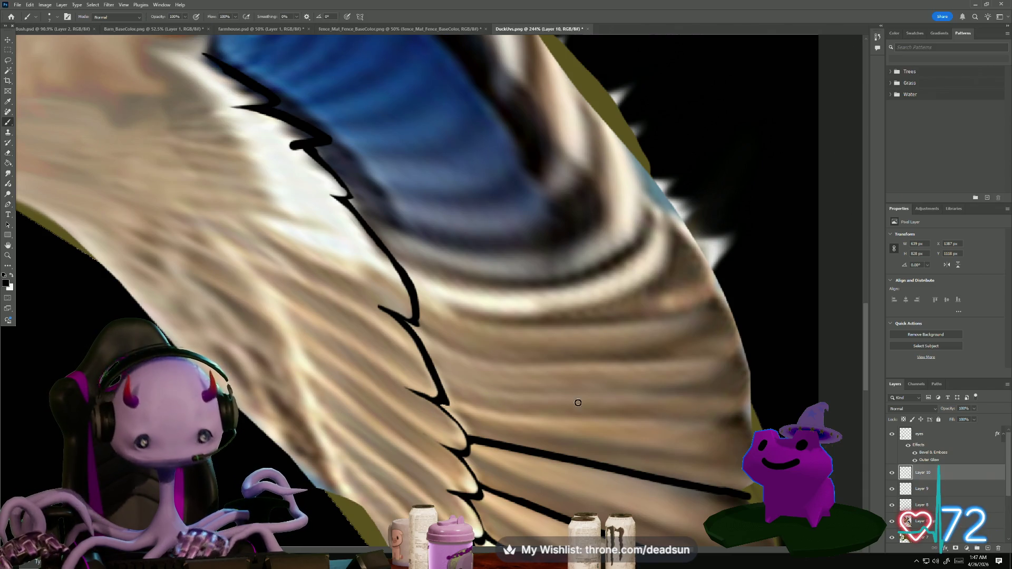
pyautogui.keyDown('shift'); pyautogui.click(697, 416); pyautogui.keyUp('shift')
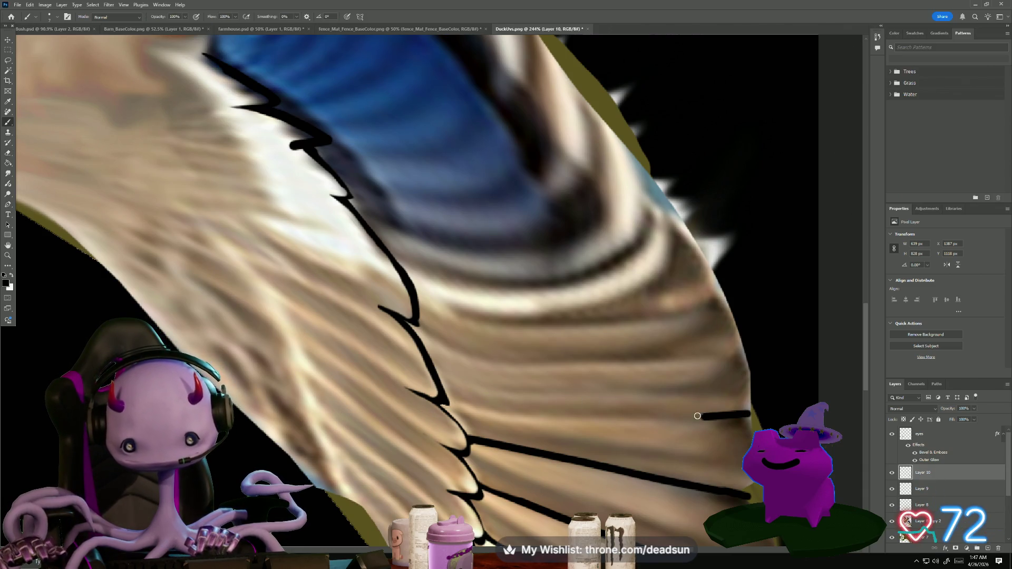
pyautogui.keyDown('shift'); pyautogui.click(611, 416); pyautogui.keyUp('shift')
pyautogui.keyDown('shift'); pyautogui.click(525, 417); pyautogui.keyUp('shift')
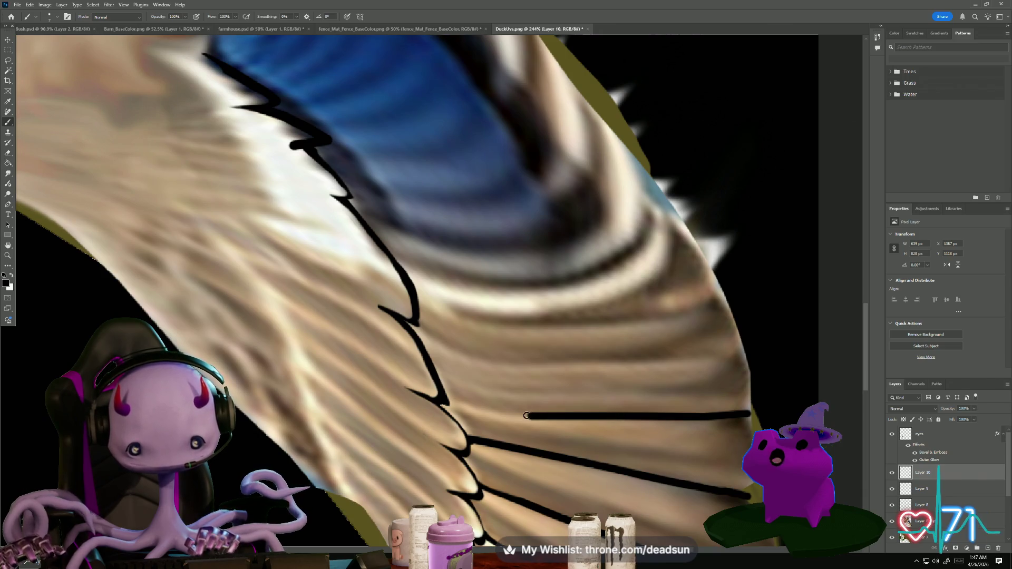
pyautogui.keyDown('shift'); pyautogui.click(480, 414); pyautogui.keyUp('shift')
pyautogui.keyDown('shift'); pyautogui.click(453, 410); pyautogui.keyUp('shift')
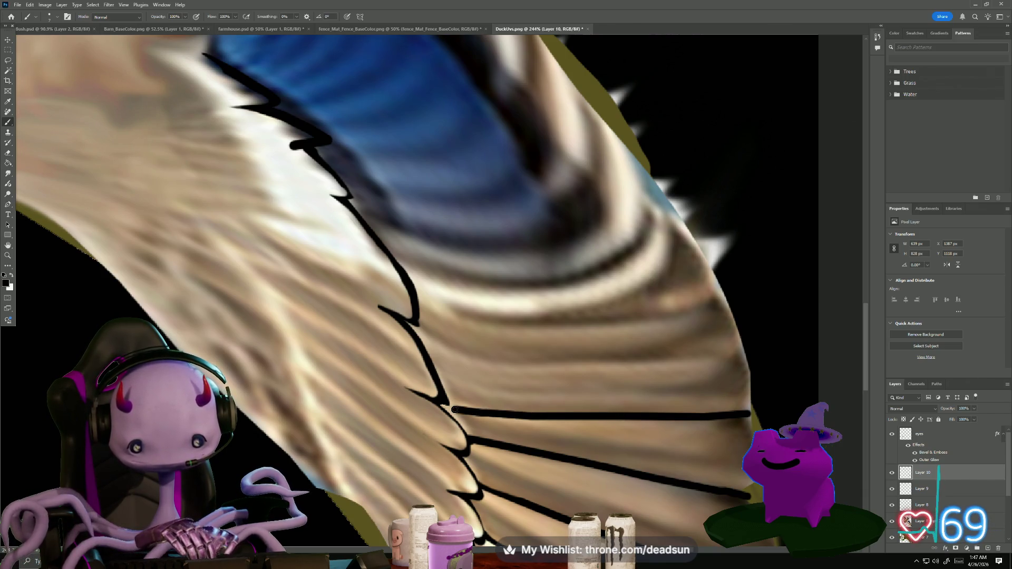
# Add two more feather lines higher up, redrawing one end to curve up into the outline
pyautogui.click(742, 342)
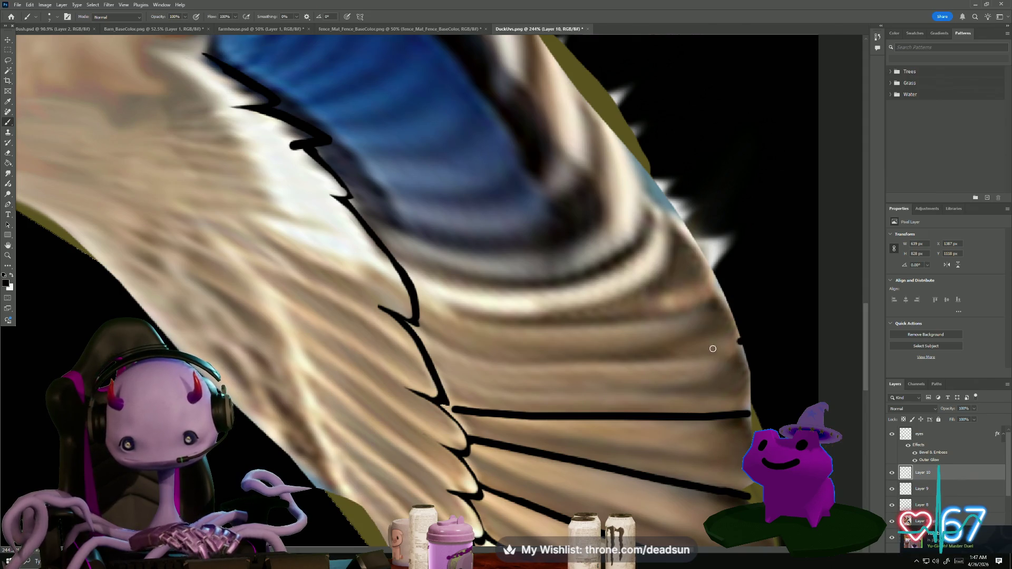
pyautogui.keyDown('shift'); pyautogui.click(653, 354); pyautogui.keyUp('shift')
pyautogui.keyDown('shift'); pyautogui.click(594, 361); pyautogui.keyUp('shift')
pyautogui.keyDown('shift'); pyautogui.click(508, 363); pyautogui.keyUp('shift')
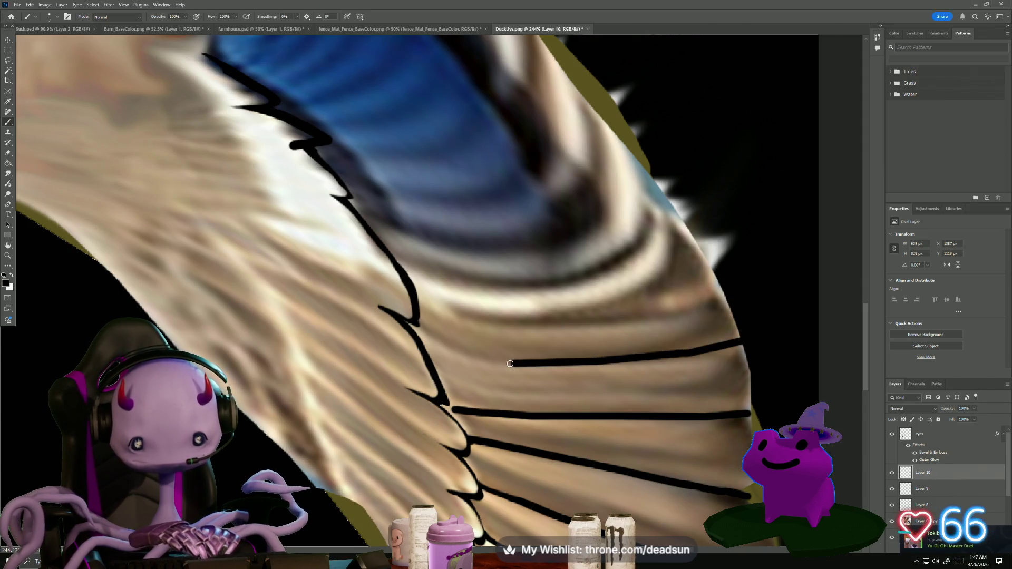
pyautogui.keyDown('shift'); pyautogui.click(443, 356); pyautogui.keyUp('shift')
pyautogui.keyDown('shift'); pyautogui.click(424, 344); pyautogui.keyUp('shift')
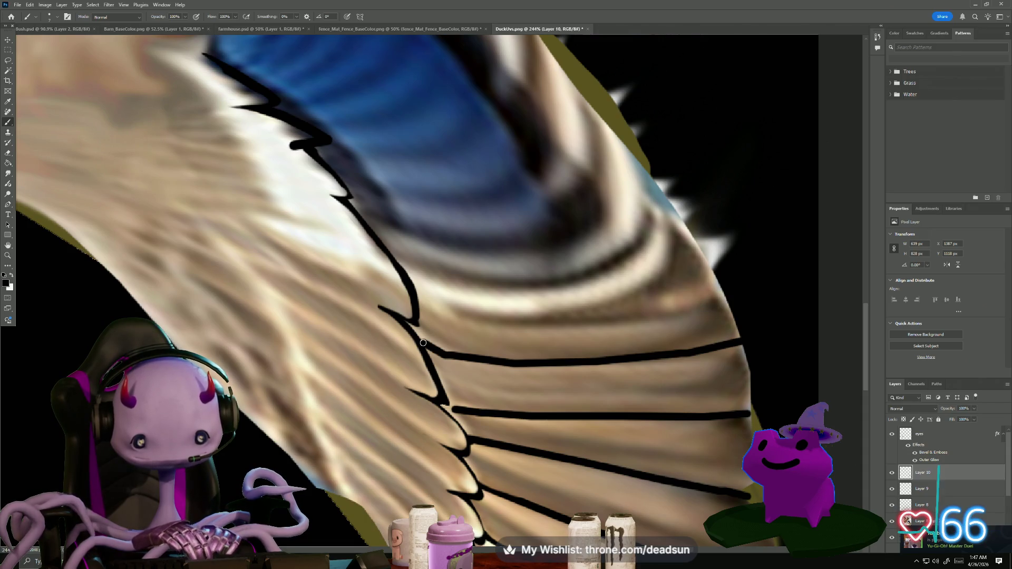
pyautogui.hotkey('ctrl', 'z')
pyautogui.hotkey('ctrl', 'z')
pyautogui.moveTo(516, 362); pyautogui.dragTo(424, 345)
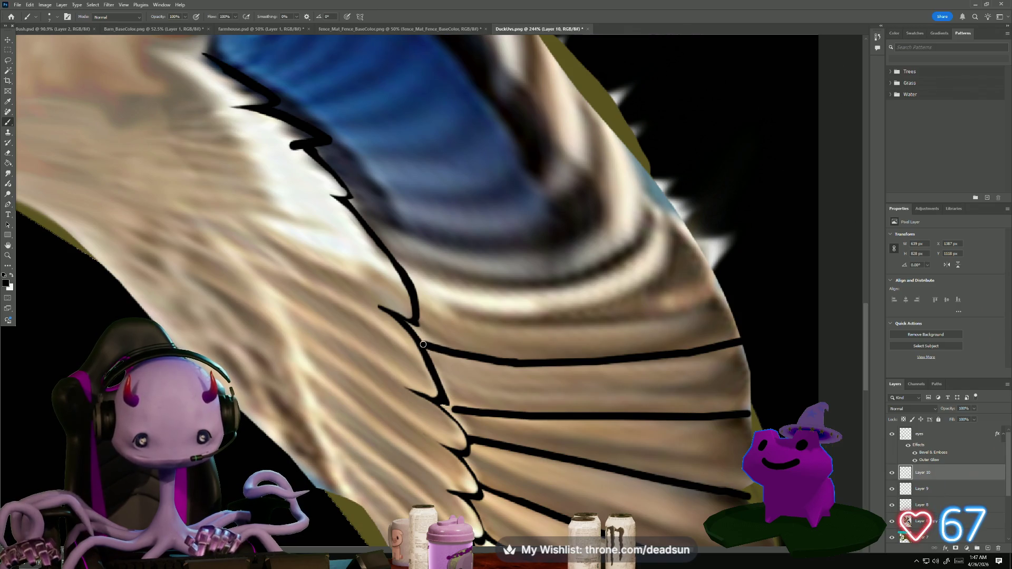
pyautogui.moveTo(720, 285)
pyautogui.mouseDown()
pyautogui.moveTo(533, 318)
pyautogui.moveTo(421, 302)
pyautogui.mouseUp()
pyautogui.scroll(2, 509, 379)
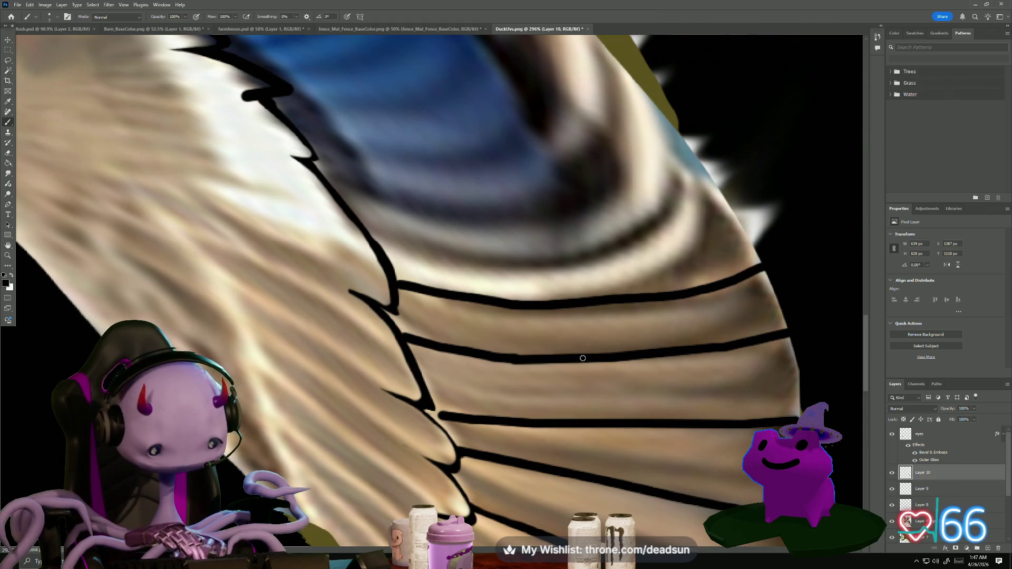
# Erase the inner ends and top edges of the three new feather lines so they taper
pyautogui.press('e')
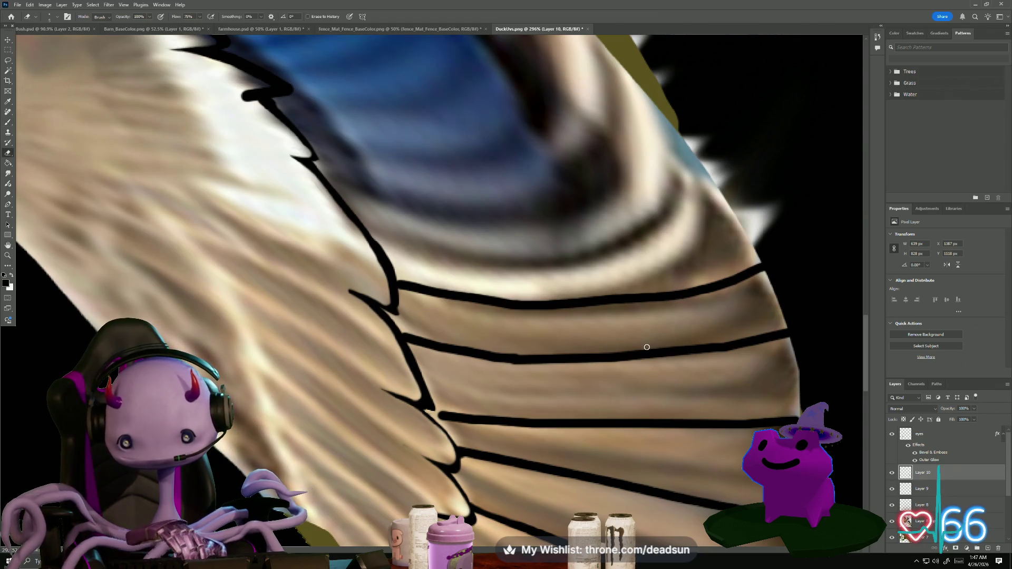
pyautogui.moveTo(410, 340)
pyautogui.mouseDown()
pyautogui.moveTo(498, 359)
pyautogui.moveTo(577, 357)
pyautogui.mouseUp()
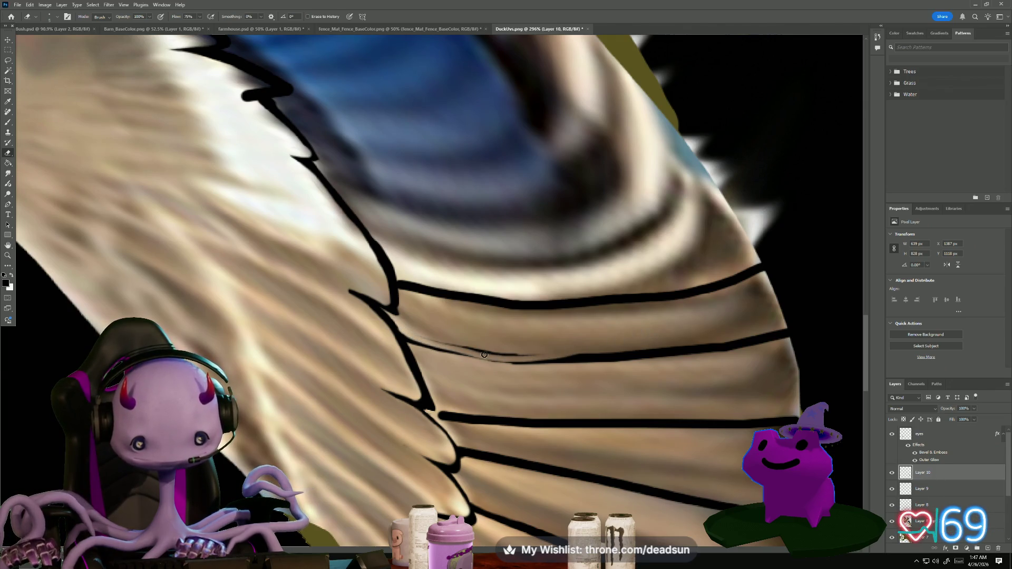
pyautogui.moveTo(452, 345); pyautogui.dragTo(593, 353)
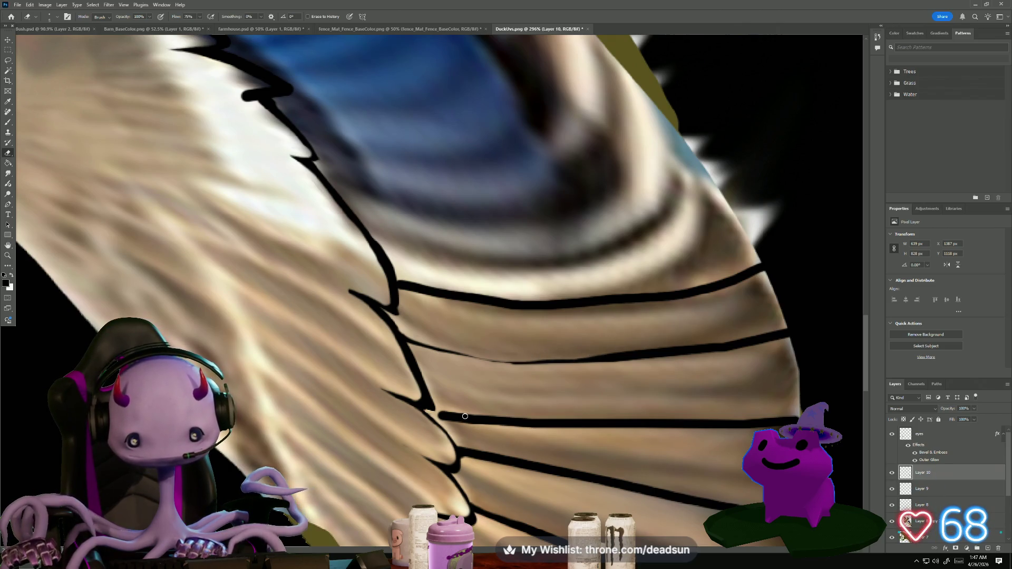
pyautogui.moveTo(439, 412); pyautogui.dragTo(548, 406)
pyautogui.moveTo(439, 419); pyautogui.dragTo(582, 424)
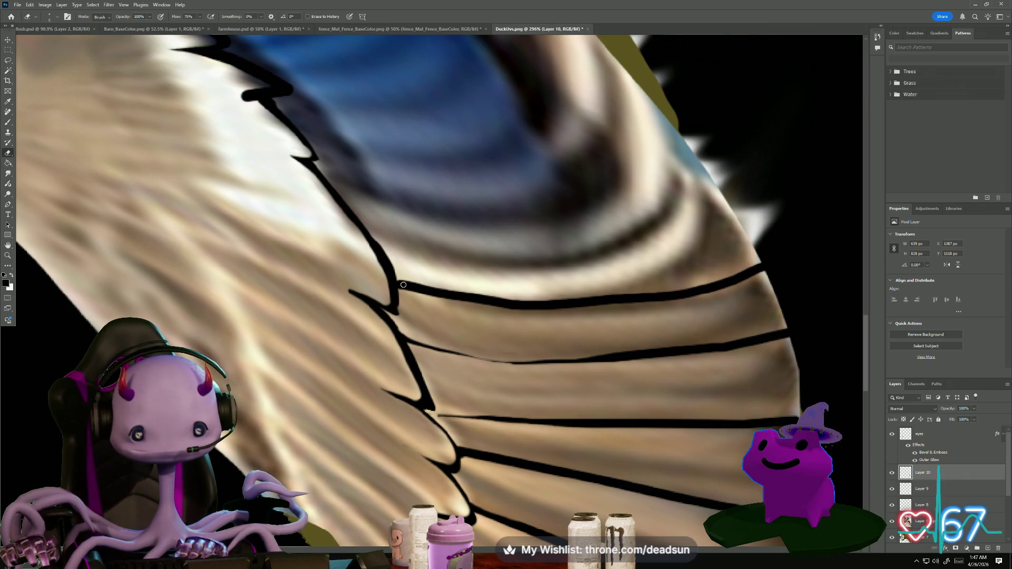
pyautogui.moveTo(401, 285); pyautogui.dragTo(580, 303)
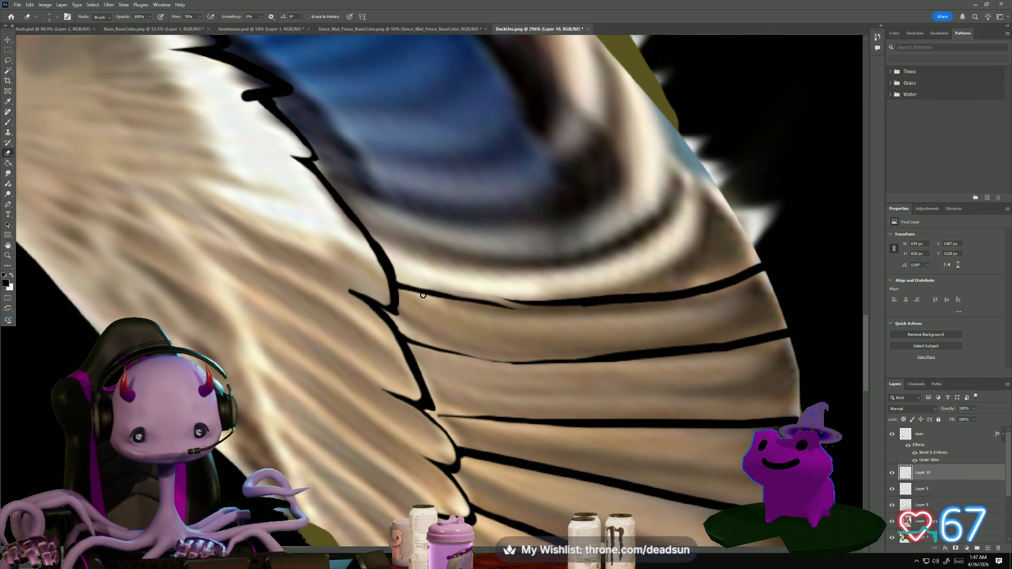
pyautogui.moveTo(401, 291); pyautogui.dragTo(500, 308)
pyautogui.moveTo(437, 299)
pyautogui.mouseDown()
pyautogui.moveTo(499, 307)
pyautogui.moveTo(501, 298)
pyautogui.moveTo(588, 299)
pyautogui.mouseUp()
pyautogui.scroll(-5, 499, 341)
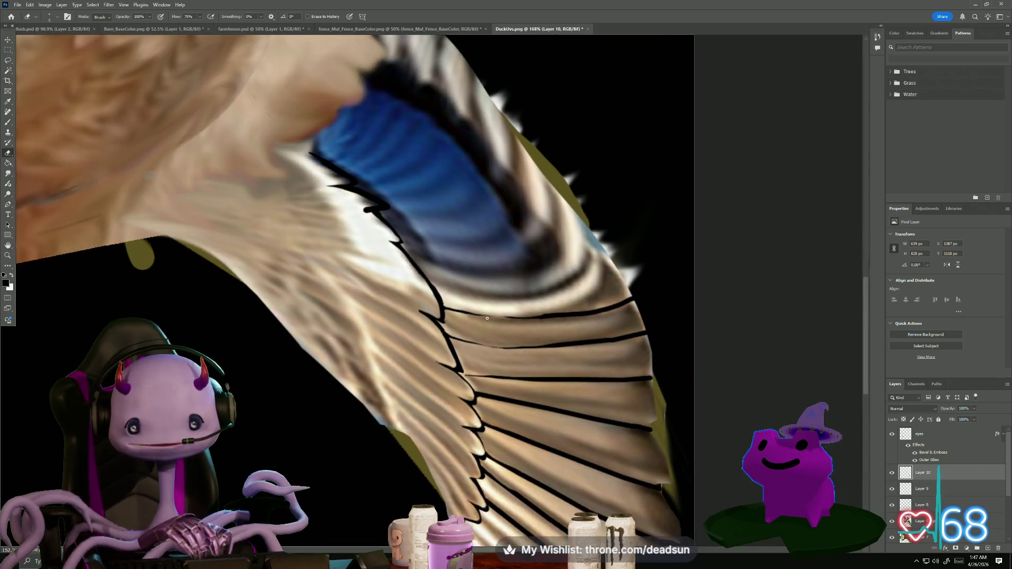
# Brush a zigzag beside the short black stroke near the blue patch, then undo it
pyautogui.moveTo(335, 191); pyautogui.dragTo(390, 359)
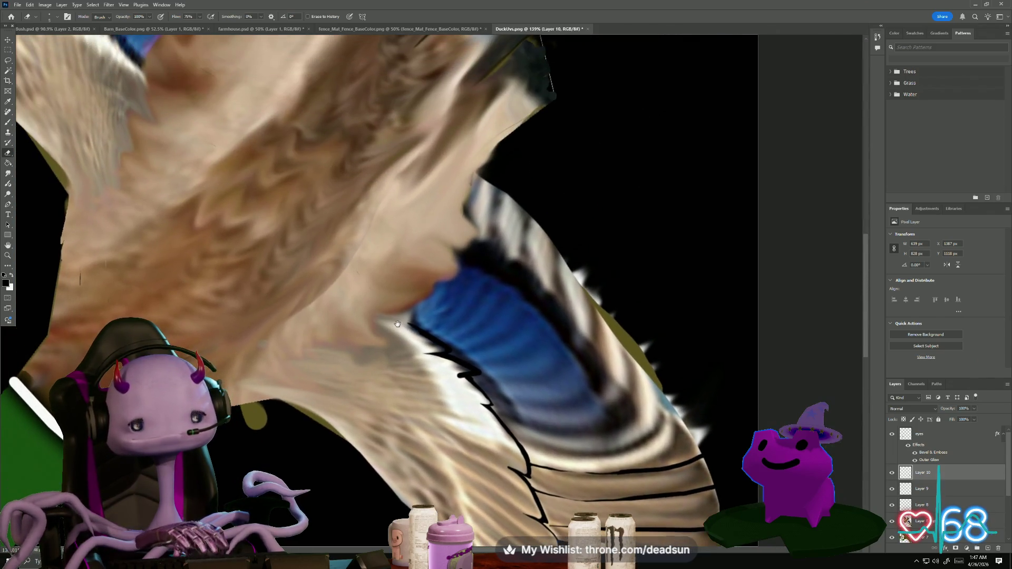
pyautogui.scroll(-1, 390, 359)
pyautogui.scroll(2, 88, 292)
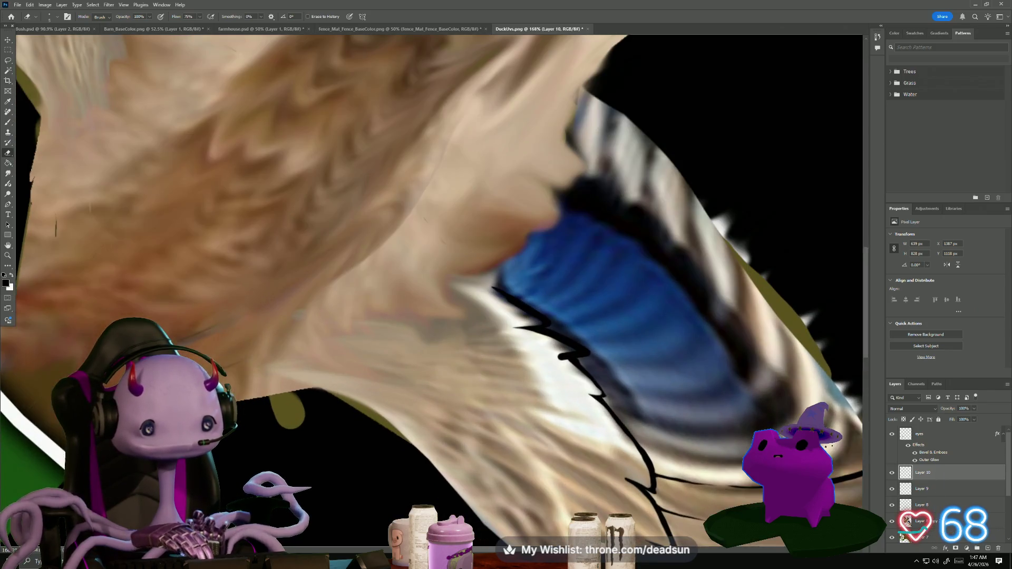
pyautogui.scroll(1, 234, 199)
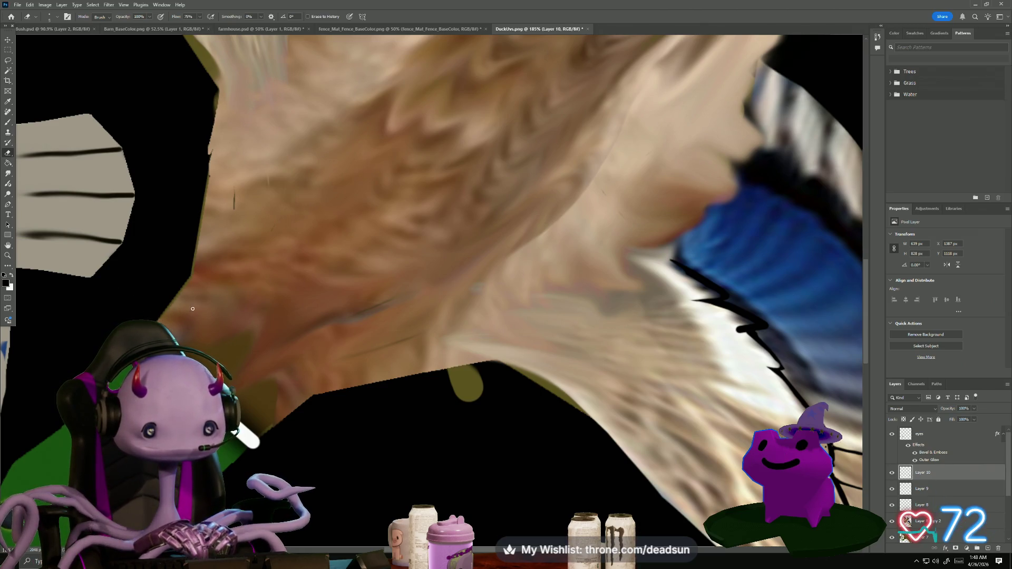
pyautogui.press('b')
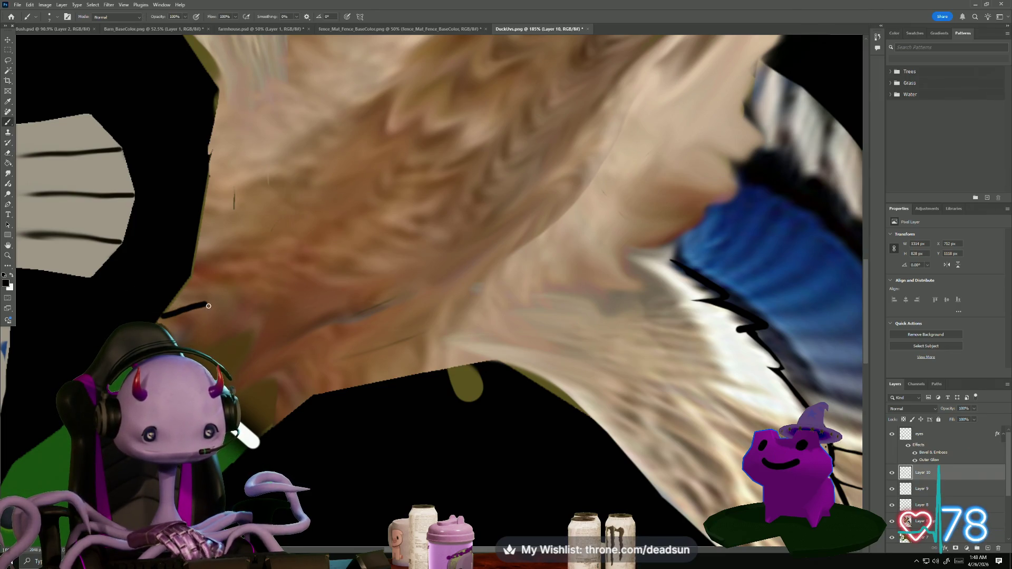
pyautogui.moveTo(204, 327); pyautogui.dragTo(277, 310)
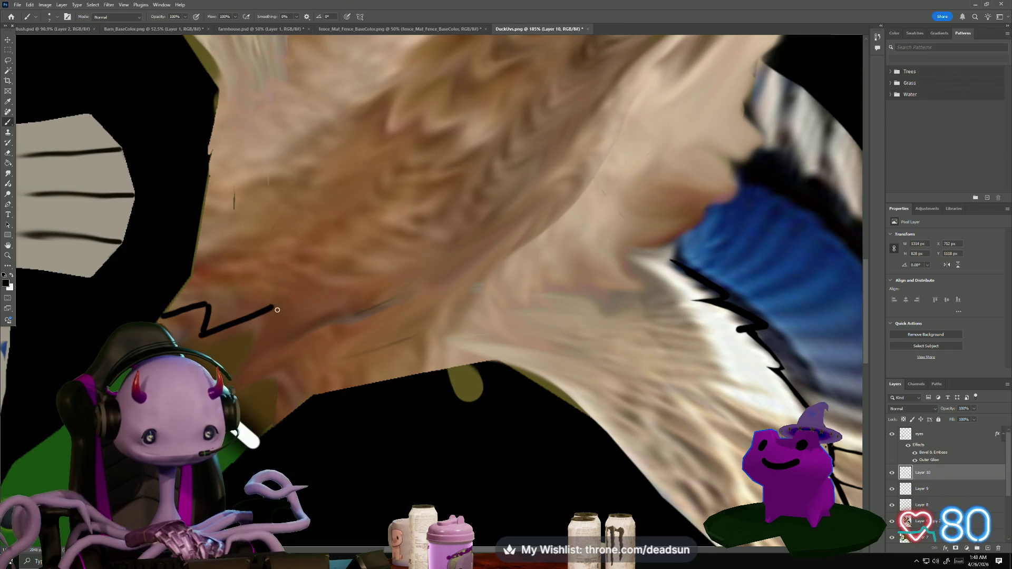
pyautogui.moveTo(233, 361)
pyautogui.mouseDown()
pyautogui.moveTo(352, 294)
pyautogui.moveTo(302, 346)
pyautogui.moveTo(327, 343)
pyautogui.mouseUp()
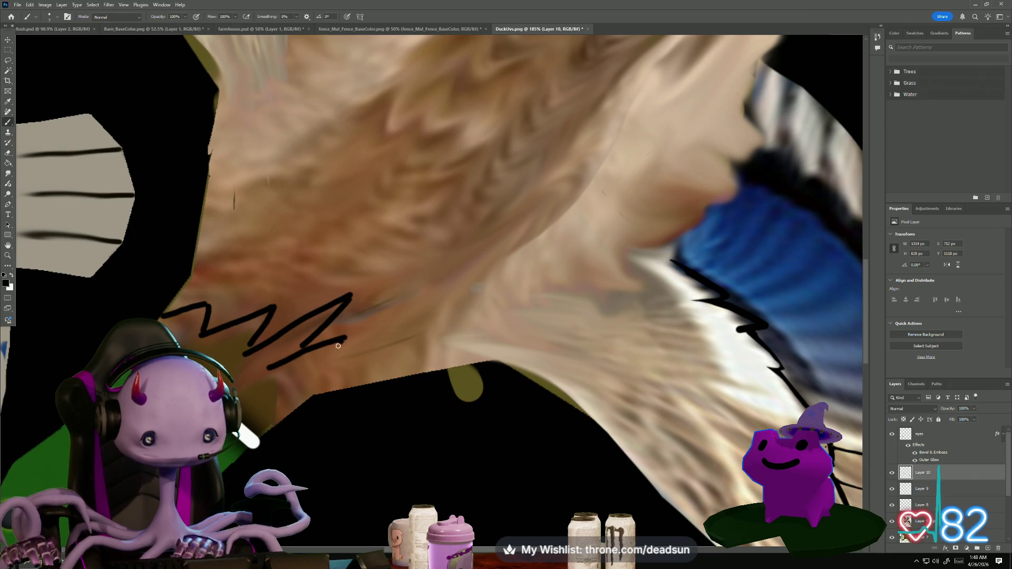
pyautogui.hotkey('ctrl', 'z')
pyautogui.hotkey('ctrl', 'z')
pyautogui.hotkey('ctrl', 'z')
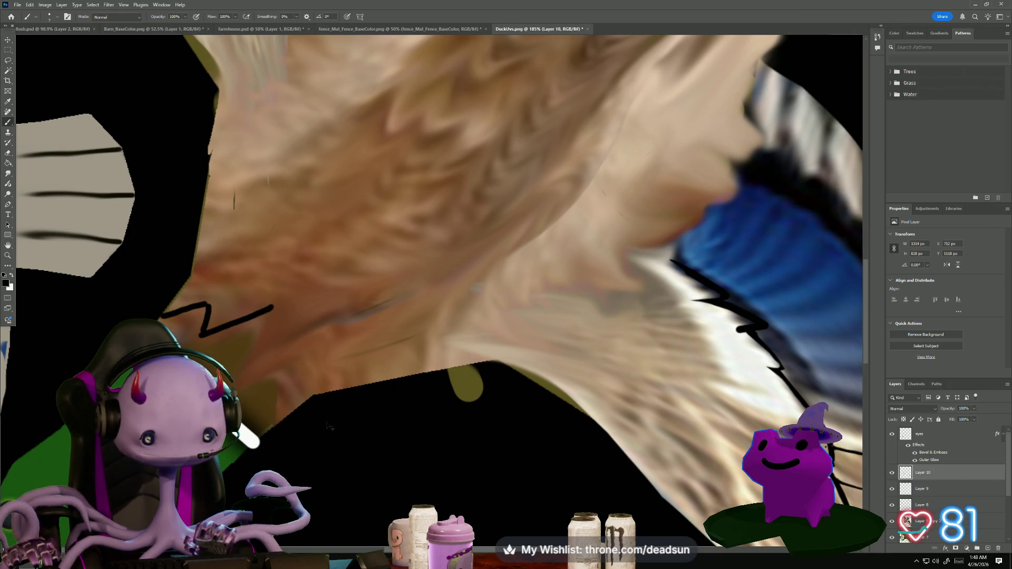
pyautogui.hotkey('ctrl', 'z')
pyautogui.moveTo(622, 335)
pyautogui.mouseDown()
pyautogui.moveTo(352, 306)
pyautogui.moveTo(418, 296)
pyautogui.mouseUp()
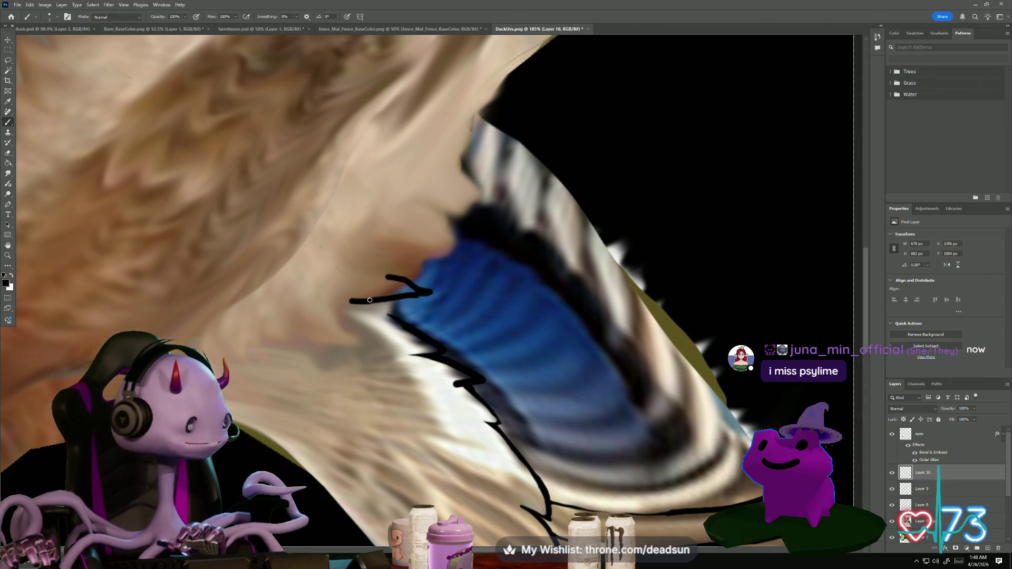
# Ink a black outline curving up along the feathers, then taper the horizontal stroke's right end
pyautogui.scroll(2, 413, 293)
pyautogui.moveTo(400, 265)
pyautogui.mouseDown()
pyautogui.moveTo(405, 272)
pyautogui.moveTo(479, 226)
pyautogui.moveTo(417, 169)
pyautogui.moveTo(491, 178)
pyautogui.moveTo(521, 157)
pyautogui.moveTo(475, 133)
pyautogui.moveTo(479, 62)
pyautogui.moveTo(520, 43)
pyautogui.mouseUp()
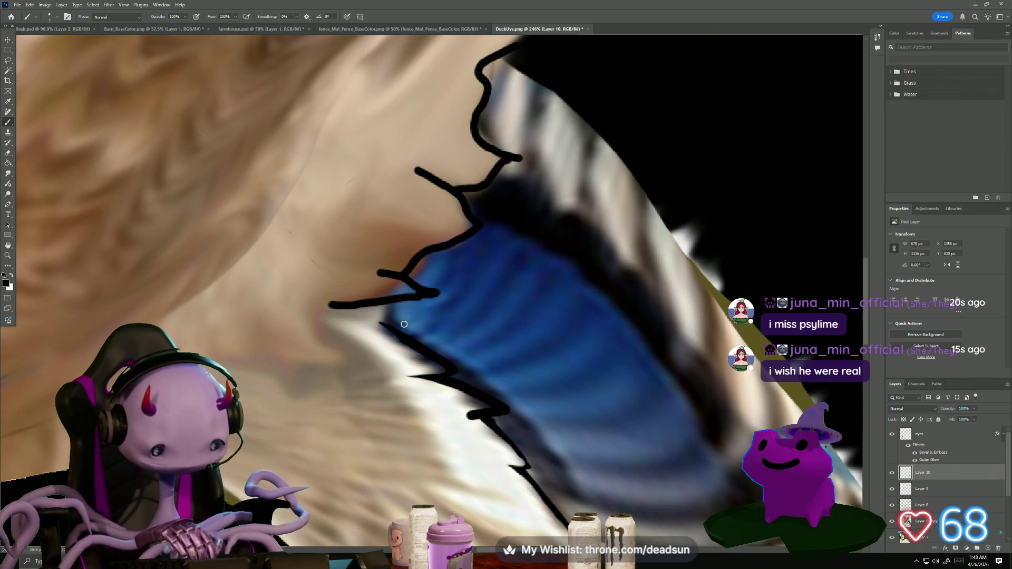
pyautogui.press('e')
pyautogui.moveTo(447, 294); pyautogui.dragTo(319, 314)
pyautogui.hotkey('ctrl', 'z')
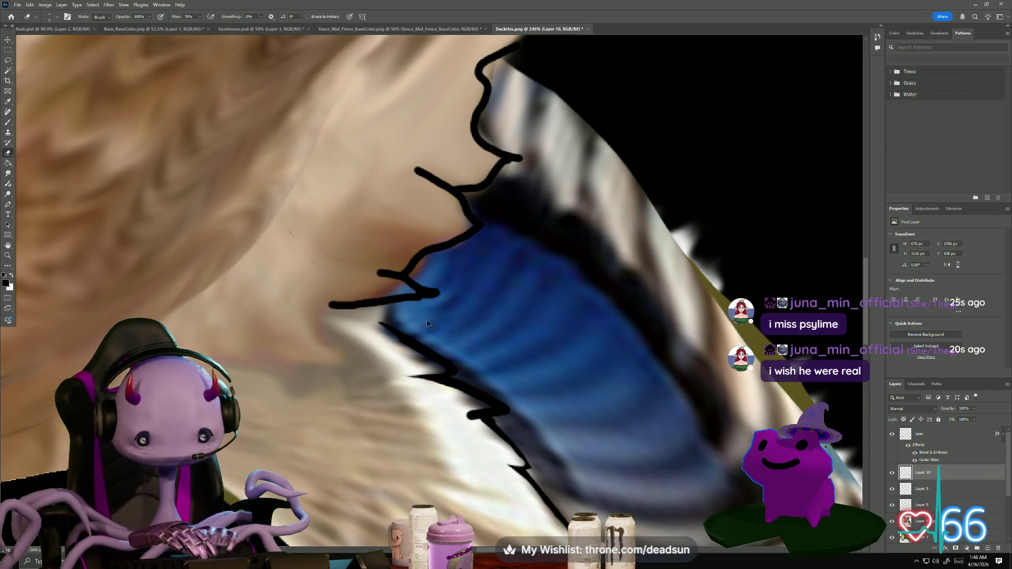
pyautogui.moveTo(398, 306)
pyautogui.mouseDown()
pyautogui.moveTo(440, 292)
pyautogui.moveTo(332, 307)
pyautogui.moveTo(348, 306)
pyautogui.mouseUp()
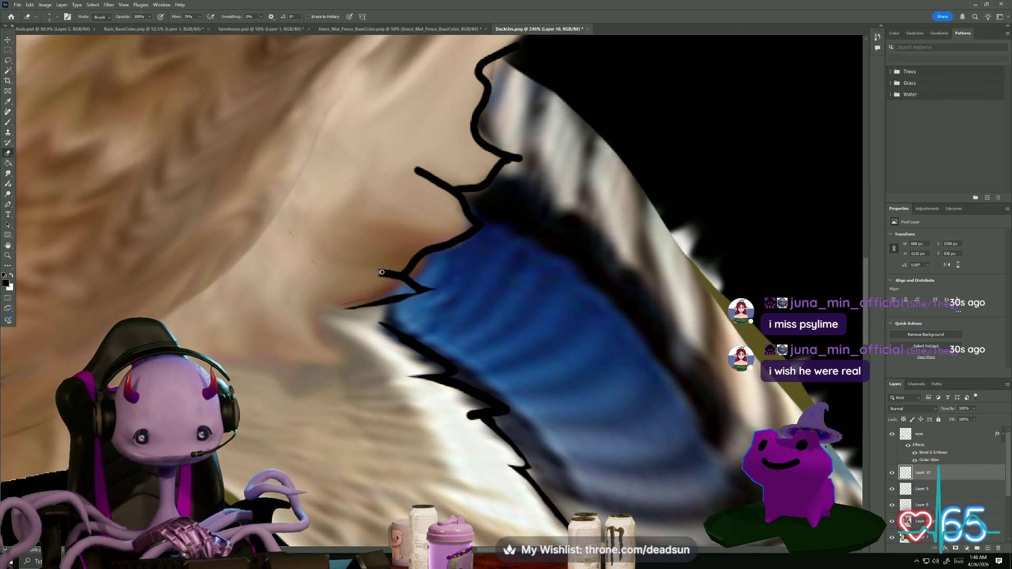
# Erase the ink stroke's edges into thin pointed tips, then return to the Brush tool
pyautogui.moveTo(401, 274); pyautogui.dragTo(380, 274)
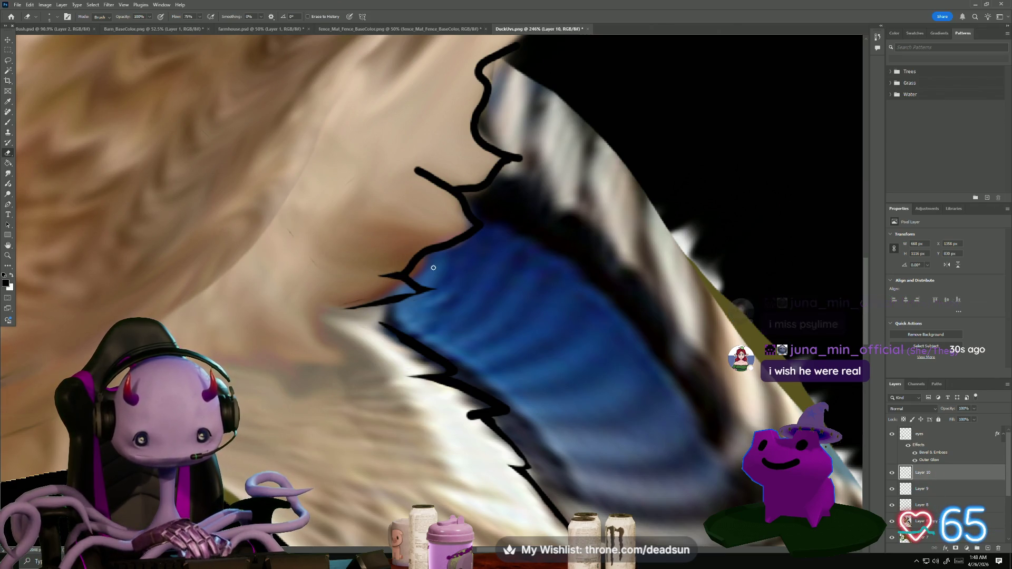
pyautogui.moveTo(437, 252); pyautogui.dragTo(457, 244)
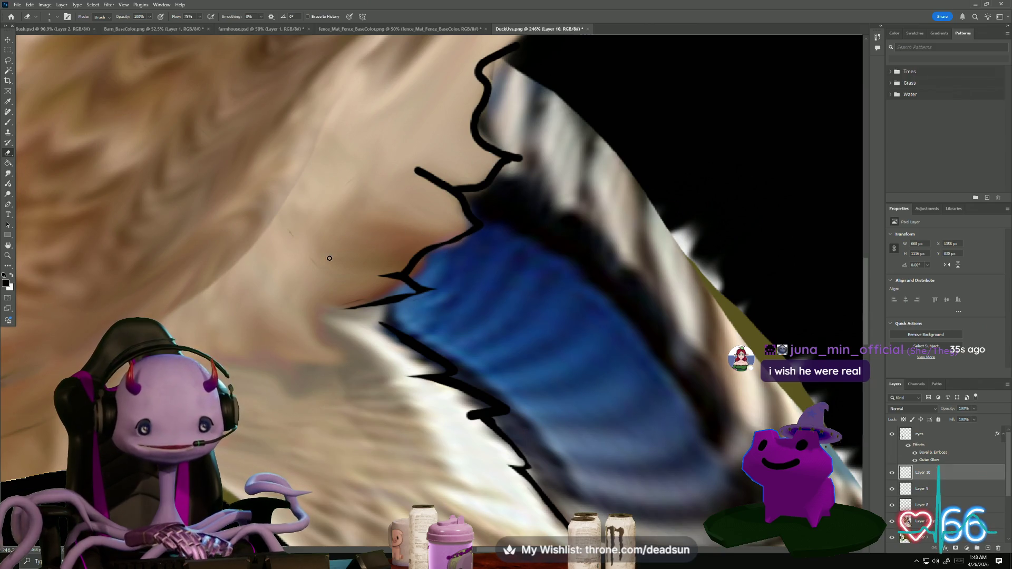
pyautogui.moveTo(410, 165); pyautogui.dragTo(425, 174)
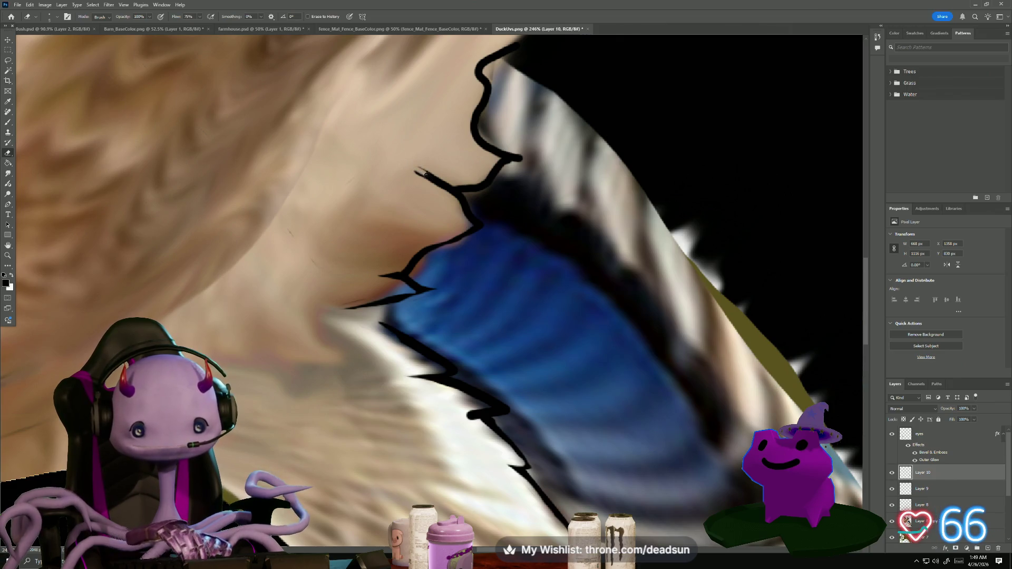
pyautogui.scroll(5, 429, 188)
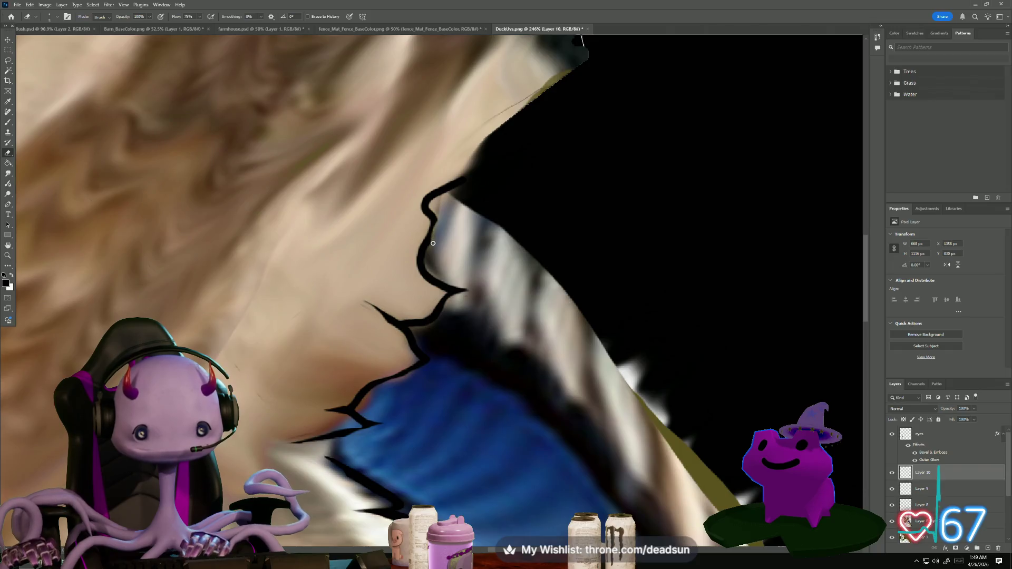
pyautogui.moveTo(421, 247); pyautogui.dragTo(417, 261)
pyautogui.moveTo(422, 196); pyautogui.dragTo(464, 178)
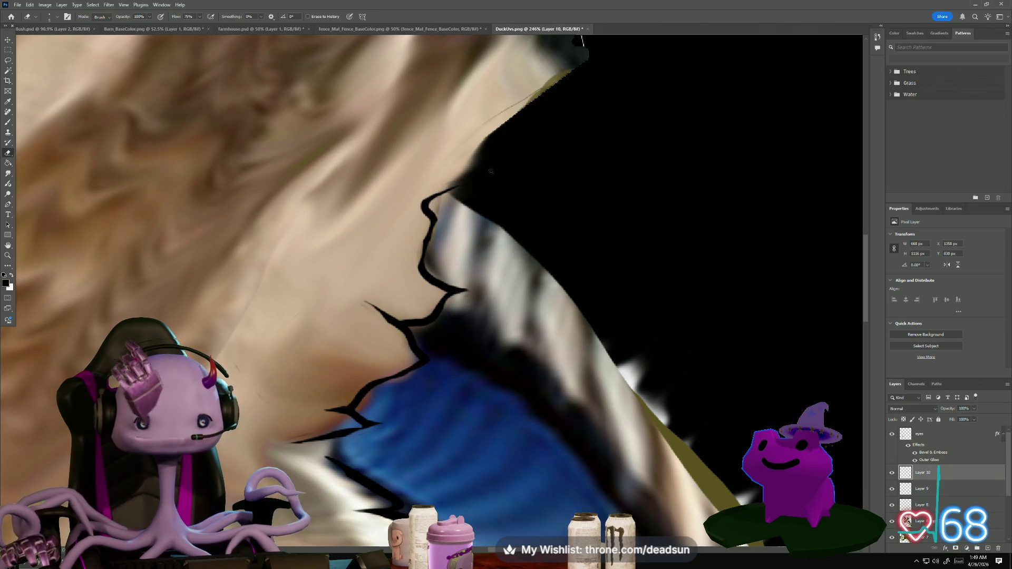
pyautogui.scroll(-5, 493, 274)
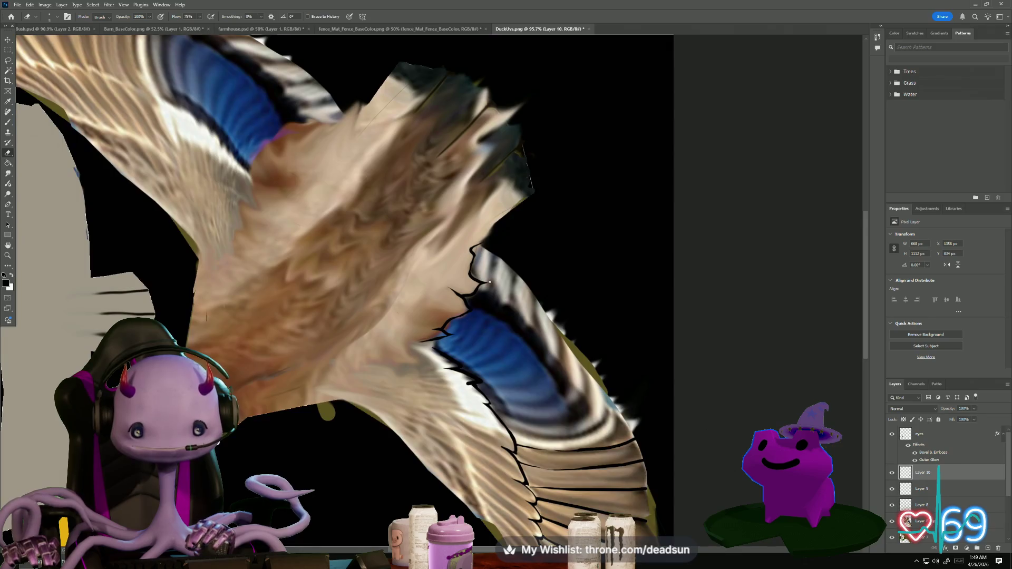
pyautogui.scroll(5, 510, 284)
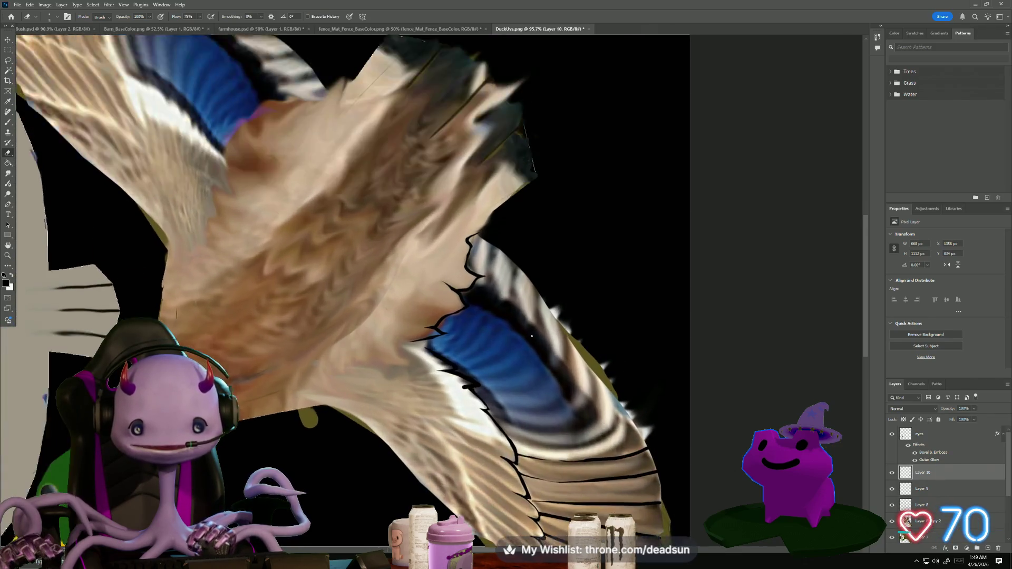
pyautogui.scroll(3, 461, 334)
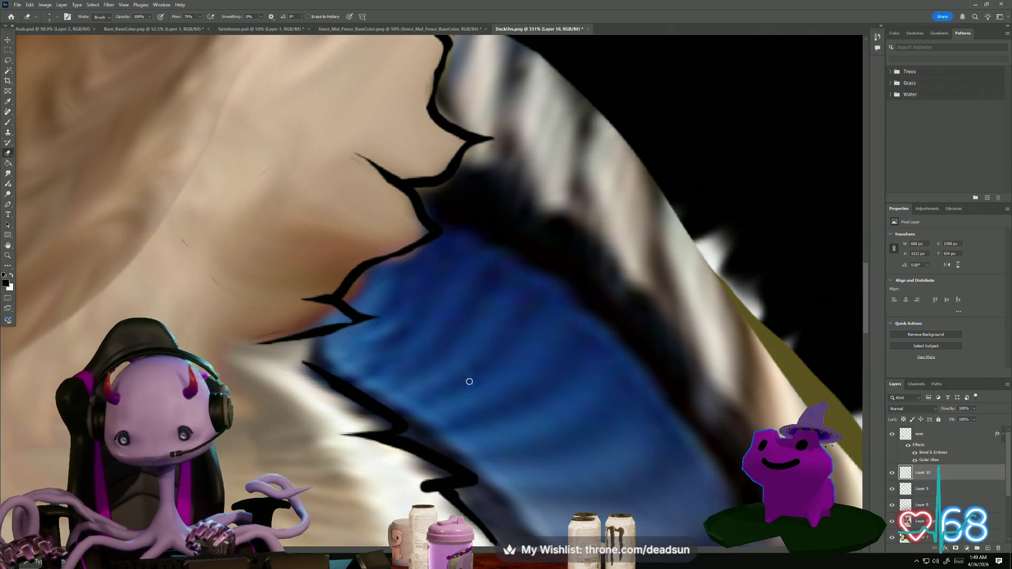
pyautogui.scroll(-4, 468, 359)
pyautogui.scroll(-3, 468, 348)
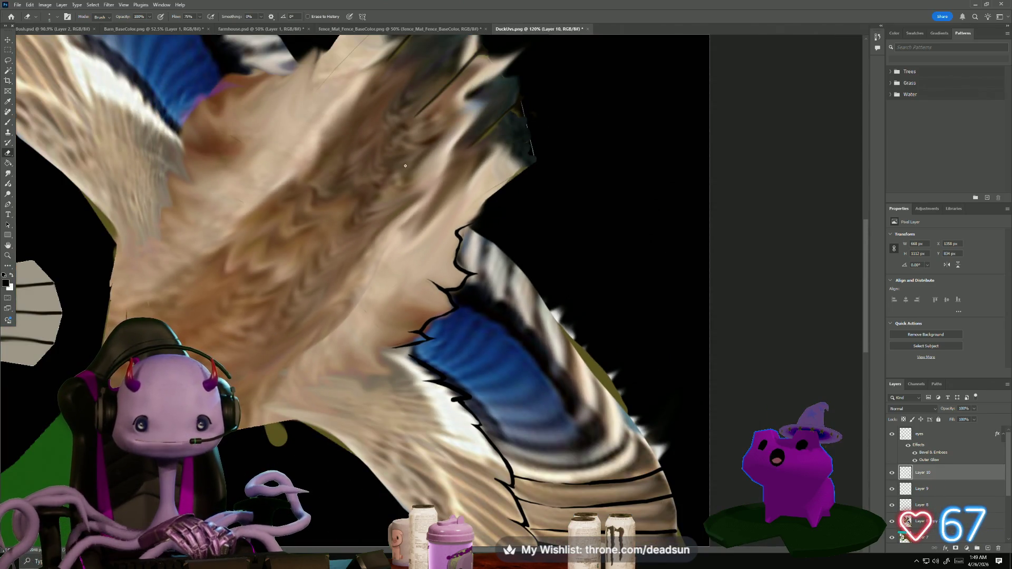
pyautogui.scroll(4, 467, 136)
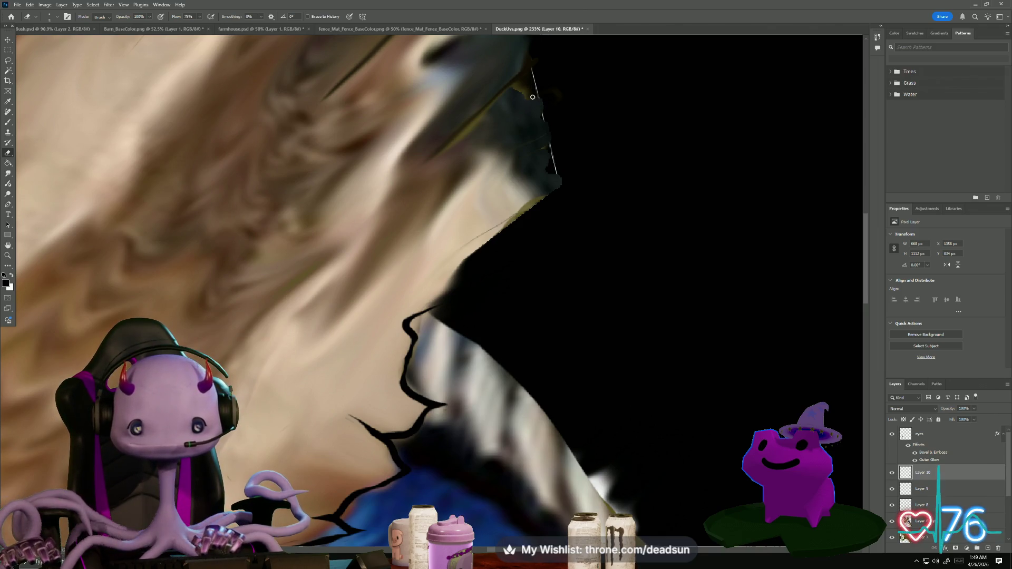
pyautogui.press('b')
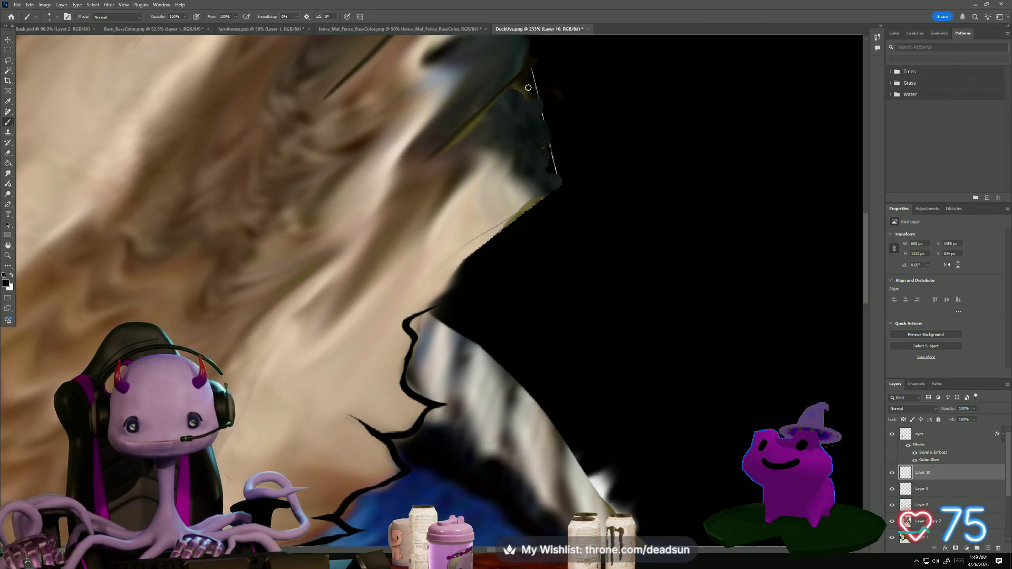
pyautogui.scroll(-5, 363, 182)
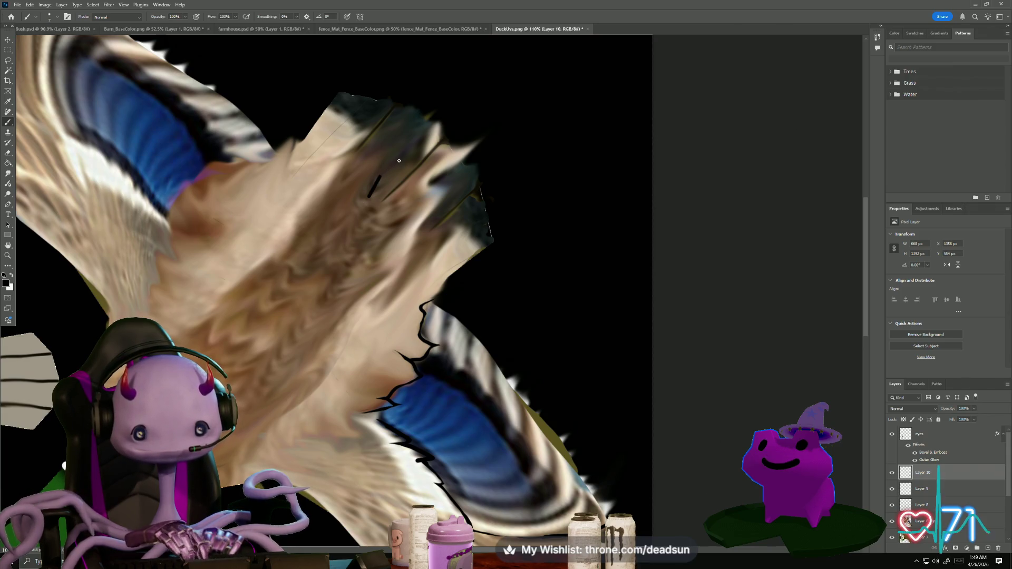
# Sketch five short angled black feather strokes forming a zigzag outline near the wing's upper tip
pyautogui.moveTo(380, 176)
pyautogui.mouseDown()
pyautogui.moveTo(447, 136)
pyautogui.moveTo(425, 182)
pyautogui.moveTo(390, 210)
pyautogui.mouseUp()
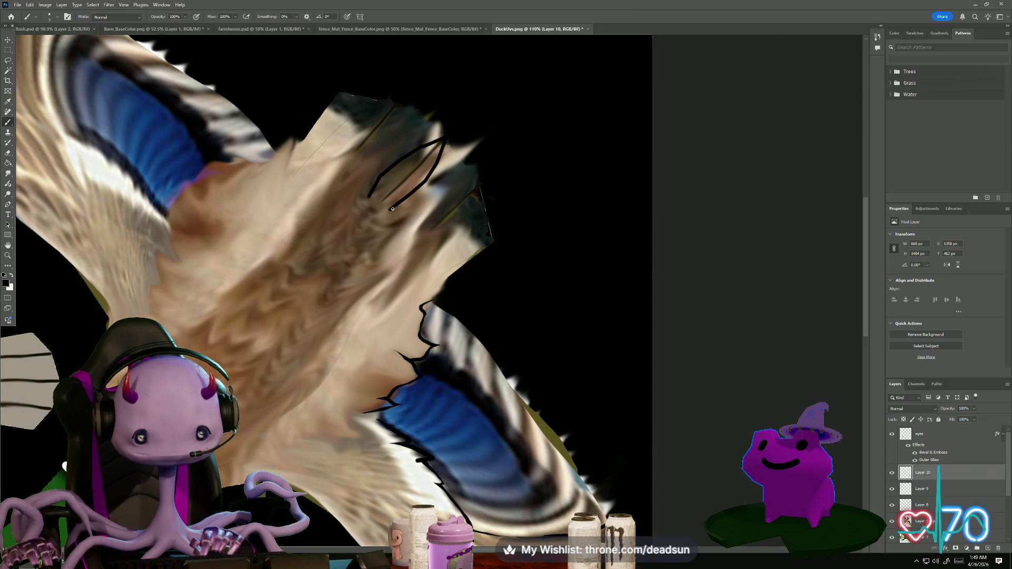
pyautogui.moveTo(442, 158)
pyautogui.mouseDown()
pyautogui.moveTo(456, 155)
pyautogui.moveTo(411, 207)
pyautogui.moveTo(454, 173)
pyautogui.mouseUp()
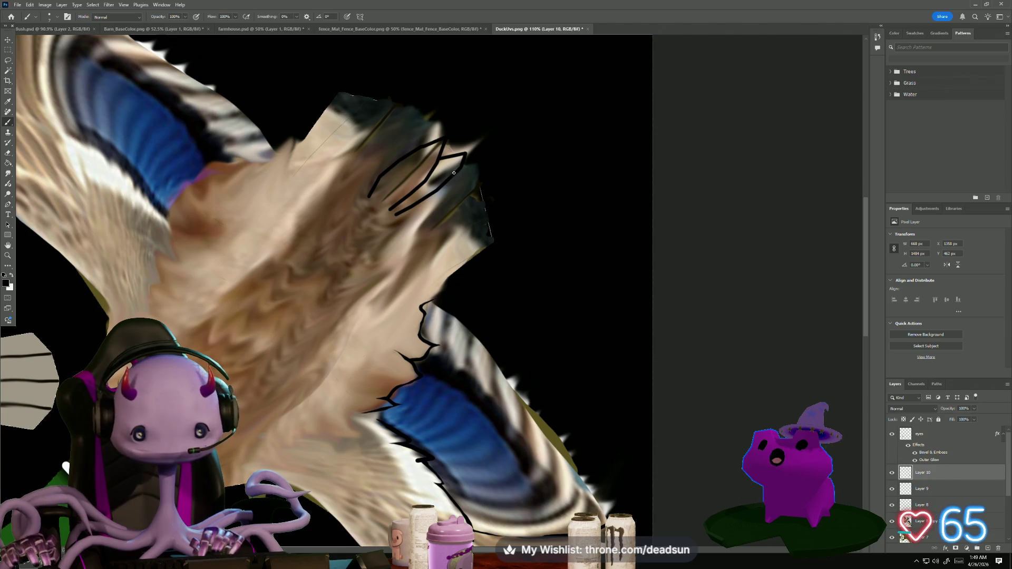
pyautogui.moveTo(457, 172)
pyautogui.mouseDown()
pyautogui.moveTo(478, 168)
pyautogui.moveTo(459, 206)
pyautogui.moveTo(421, 236)
pyautogui.mouseUp()
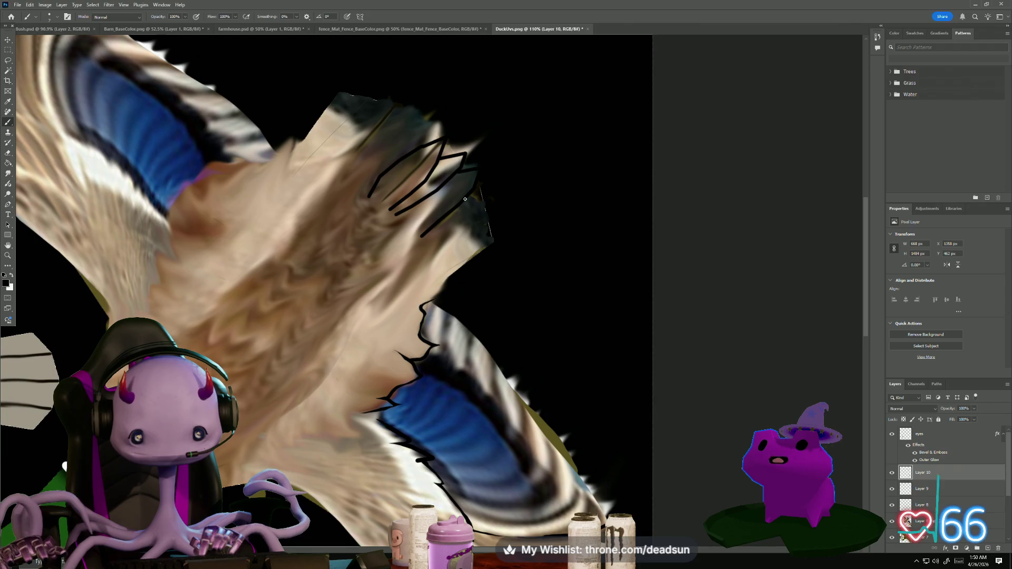
pyautogui.moveTo(464, 201)
pyautogui.mouseDown()
pyautogui.moveTo(483, 192)
pyautogui.moveTo(435, 249)
pyautogui.mouseUp()
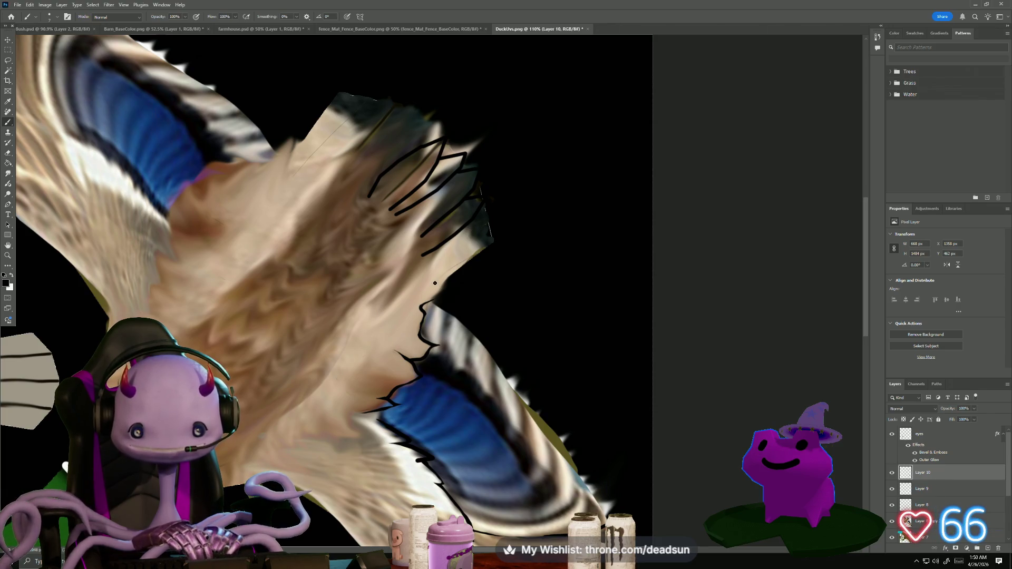
pyautogui.moveTo(434, 284); pyautogui.dragTo(489, 243)
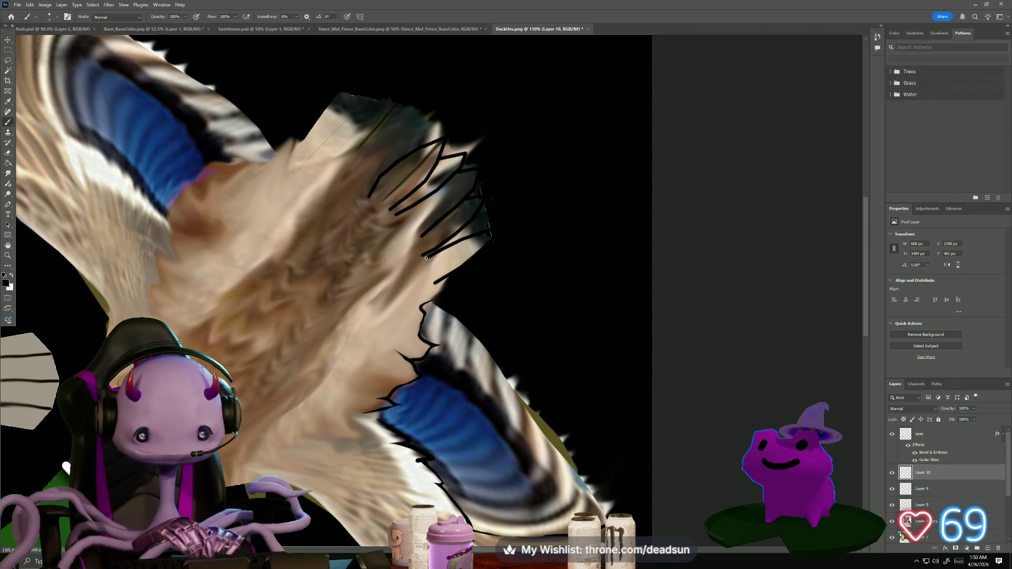
pyautogui.scroll(-3, 375, 306)
pyautogui.scroll(5, 369, 295)
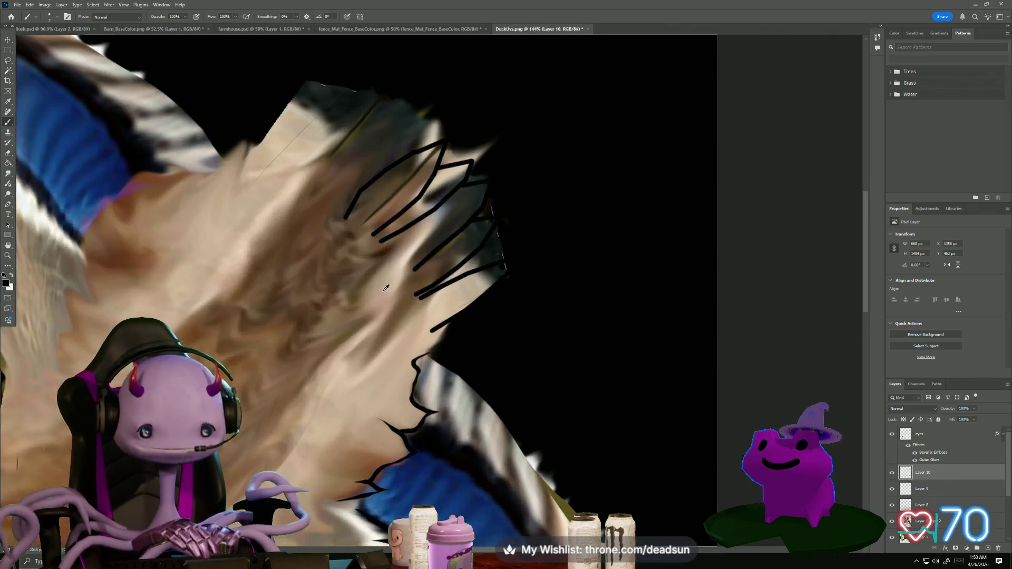
# Erase the ends of the new feather strokes and remove the lowest short lines near the upper tip
pyautogui.press('e')
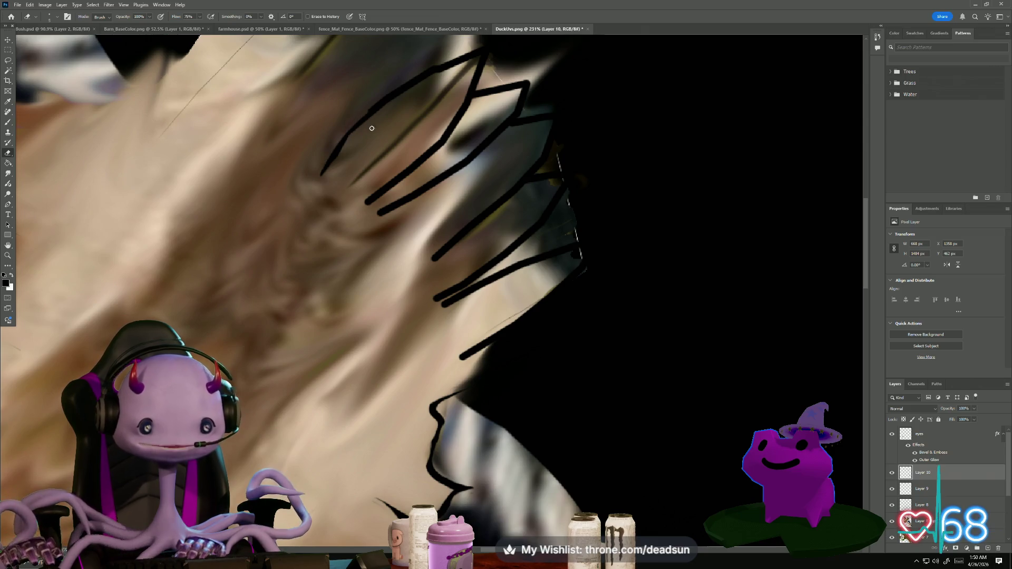
pyautogui.moveTo(397, 185)
pyautogui.mouseDown()
pyautogui.moveTo(368, 201)
pyautogui.moveTo(377, 209)
pyautogui.mouseUp()
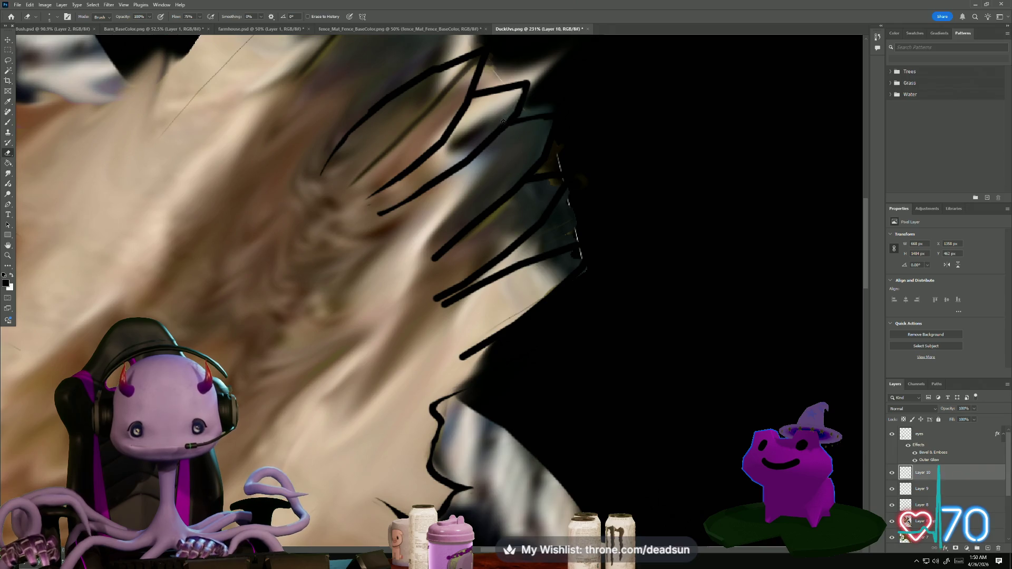
pyautogui.moveTo(488, 140); pyautogui.dragTo(440, 178)
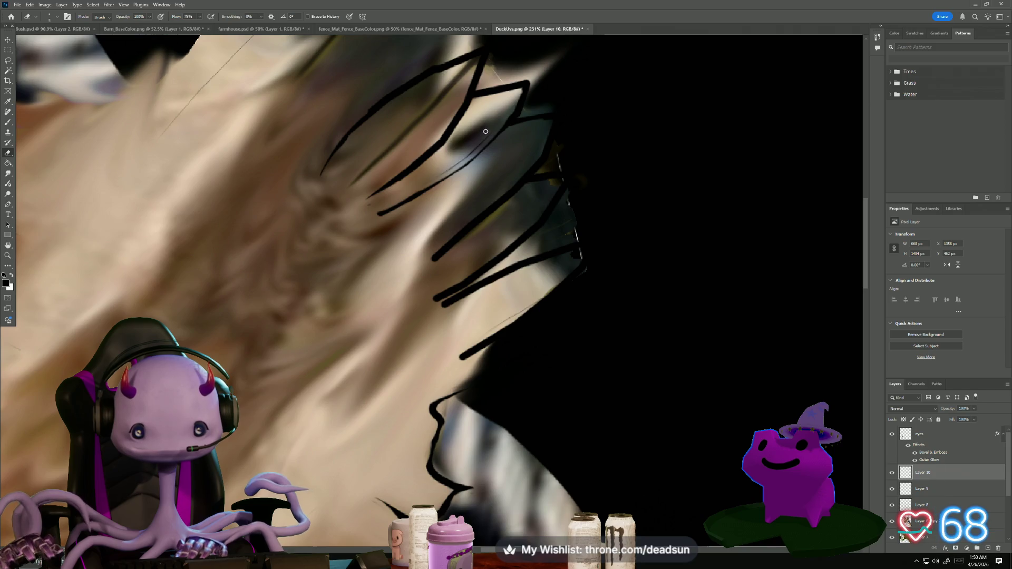
pyautogui.moveTo(464, 240)
pyautogui.mouseDown()
pyautogui.moveTo(440, 254)
pyautogui.moveTo(480, 228)
pyautogui.mouseUp()
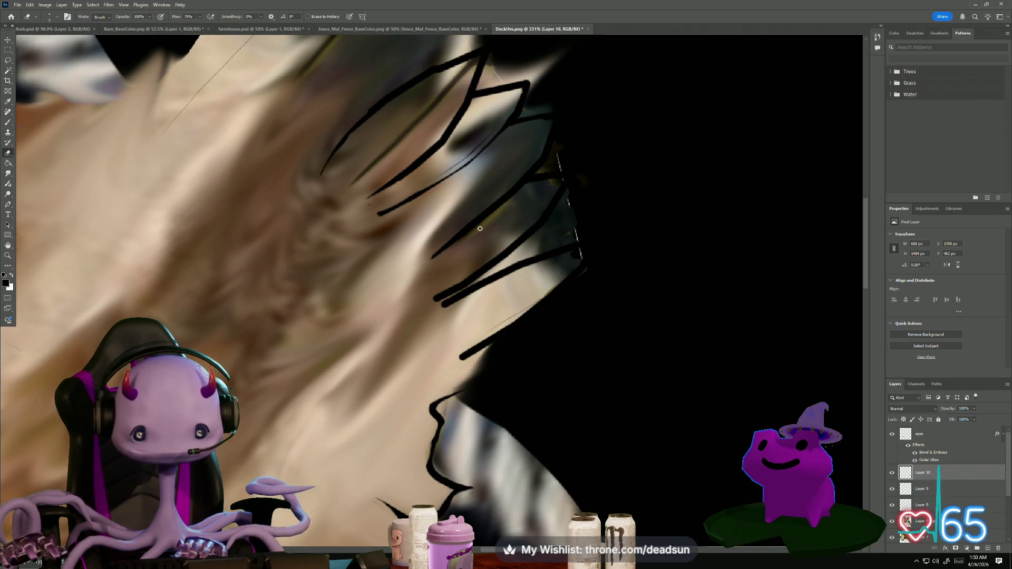
pyautogui.moveTo(437, 298); pyautogui.dragTo(485, 256)
pyautogui.moveTo(426, 308); pyautogui.dragTo(506, 265)
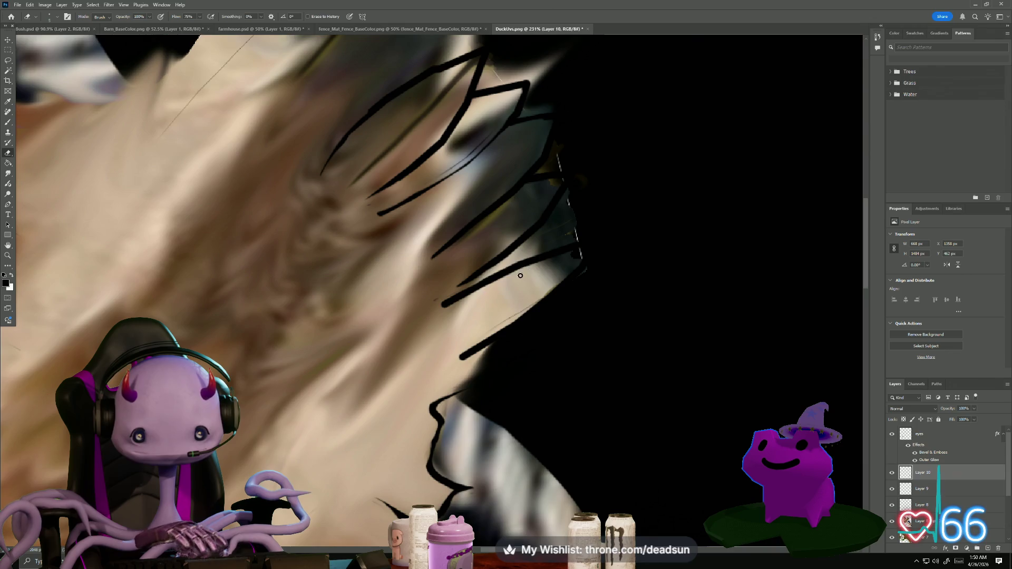
pyautogui.moveTo(438, 305); pyautogui.dragTo(535, 275)
pyautogui.moveTo(428, 369)
pyautogui.mouseDown()
pyautogui.moveTo(499, 331)
pyautogui.moveTo(455, 363)
pyautogui.mouseUp()
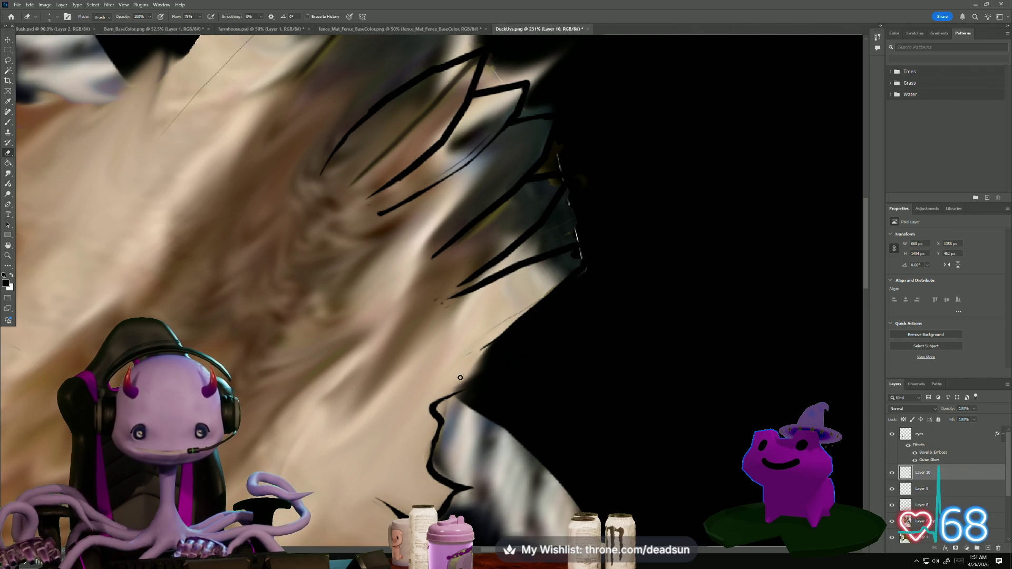
pyautogui.scroll(-6, 458, 377)
pyautogui.scroll(1, 432, 376)
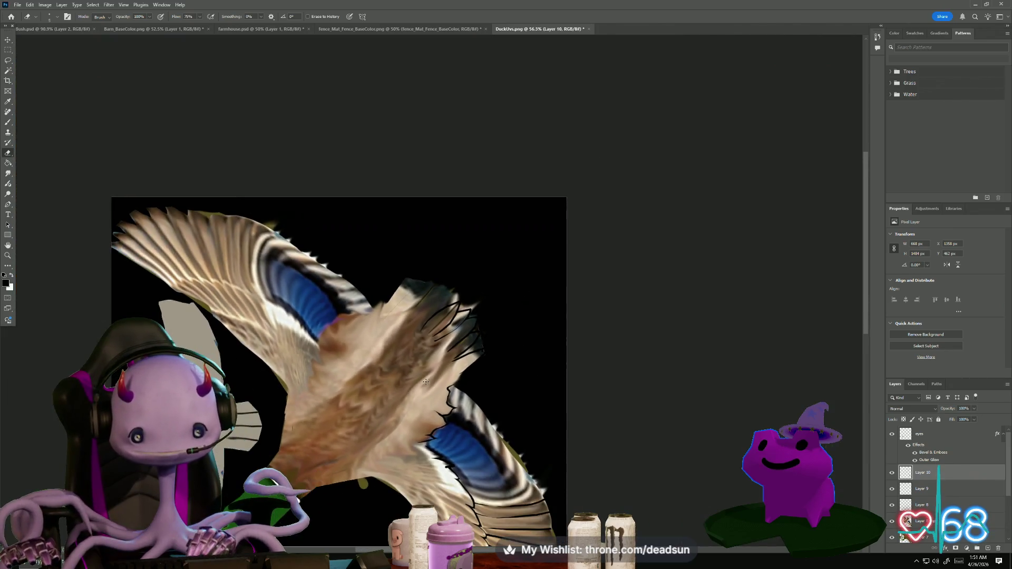
# Bring the neck and blue wing patch into view, zoom in, and switch back to the Brush
pyautogui.moveTo(402, 413); pyautogui.dragTo(383, 221)
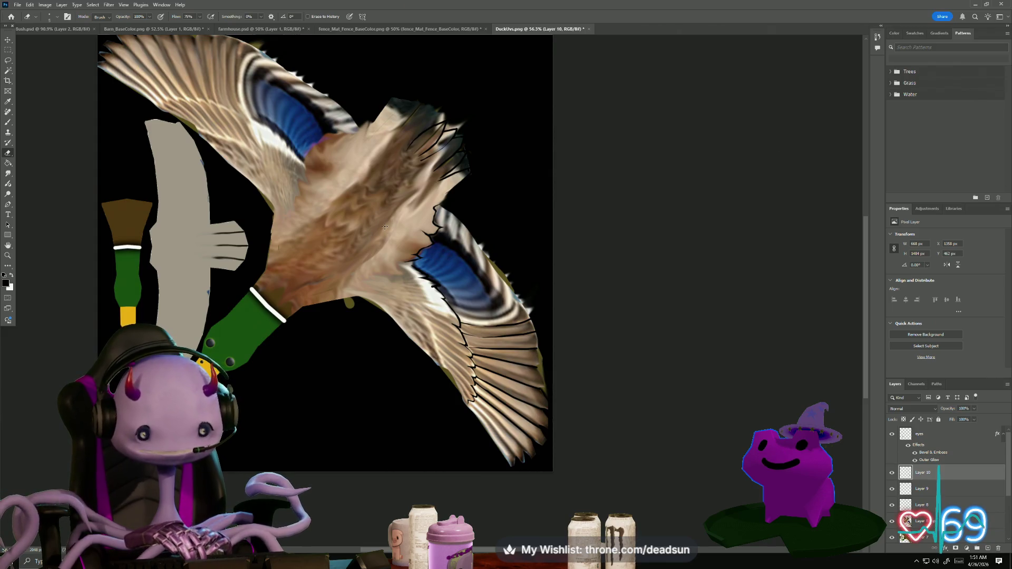
pyautogui.scroll(5, 290, 381)
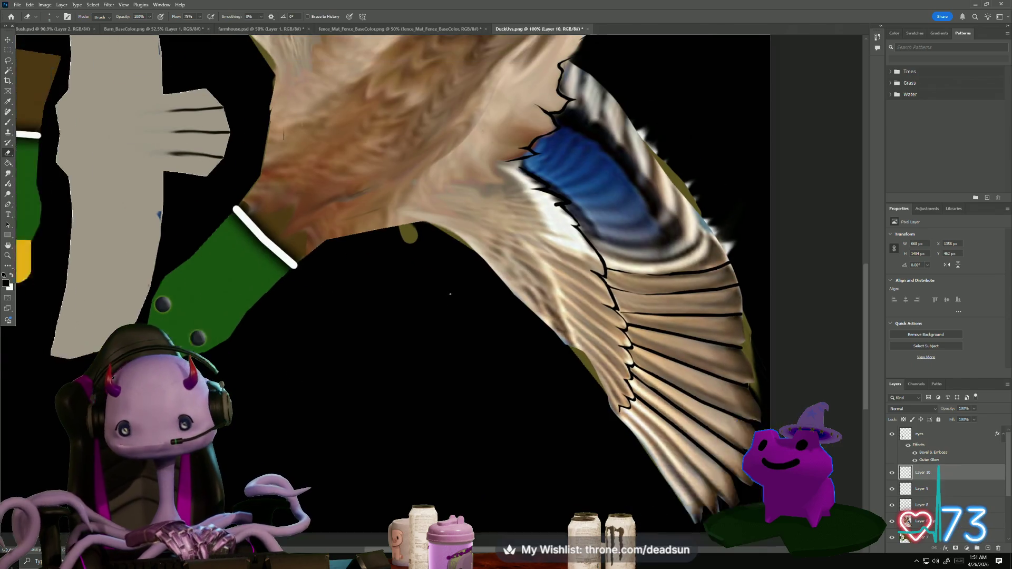
pyautogui.scroll(3, 571, 208)
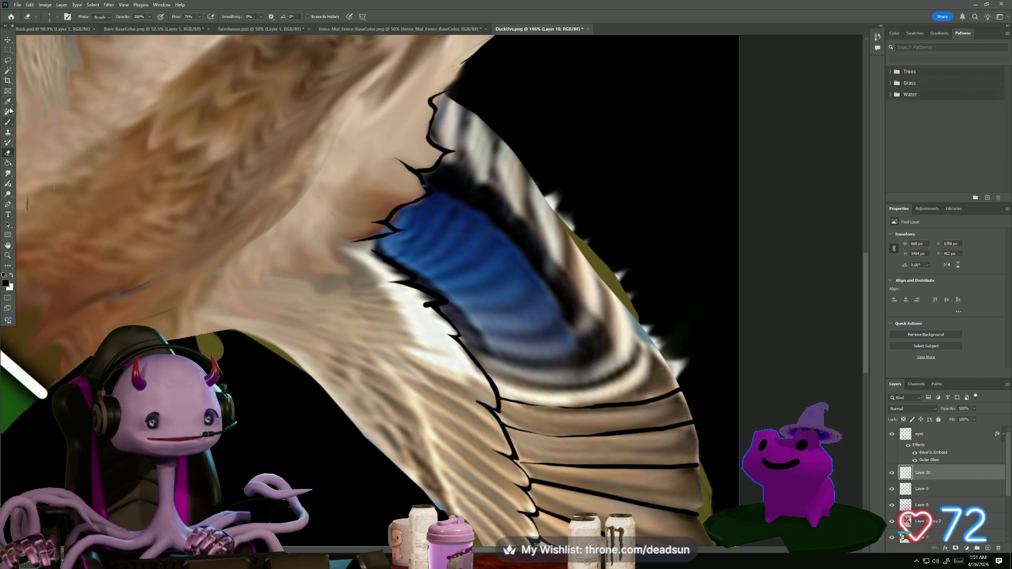
pyautogui.click(8, 123)
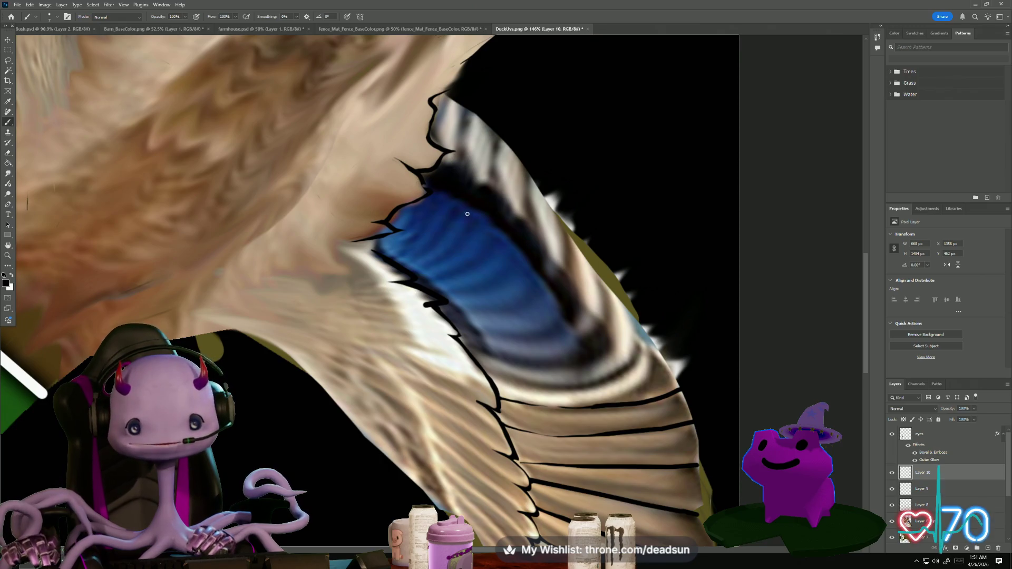
# Ink black outlines along the blue patch edge and feathers above it, undoing two stray strokes
pyautogui.scroll(3, 442, 195)
pyautogui.scroll(1, 442, 194)
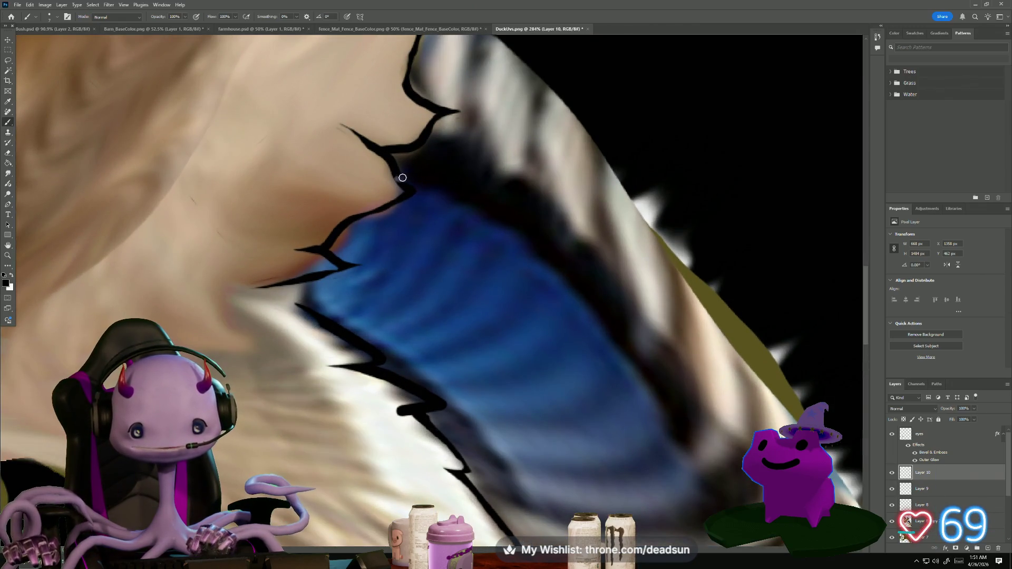
pyautogui.moveTo(429, 140)
pyautogui.mouseDown()
pyautogui.moveTo(481, 130)
pyautogui.moveTo(507, 40)
pyautogui.mouseUp()
pyautogui.moveTo(482, 134)
pyautogui.mouseDown()
pyautogui.moveTo(496, 166)
pyautogui.moveTo(525, 173)
pyautogui.moveTo(551, 116)
pyautogui.mouseUp()
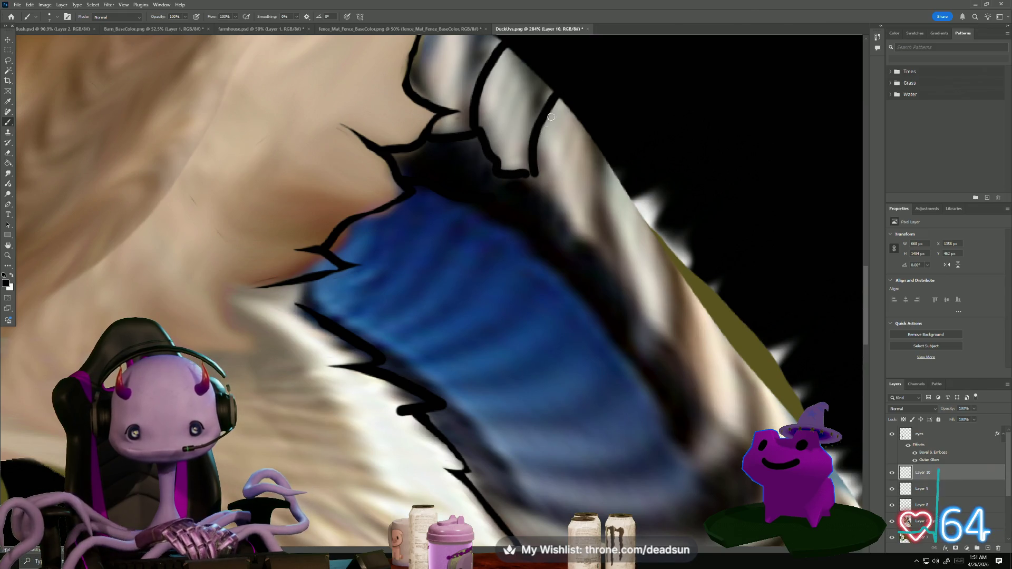
pyautogui.moveTo(532, 174)
pyautogui.mouseDown()
pyautogui.moveTo(598, 248)
pyautogui.moveTo(612, 156)
pyautogui.mouseUp()
pyautogui.scroll(-3, 642, 288)
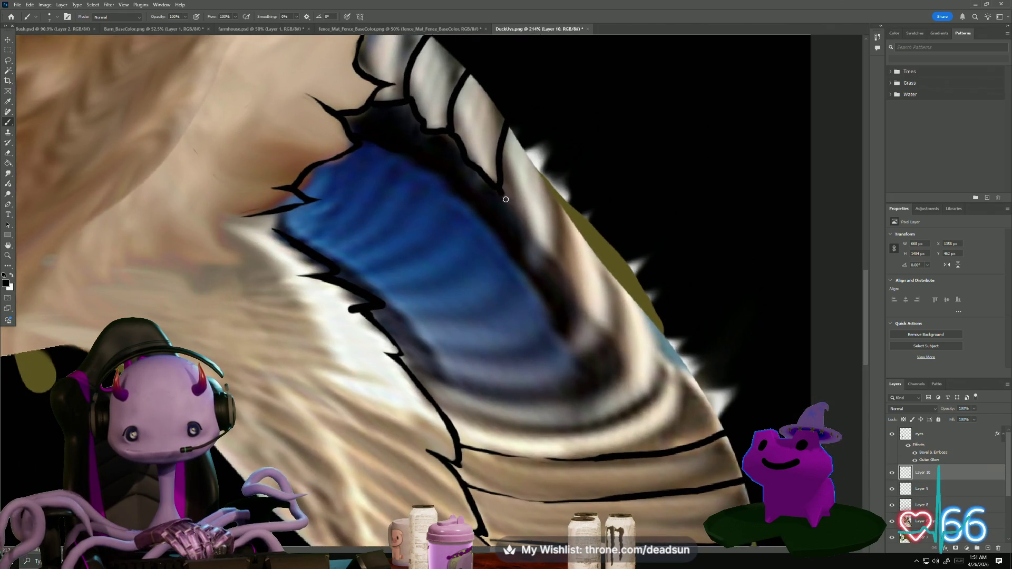
pyautogui.moveTo(505, 200)
pyautogui.mouseDown()
pyautogui.moveTo(576, 309)
pyautogui.moveTo(574, 219)
pyautogui.mouseUp()
pyautogui.moveTo(576, 307)
pyautogui.mouseDown()
pyautogui.moveTo(604, 328)
pyautogui.moveTo(630, 261)
pyautogui.mouseUp()
pyautogui.moveTo(434, 375)
pyautogui.mouseDown()
pyautogui.moveTo(479, 392)
pyautogui.moveTo(547, 388)
pyautogui.mouseUp()
pyautogui.hotkey('ctrl', 'z')
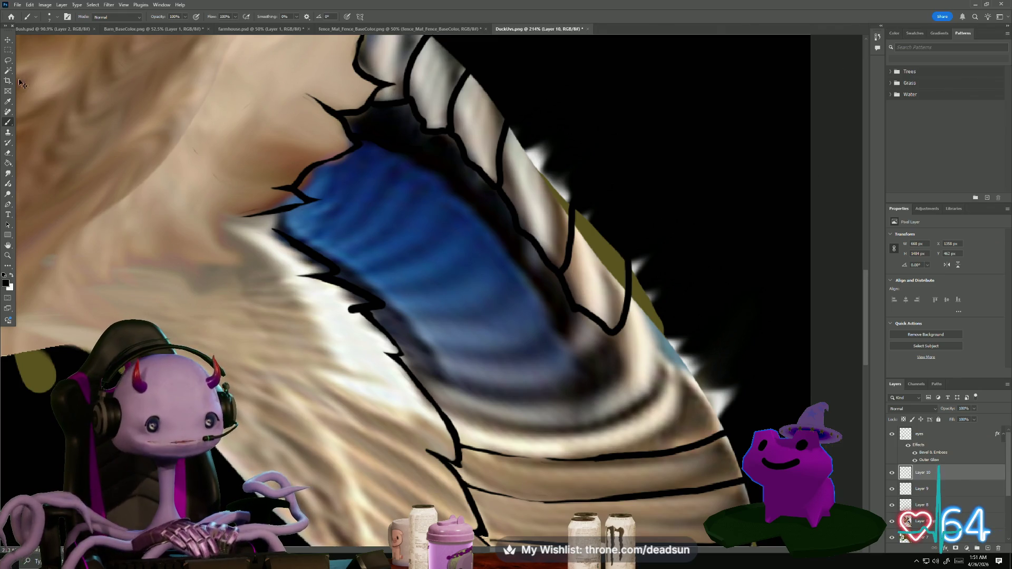
pyautogui.hotkey('ctrl', 'z')
# Ink bold lines along the patch's right, lower and top edges and darken the band above
pyautogui.click(27, 17)
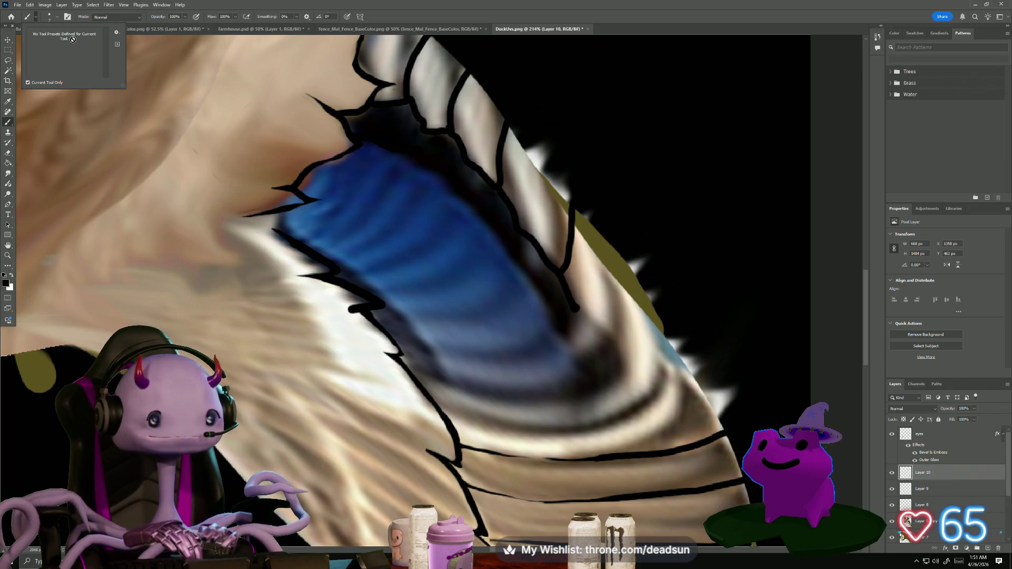
pyautogui.click(35, 18)
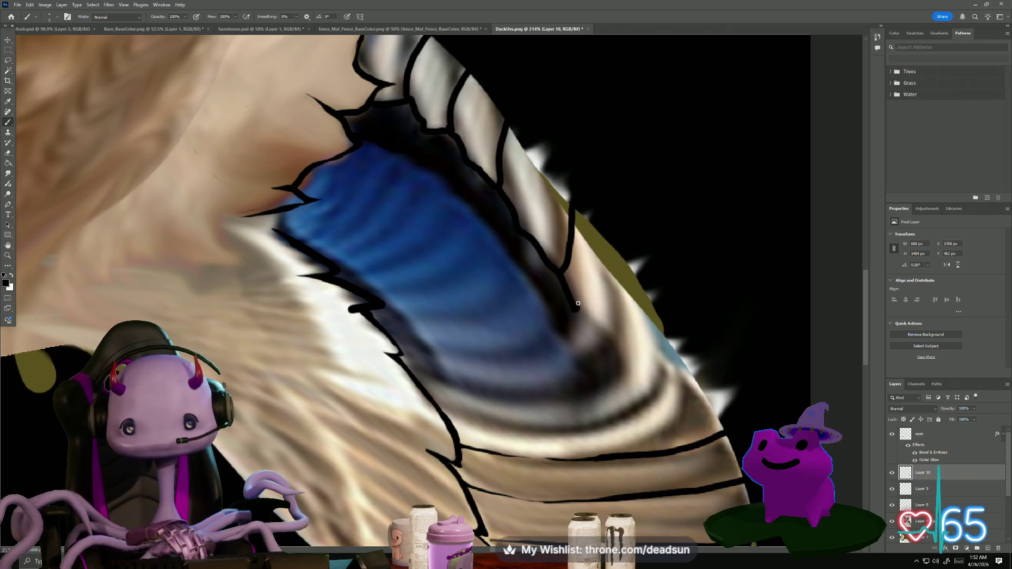
pyautogui.moveTo(616, 275); pyautogui.dragTo(605, 352)
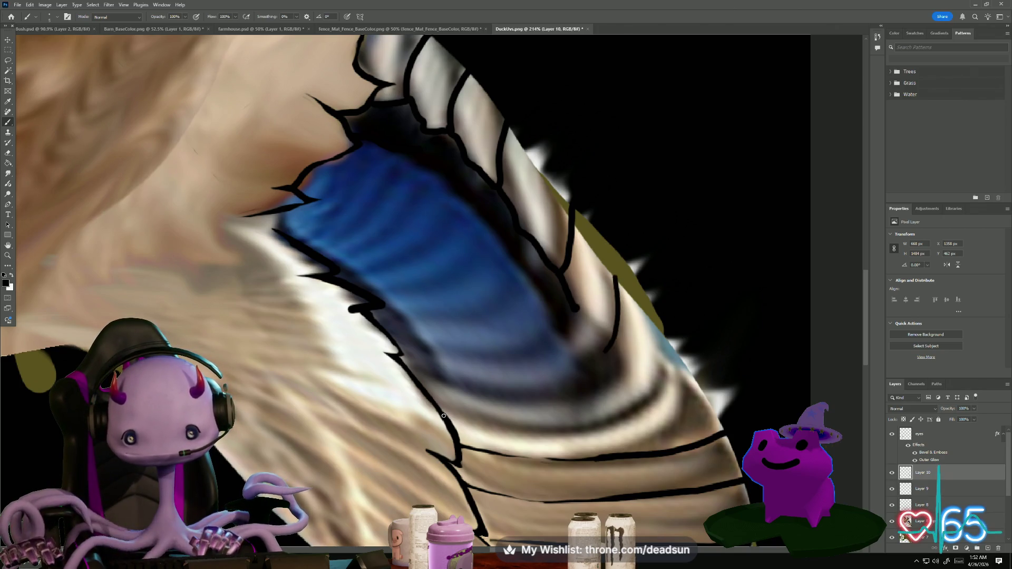
pyautogui.moveTo(415, 368)
pyautogui.mouseDown()
pyautogui.moveTo(464, 387)
pyautogui.moveTo(551, 390)
pyautogui.moveTo(595, 370)
pyautogui.moveTo(626, 323)
pyautogui.mouseUp()
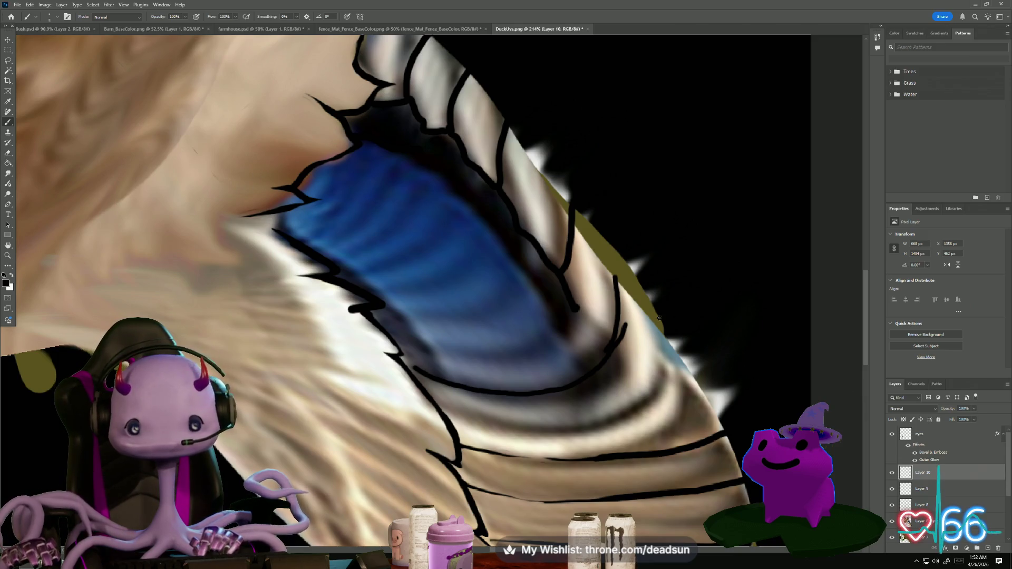
pyautogui.press('e')
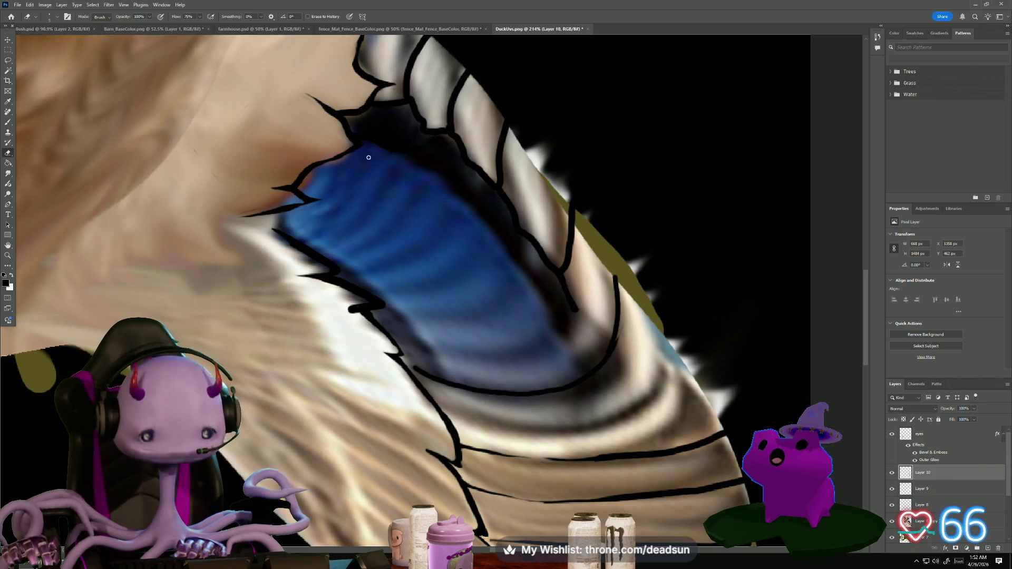
pyautogui.press('b')
pyautogui.moveTo(359, 143)
pyautogui.mouseDown()
pyautogui.moveTo(430, 173)
pyautogui.moveTo(508, 249)
pyautogui.moveTo(582, 378)
pyautogui.moveTo(580, 322)
pyautogui.mouseUp()
pyautogui.moveTo(579, 366)
pyautogui.mouseDown()
pyautogui.moveTo(580, 323)
pyautogui.moveTo(576, 354)
pyautogui.moveTo(569, 343)
pyautogui.mouseUp()
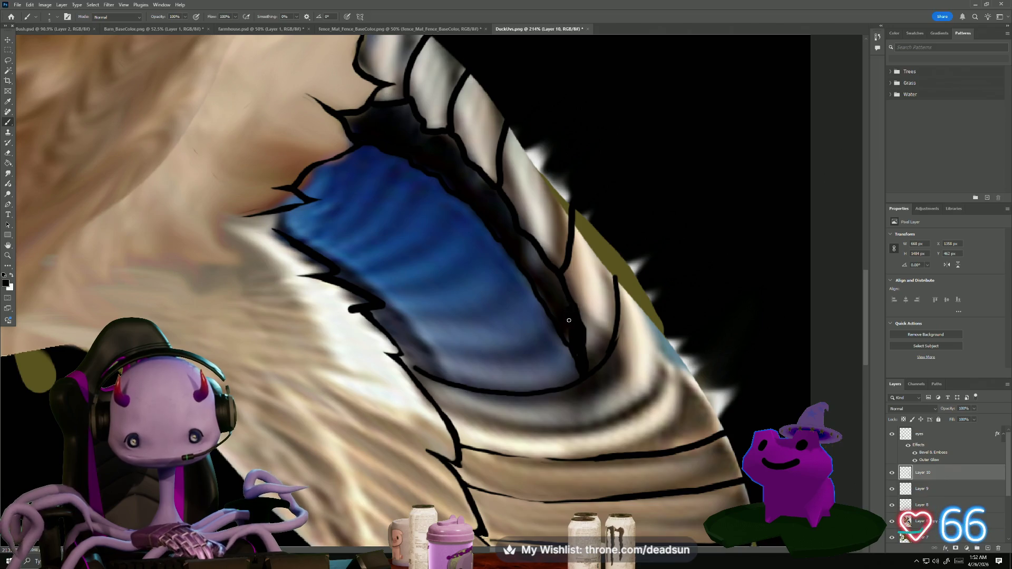
pyautogui.moveTo(559, 301)
pyautogui.mouseDown()
pyautogui.moveTo(555, 275)
pyautogui.moveTo(536, 261)
pyautogui.mouseUp()
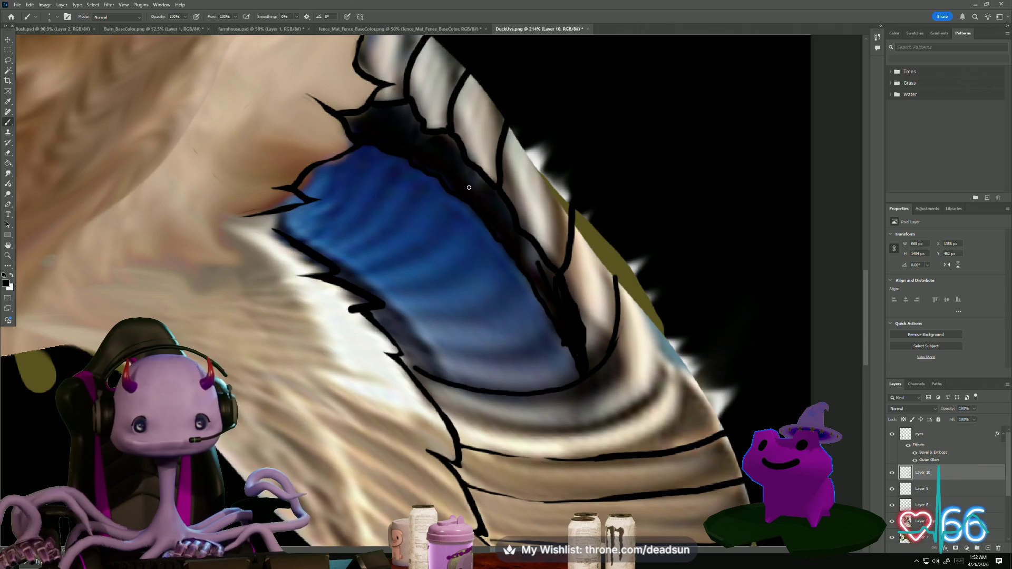
pyautogui.moveTo(551, 284)
pyautogui.mouseDown()
pyautogui.moveTo(451, 138)
pyautogui.moveTo(407, 110)
pyautogui.mouseUp()
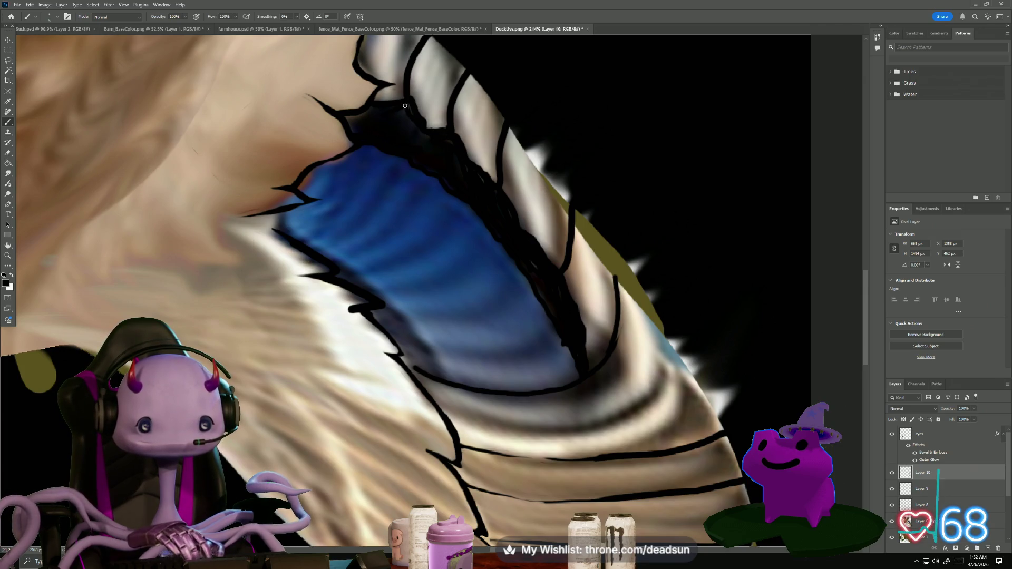
pyautogui.hotkey('ctrl', ',')
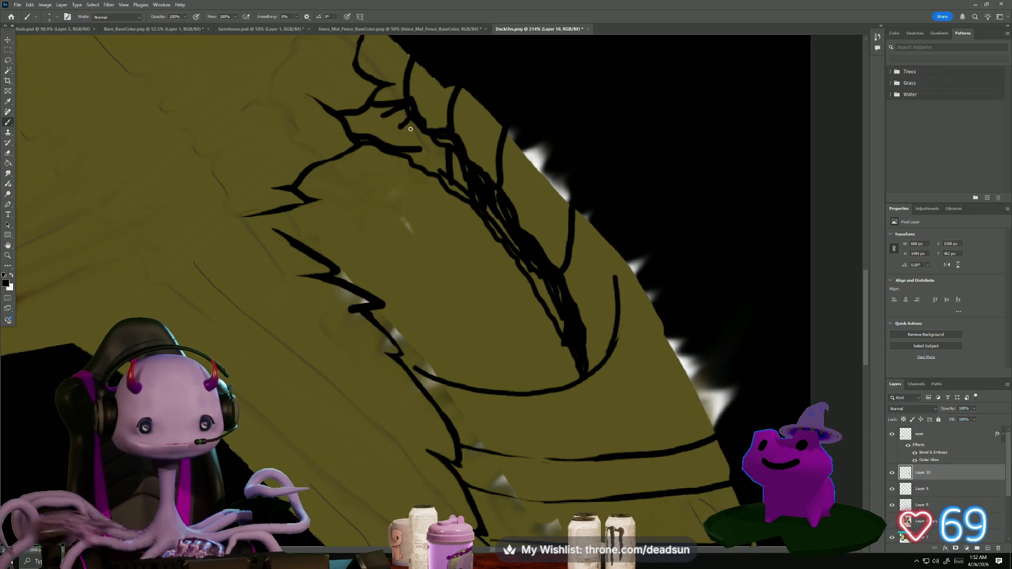
# Enlarge the brush and fill black between the outlines above the blue patch
pyautogui.click(51, 17)
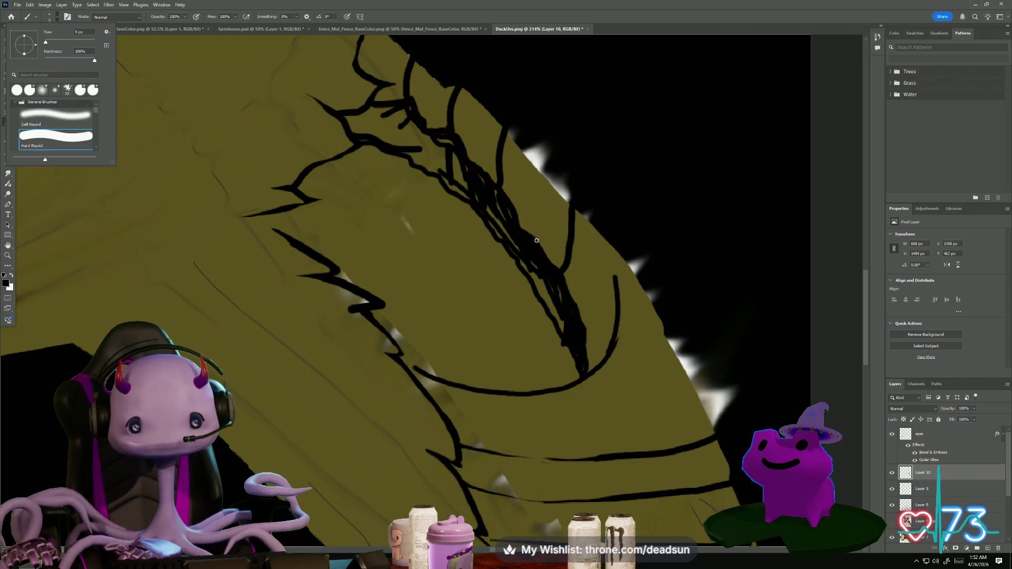
pyautogui.press('Escape')
pyautogui.press(']')
pyautogui.press(']')
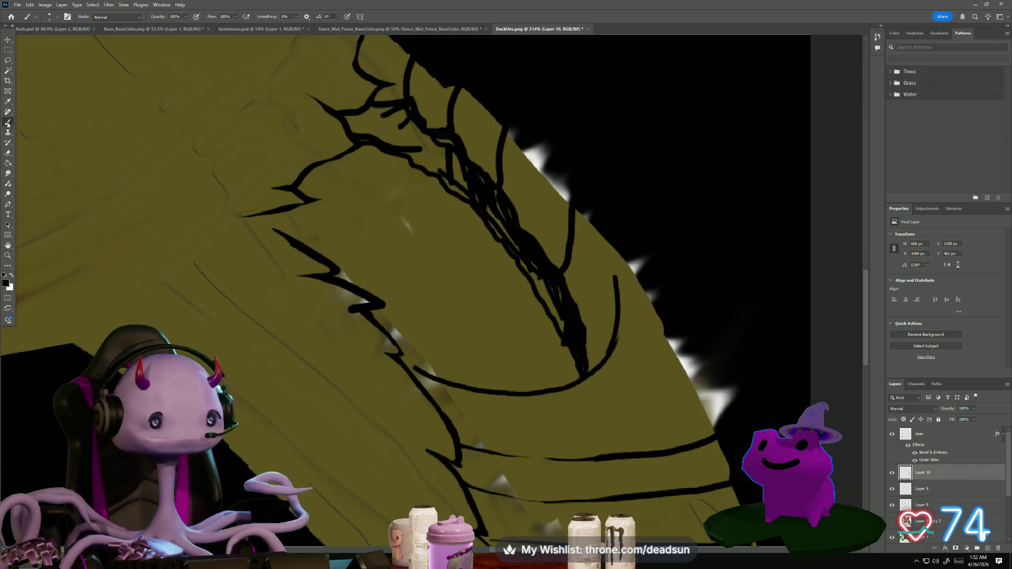
pyautogui.press(']')
pyautogui.press(']')
pyautogui.press(']')
pyautogui.moveTo(562, 317); pyautogui.dragTo(531, 269)
pyautogui.moveTo(558, 300)
pyautogui.mouseDown()
pyautogui.moveTo(493, 198)
pyautogui.moveTo(412, 151)
pyautogui.moveTo(423, 136)
pyautogui.moveTo(445, 142)
pyautogui.moveTo(369, 125)
pyautogui.moveTo(373, 113)
pyautogui.moveTo(409, 117)
pyautogui.mouseUp()
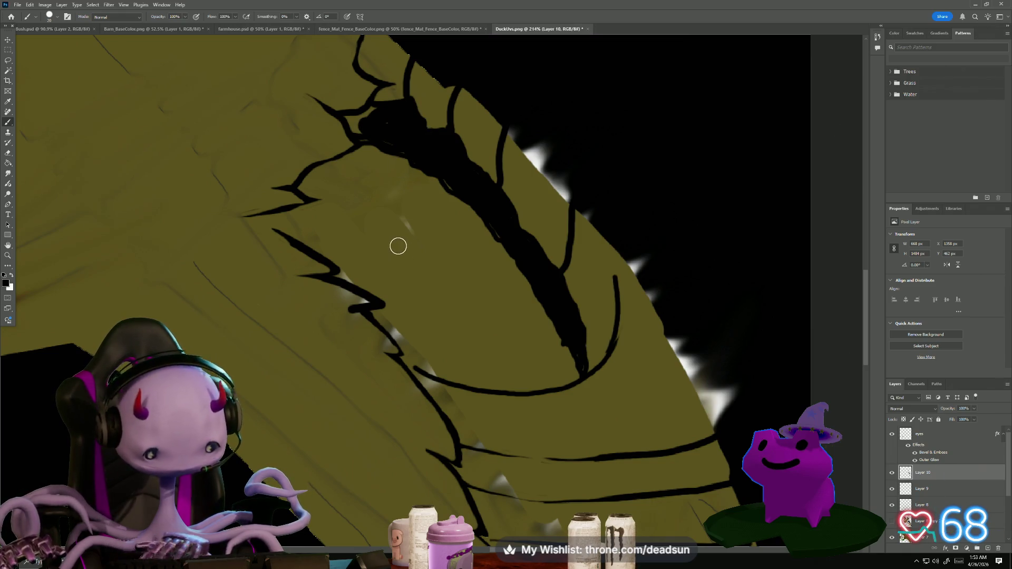
# Erase the black fill back into thin feather lines and hide the olive overlay
pyautogui.press('e')
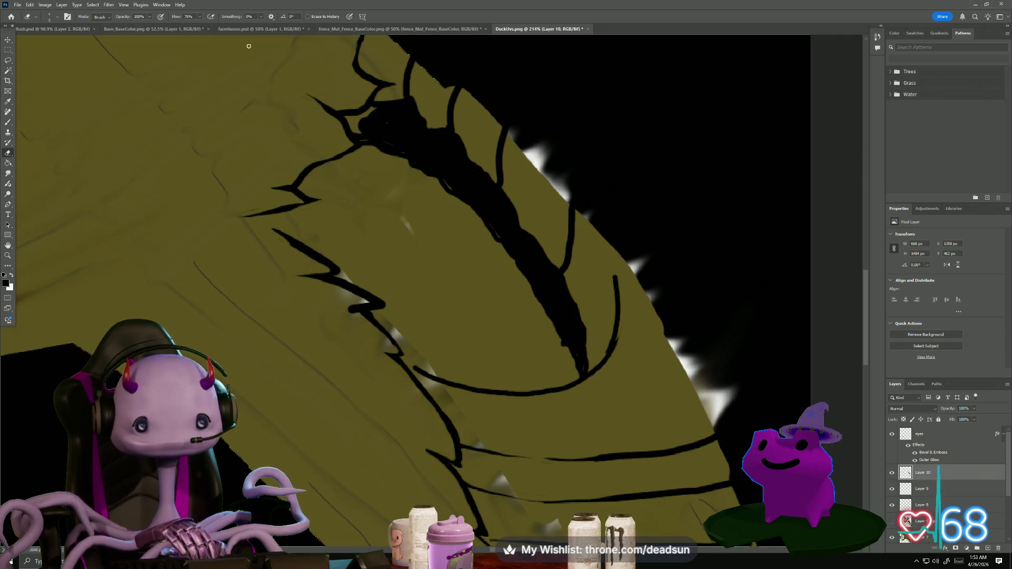
pyautogui.moveTo(366, 150)
pyautogui.mouseDown()
pyautogui.moveTo(409, 159)
pyautogui.moveTo(501, 231)
pyautogui.moveTo(570, 360)
pyautogui.mouseUp()
pyautogui.moveTo(540, 309)
pyautogui.mouseDown()
pyautogui.moveTo(479, 219)
pyautogui.moveTo(518, 260)
pyautogui.moveTo(551, 327)
pyautogui.mouseUp()
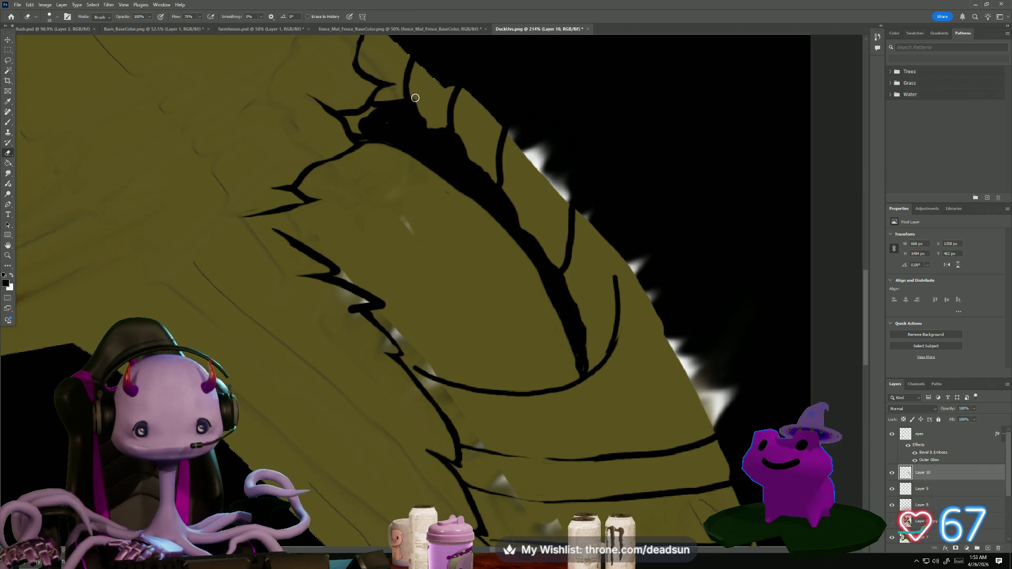
pyautogui.moveTo(430, 128); pyautogui.dragTo(492, 180)
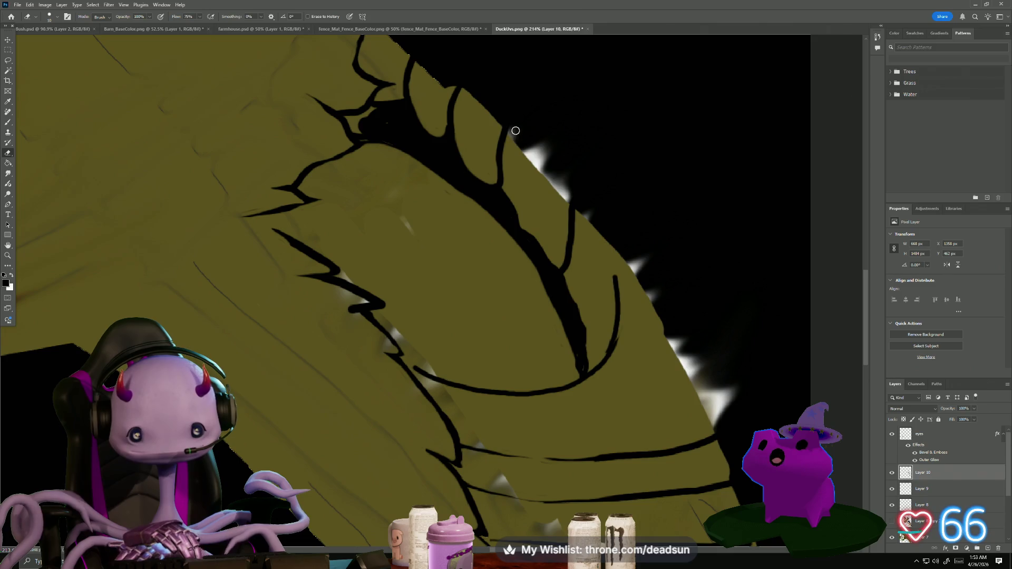
pyautogui.moveTo(508, 188)
pyautogui.mouseDown()
pyautogui.moveTo(552, 261)
pyautogui.moveTo(572, 207)
pyautogui.mouseUp()
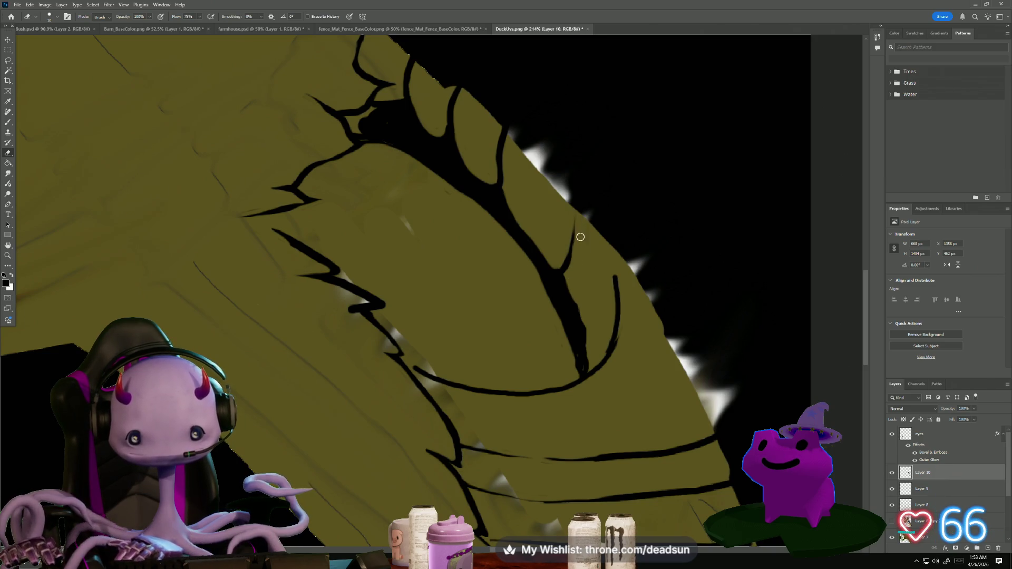
pyautogui.moveTo(561, 286); pyautogui.dragTo(592, 357)
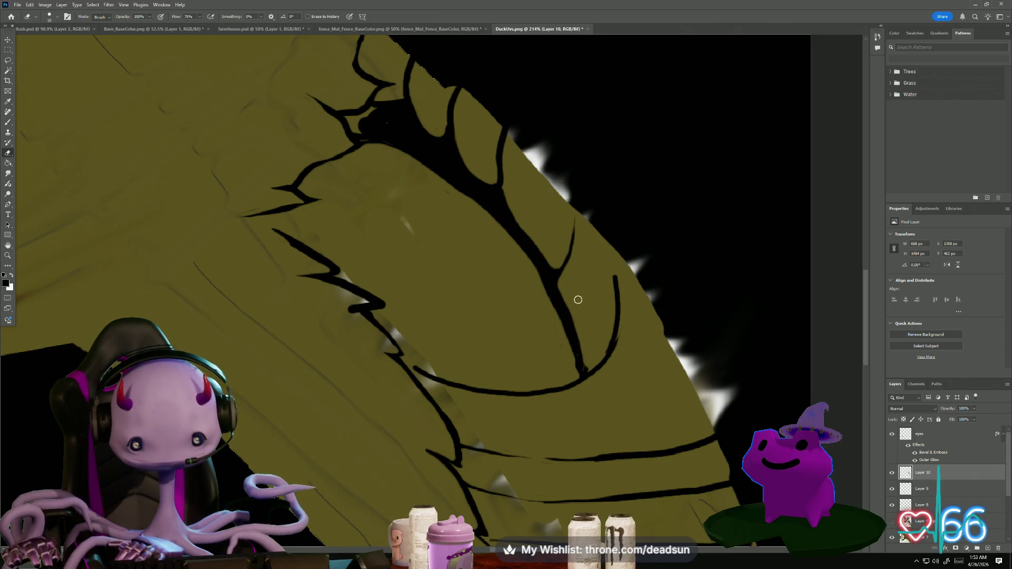
pyautogui.click(892, 521)
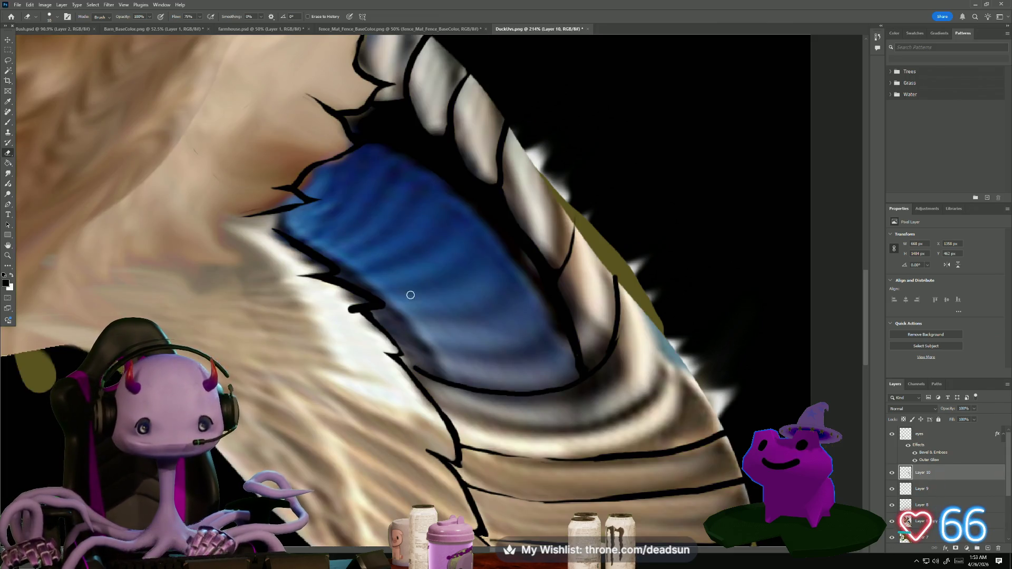
# Pan left over more of the duck texture, sample a colour with the Eyedropper, and return to the Brush
pyautogui.scroll(-3, 409, 295)
pyautogui.scroll(2, 474, 293)
pyautogui.scroll(1, 457, 277)
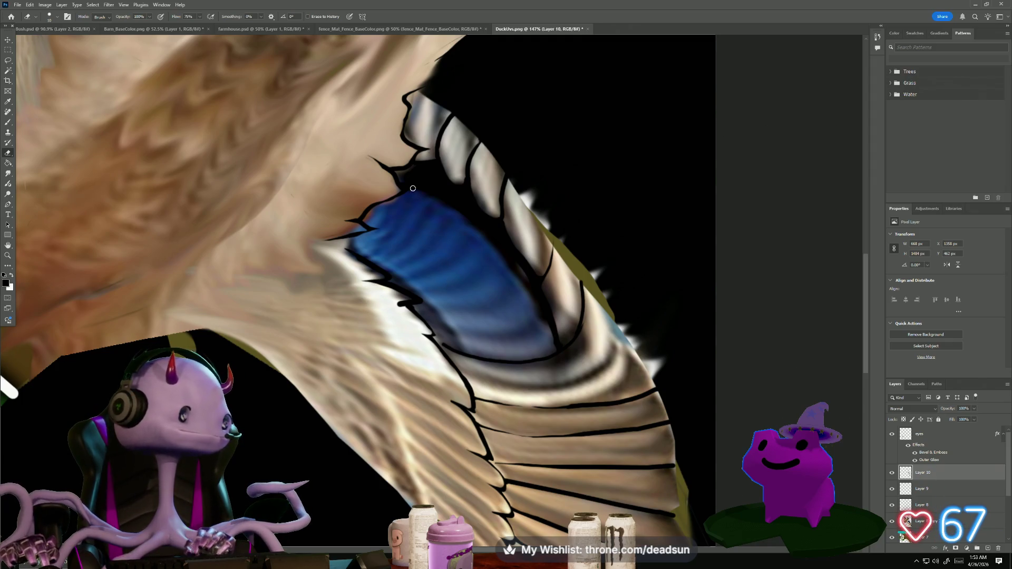
pyautogui.scroll(-4, 413, 189)
pyautogui.scroll(3, 181, 299)
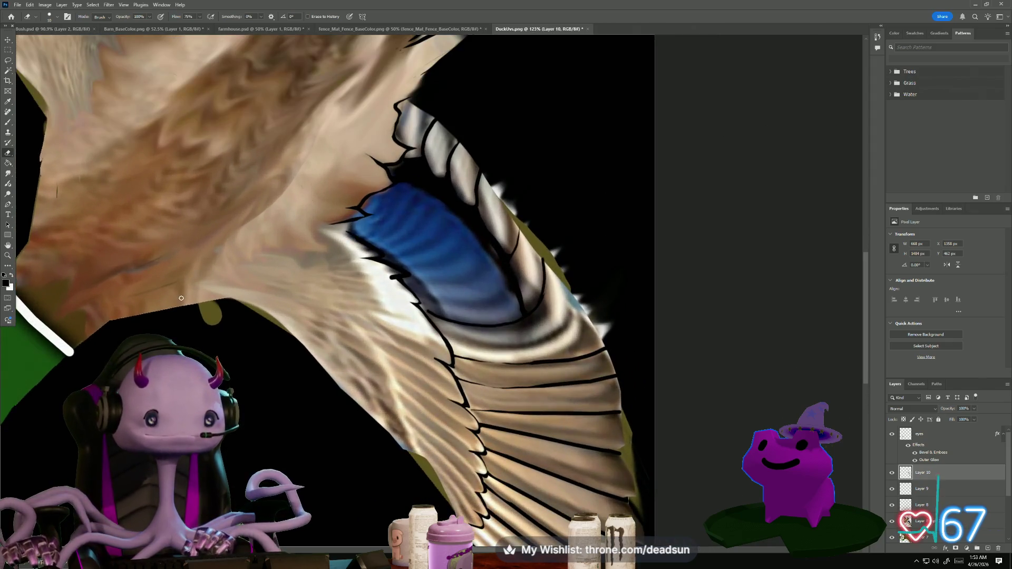
pyautogui.hscroll(-5, 287, 363)
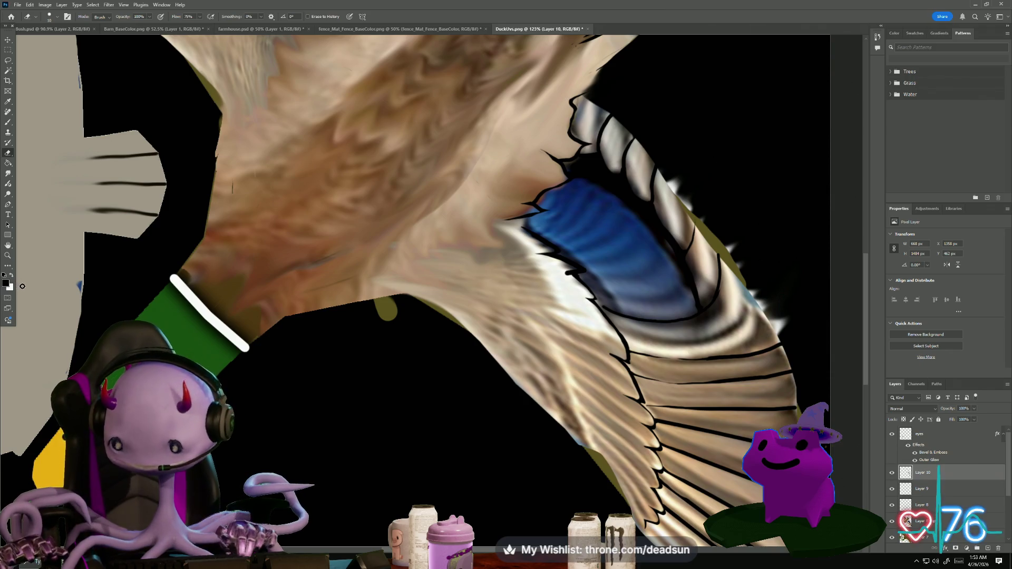
pyautogui.press('i')
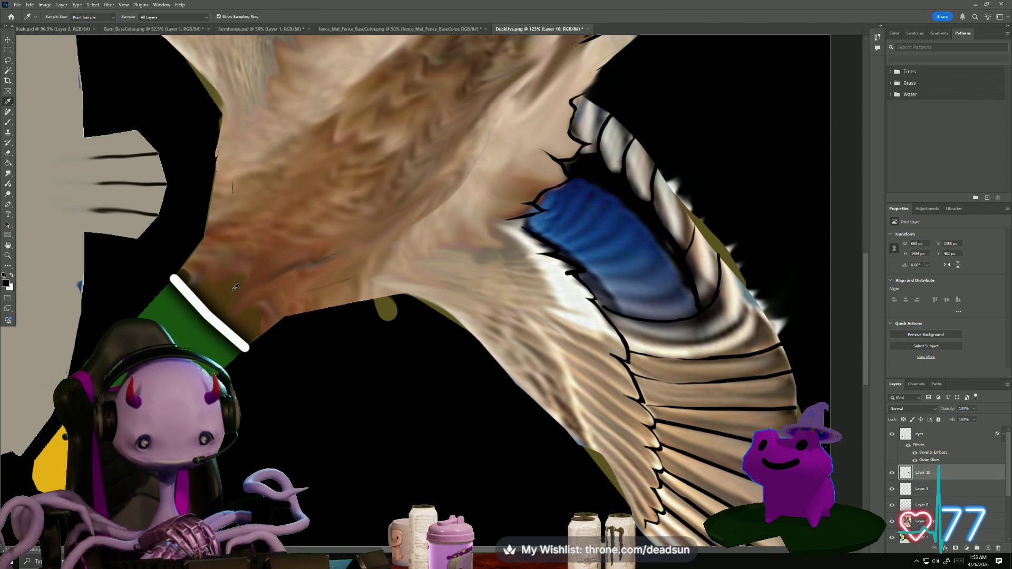
pyautogui.press('b')
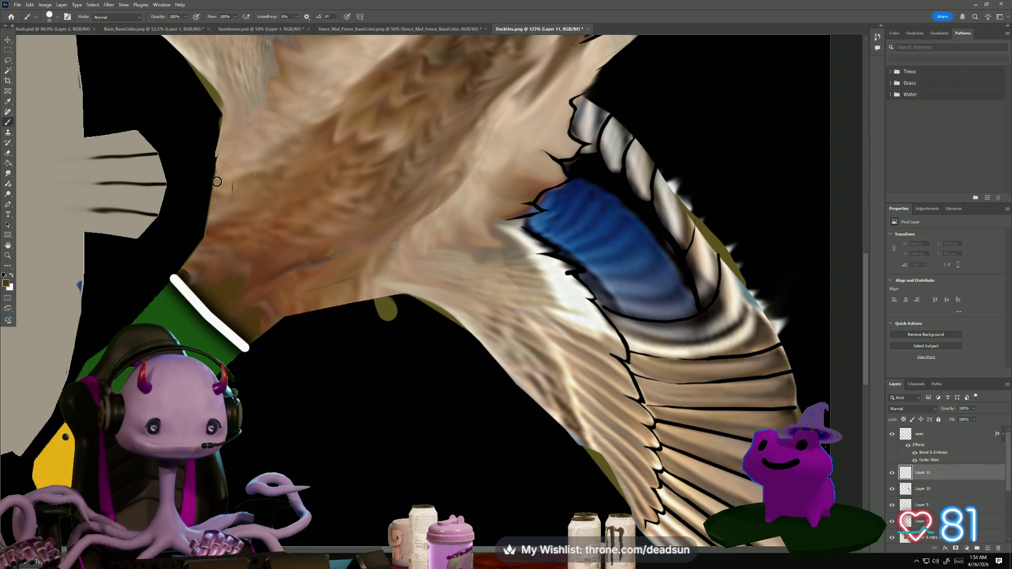
# Outline and fill a dark olive-brown band along the fur's lower edge above the green neck ring
pyautogui.moveTo(219, 187)
pyautogui.mouseDown()
pyautogui.moveTo(294, 256)
pyautogui.moveTo(374, 303)
pyautogui.mouseUp()
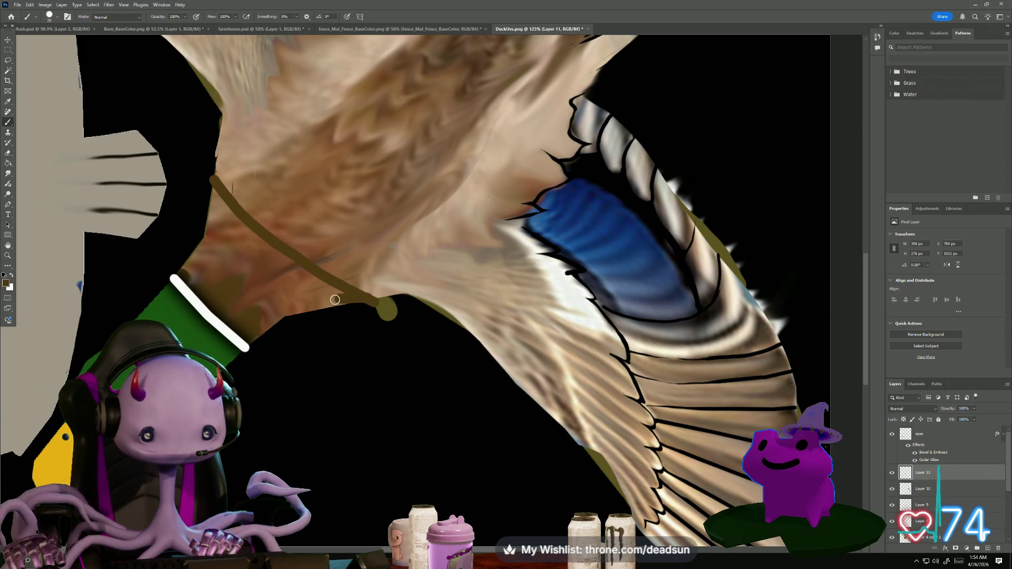
pyautogui.moveTo(366, 303)
pyautogui.mouseDown()
pyautogui.moveTo(280, 316)
pyautogui.moveTo(249, 339)
pyautogui.mouseUp()
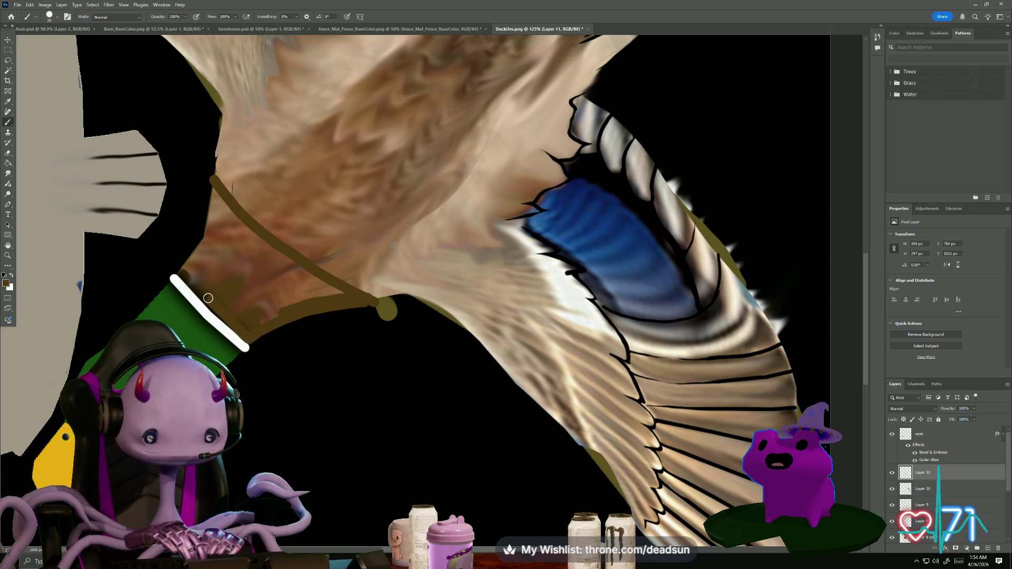
pyautogui.moveTo(185, 274)
pyautogui.mouseDown()
pyautogui.moveTo(212, 186)
pyautogui.moveTo(226, 208)
pyautogui.moveTo(350, 296)
pyautogui.moveTo(267, 315)
pyautogui.mouseUp()
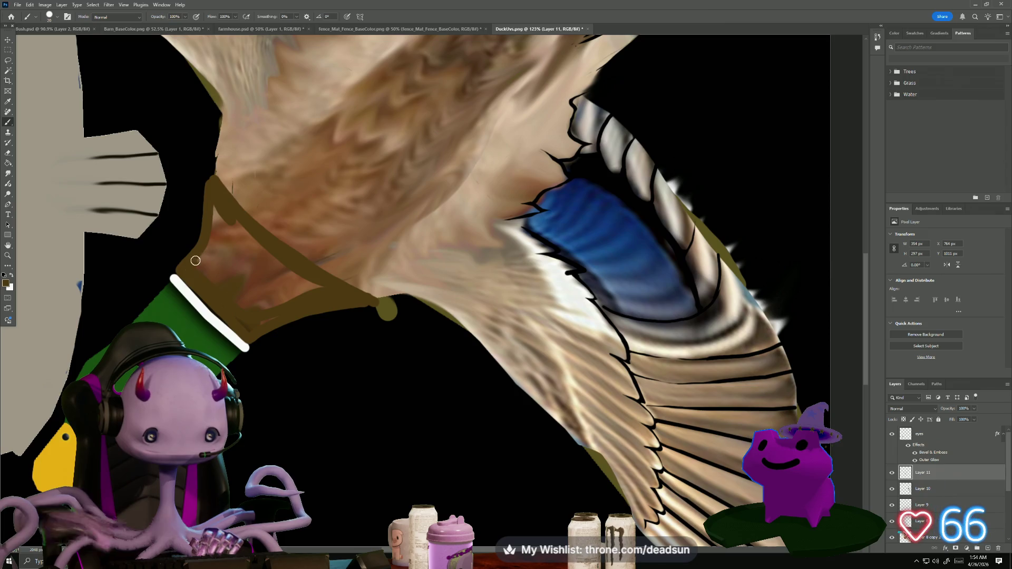
pyautogui.moveTo(218, 202); pyautogui.dragTo(204, 266)
pyautogui.moveTo(231, 232)
pyautogui.mouseDown()
pyautogui.moveTo(237, 221)
pyautogui.moveTo(226, 262)
pyautogui.moveTo(255, 235)
pyautogui.moveTo(226, 284)
pyautogui.moveTo(237, 301)
pyautogui.moveTo(228, 309)
pyautogui.moveTo(273, 311)
pyautogui.moveTo(260, 306)
pyautogui.moveTo(311, 288)
pyautogui.moveTo(290, 264)
pyautogui.moveTo(242, 293)
pyautogui.mouseUp()
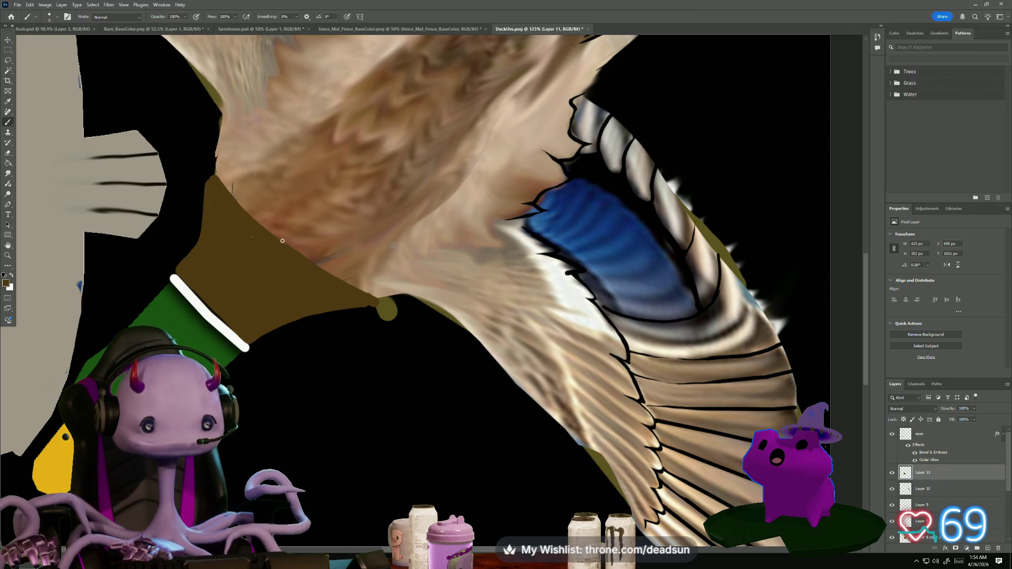
# Add hair-like brown spikes along the band's edge and thicken the upper spike tip near the wing
pyautogui.moveTo(285, 207)
pyautogui.mouseDown()
pyautogui.moveTo(260, 224)
pyautogui.moveTo(274, 225)
pyautogui.moveTo(289, 204)
pyautogui.mouseUp()
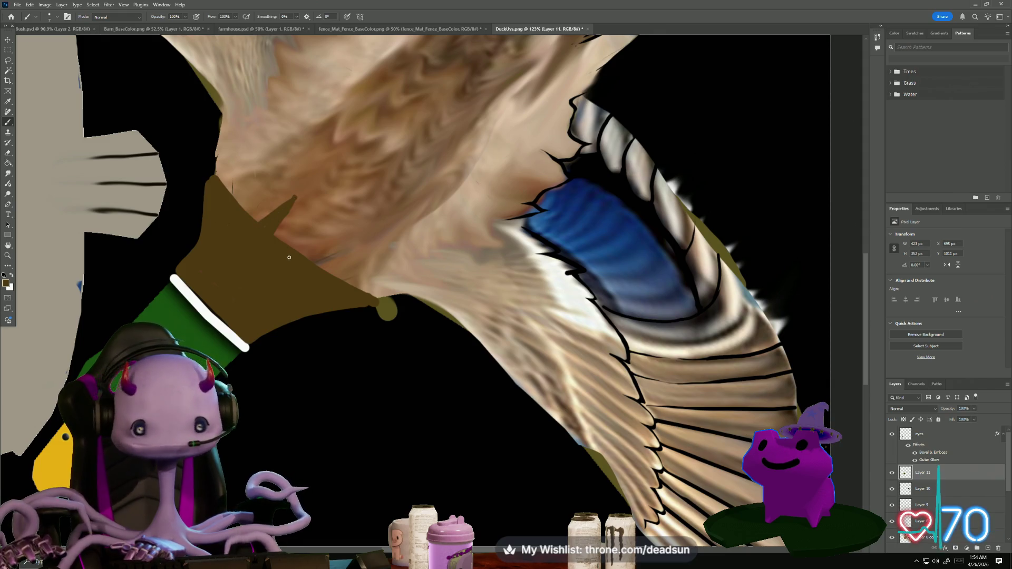
pyautogui.moveTo(312, 242); pyautogui.dragTo(303, 275)
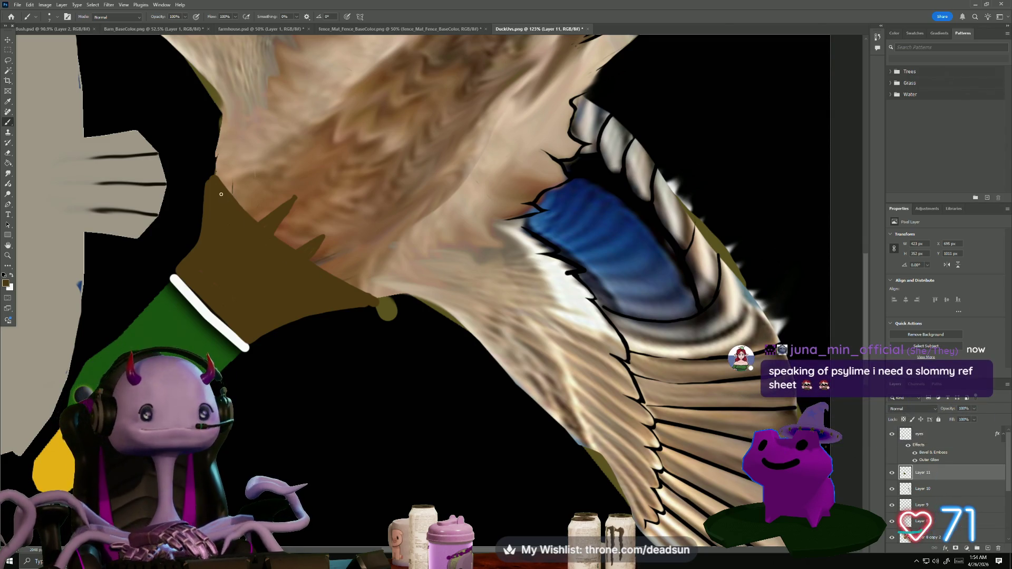
pyautogui.moveTo(261, 170); pyautogui.dragTo(236, 200)
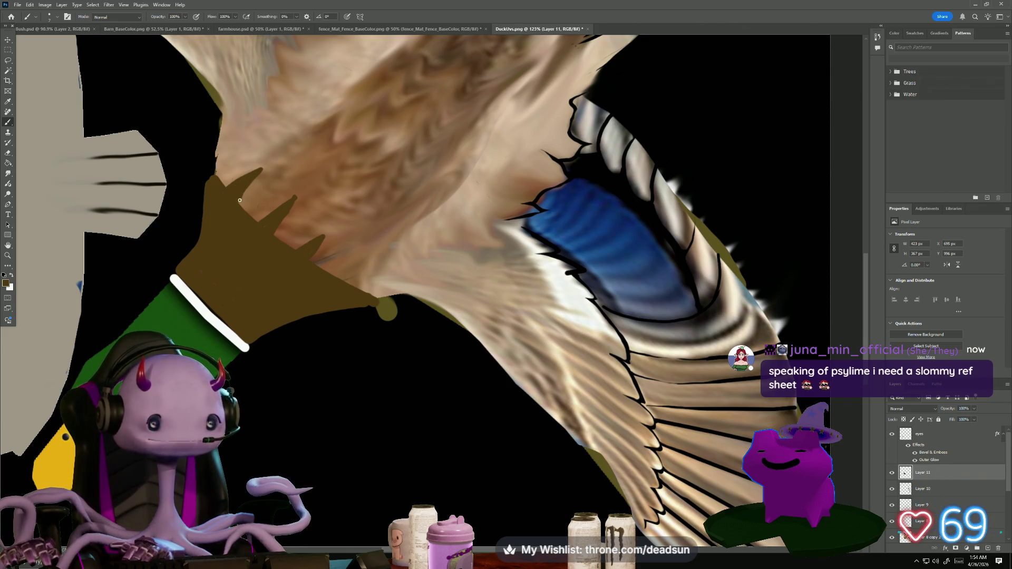
pyautogui.moveTo(246, 207); pyautogui.dragTo(256, 199)
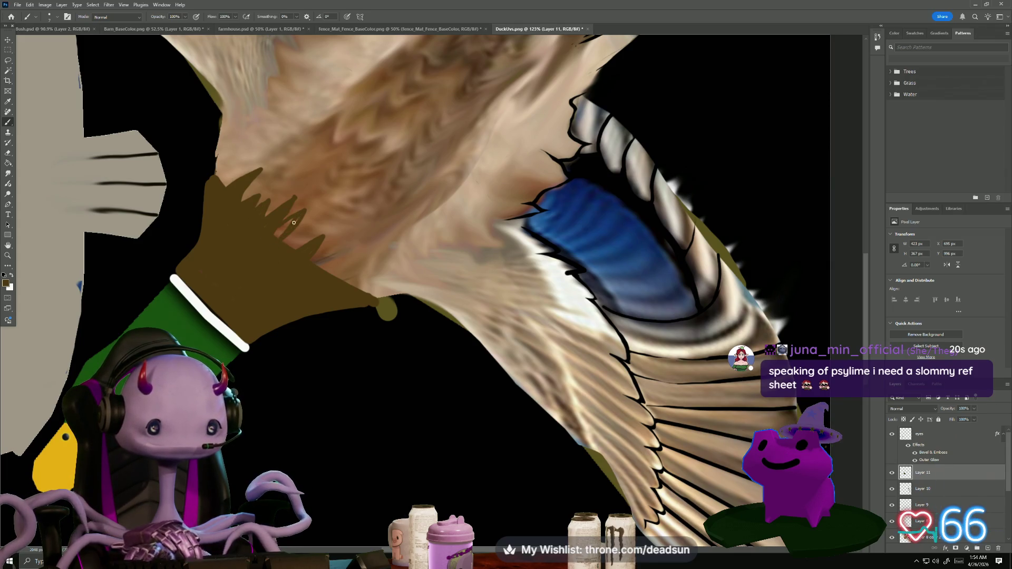
pyautogui.moveTo(286, 241)
pyautogui.mouseDown()
pyautogui.moveTo(310, 230)
pyautogui.moveTo(319, 269)
pyautogui.mouseUp()
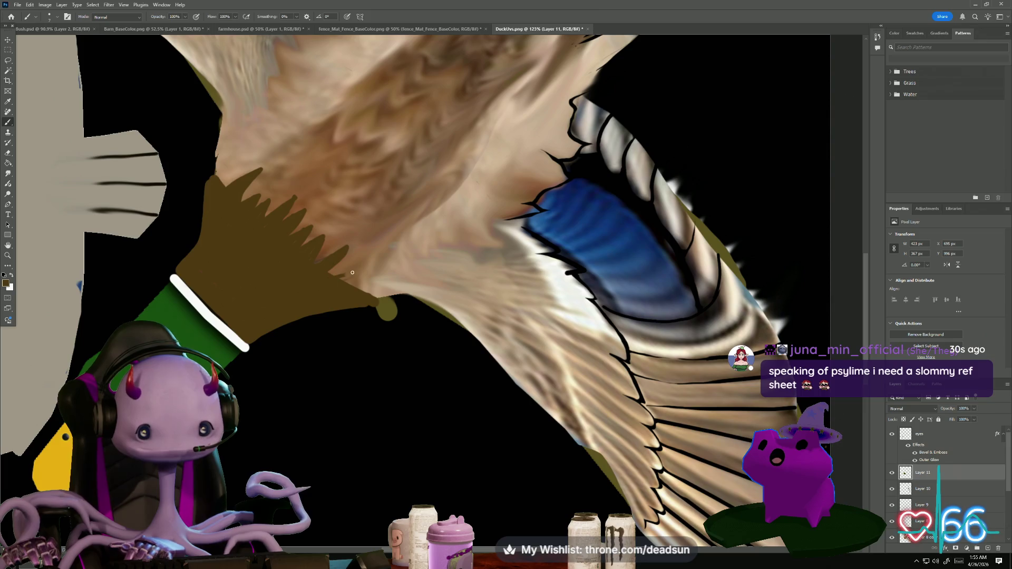
pyautogui.moveTo(376, 260)
pyautogui.mouseDown()
pyautogui.moveTo(361, 269)
pyautogui.moveTo(402, 272)
pyautogui.moveTo(367, 290)
pyautogui.mouseUp()
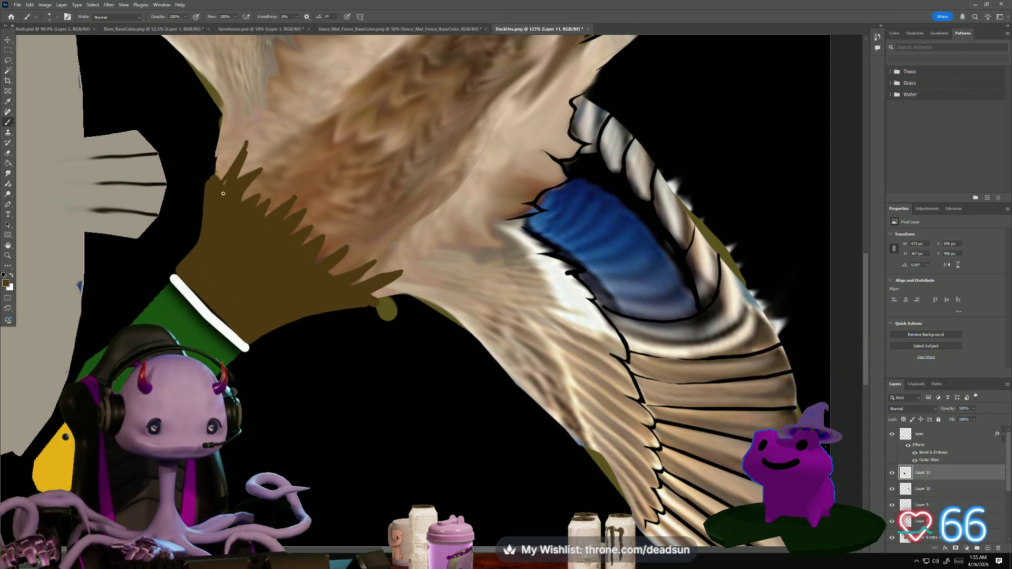
pyautogui.moveTo(252, 142); pyautogui.dragTo(234, 180)
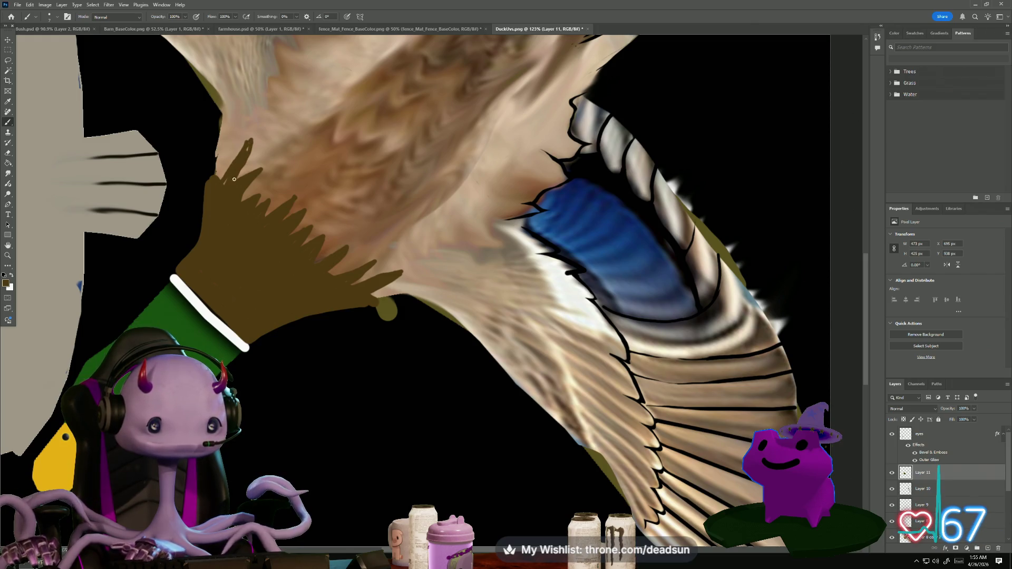
pyautogui.press('e')
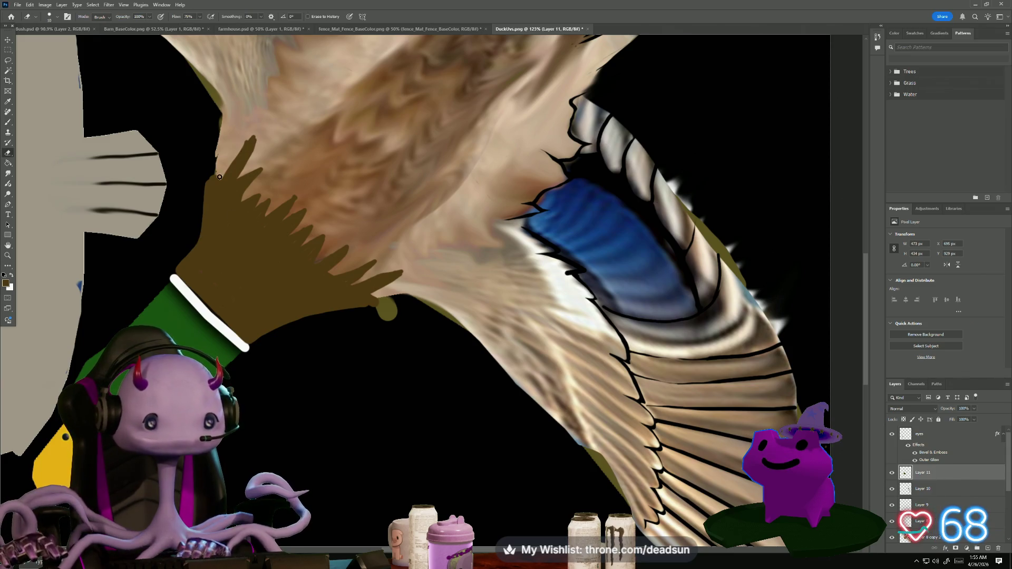
# Trim the spike tip and carve deeper notches between the brown spikes
pyautogui.moveTo(236, 159)
pyautogui.mouseDown()
pyautogui.moveTo(251, 139)
pyautogui.moveTo(264, 143)
pyautogui.mouseUp()
pyautogui.scroll(6, 253, 172)
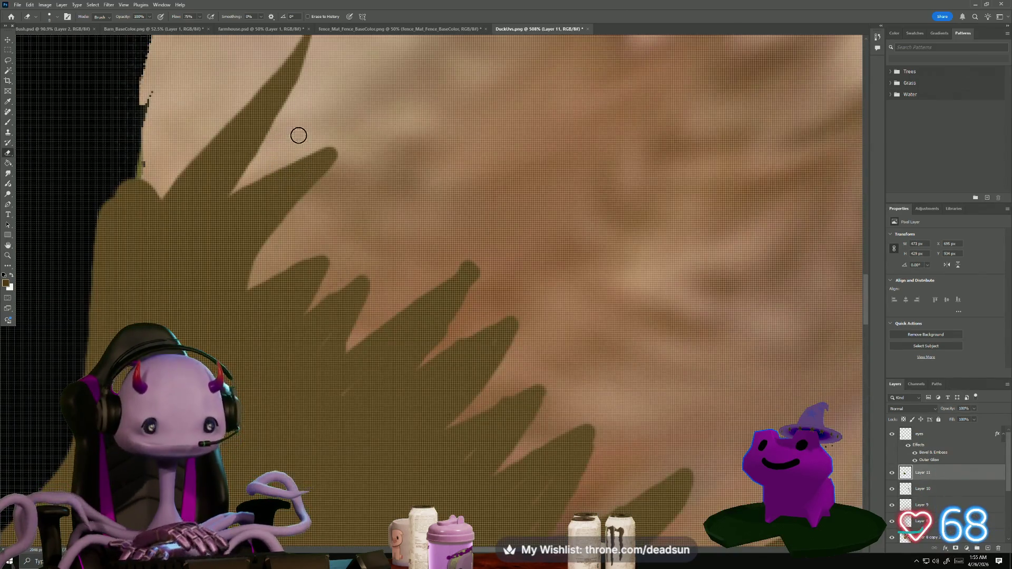
pyautogui.moveTo(292, 96)
pyautogui.mouseDown()
pyautogui.moveTo(212, 197)
pyautogui.moveTo(364, 148)
pyautogui.moveTo(352, 144)
pyautogui.mouseUp()
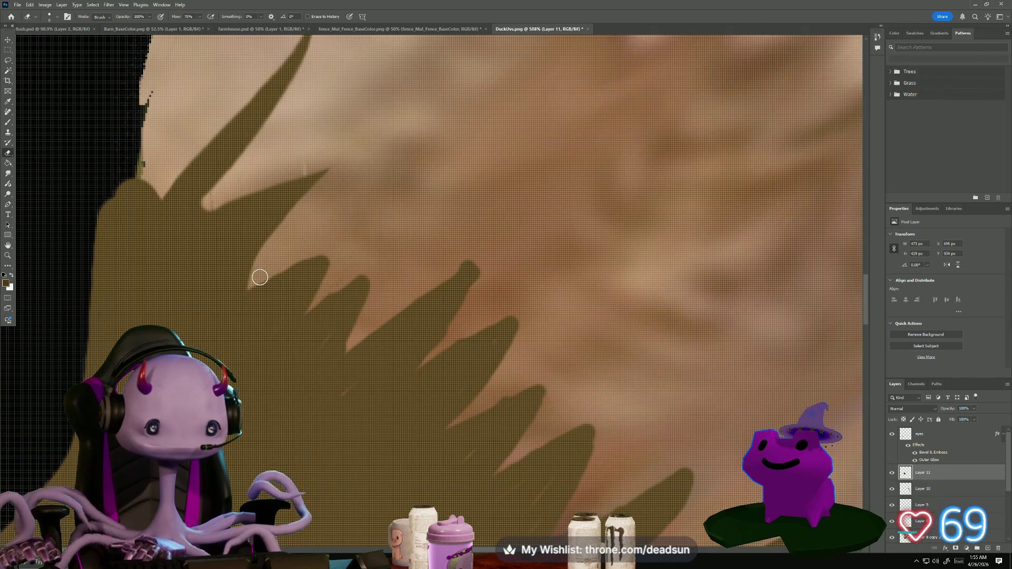
pyautogui.moveTo(258, 276)
pyautogui.mouseDown()
pyautogui.moveTo(353, 232)
pyautogui.moveTo(290, 314)
pyautogui.moveTo(373, 253)
pyautogui.mouseUp()
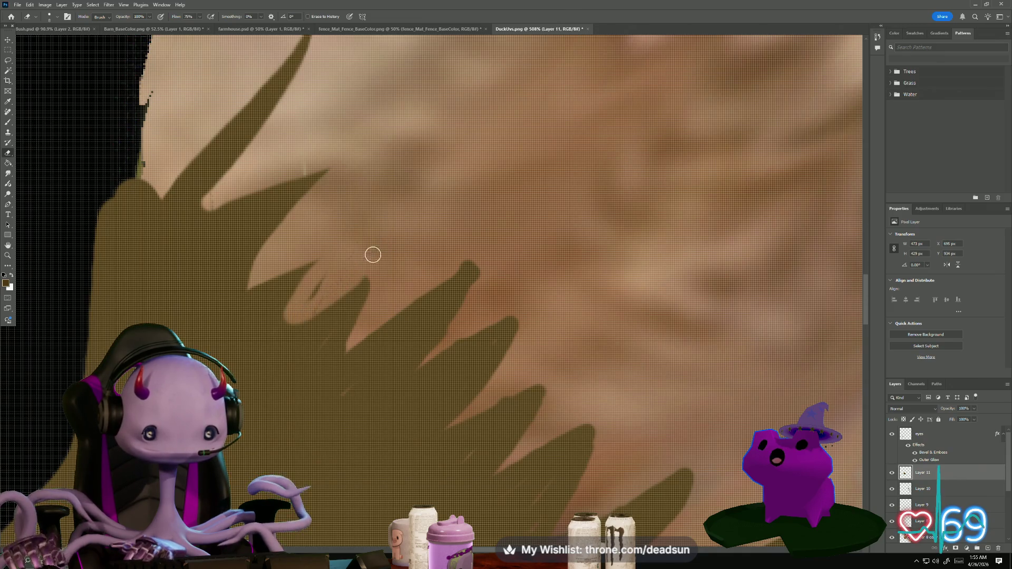
pyautogui.moveTo(316, 293)
pyautogui.mouseDown()
pyautogui.moveTo(380, 275)
pyautogui.moveTo(343, 315)
pyautogui.moveTo(327, 342)
pyautogui.moveTo(333, 353)
pyautogui.moveTo(436, 285)
pyautogui.moveTo(395, 312)
pyautogui.mouseUp()
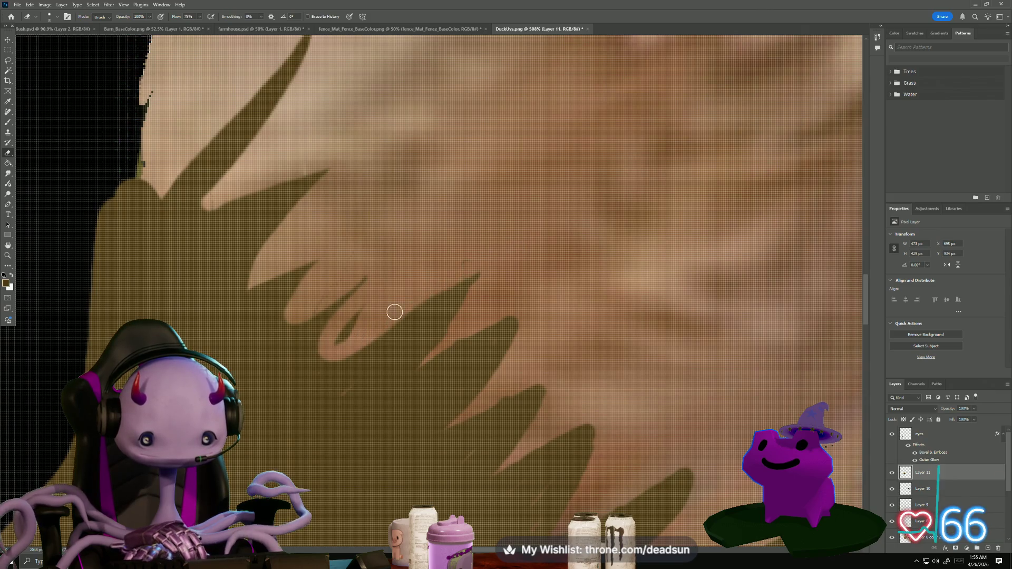
# Erase olive between the remaining spikes to taper them, then return to the Brush and zoom out
pyautogui.moveTo(333, 340); pyautogui.dragTo(466, 266)
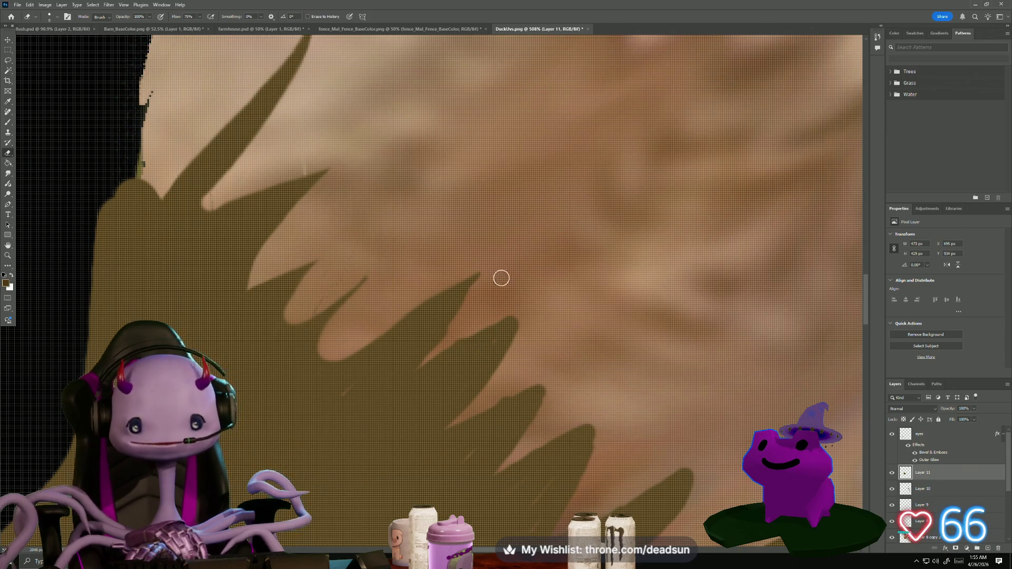
pyautogui.moveTo(464, 309)
pyautogui.mouseDown()
pyautogui.moveTo(416, 362)
pyautogui.moveTo(490, 321)
pyautogui.mouseUp()
pyautogui.scroll(-4, 574, 362)
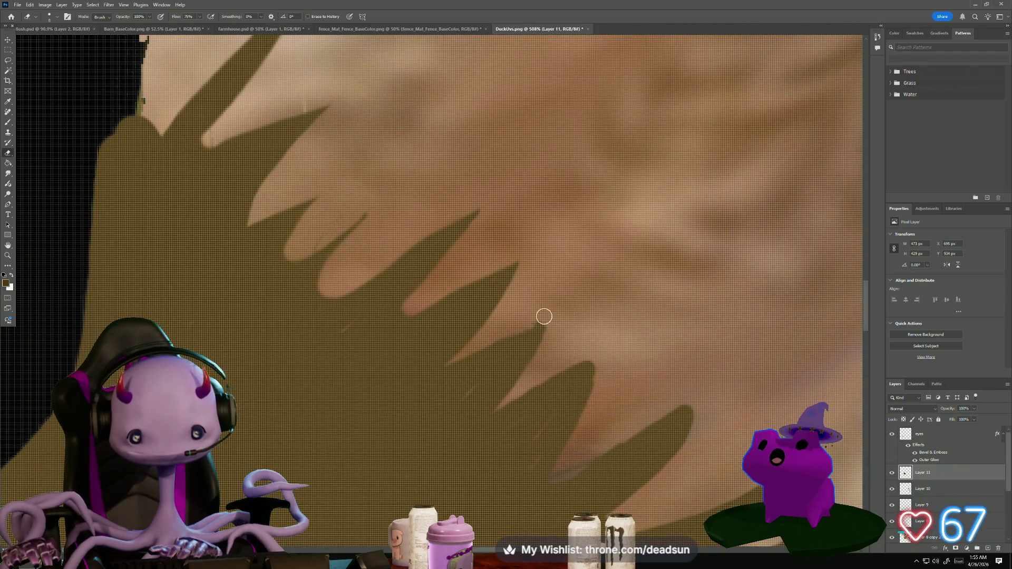
pyautogui.moveTo(565, 312)
pyautogui.mouseDown()
pyautogui.moveTo(506, 394)
pyautogui.moveTo(529, 394)
pyautogui.moveTo(609, 348)
pyautogui.moveTo(498, 199)
pyautogui.moveTo(457, 312)
pyautogui.moveTo(425, 305)
pyautogui.moveTo(537, 250)
pyautogui.moveTo(511, 323)
pyautogui.moveTo(452, 375)
pyautogui.moveTo(501, 364)
pyautogui.mouseUp()
pyautogui.moveTo(559, 346)
pyautogui.mouseDown()
pyautogui.moveTo(678, 278)
pyautogui.moveTo(644, 334)
pyautogui.moveTo(560, 403)
pyautogui.moveTo(769, 354)
pyautogui.moveTo(725, 404)
pyautogui.moveTo(675, 438)
pyautogui.mouseUp()
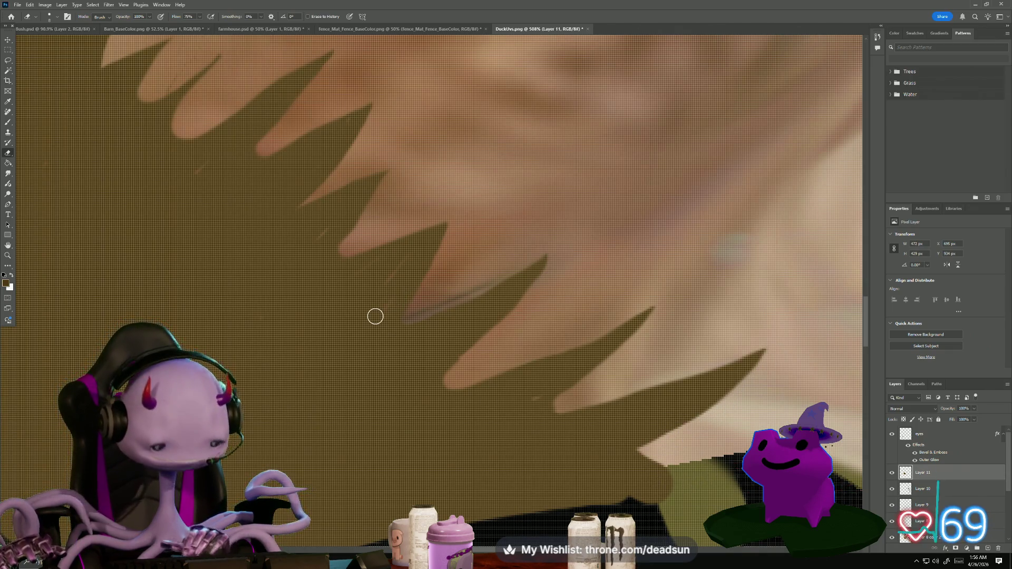
pyautogui.press('b')
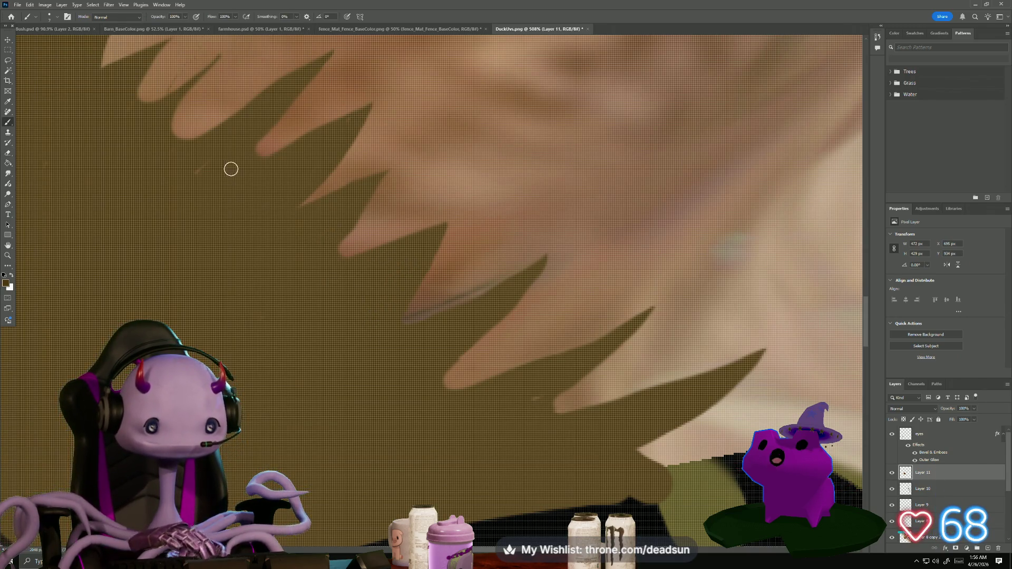
pyautogui.scroll(-8, 534, 395)
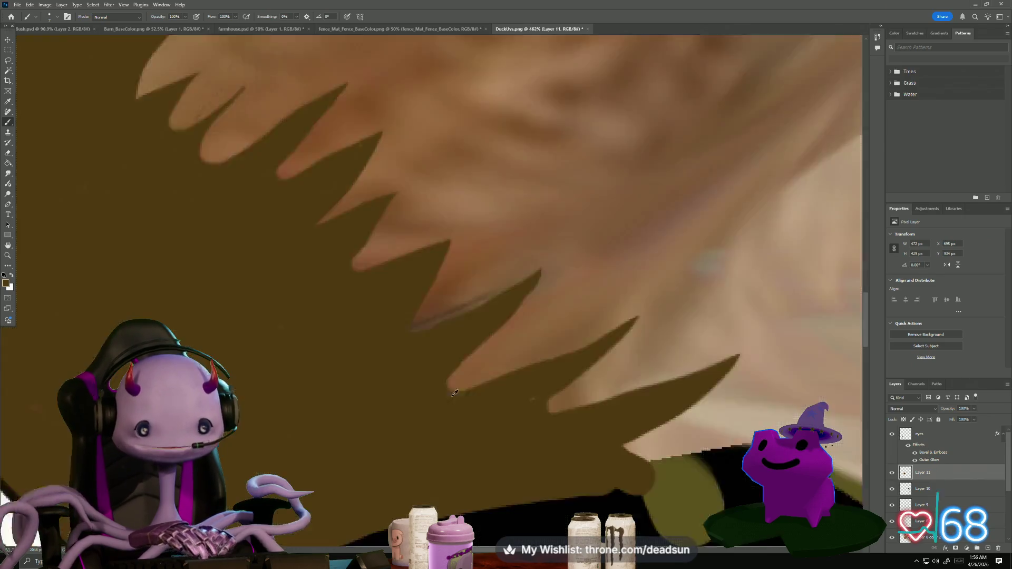
pyautogui.scroll(-3, 304, 369)
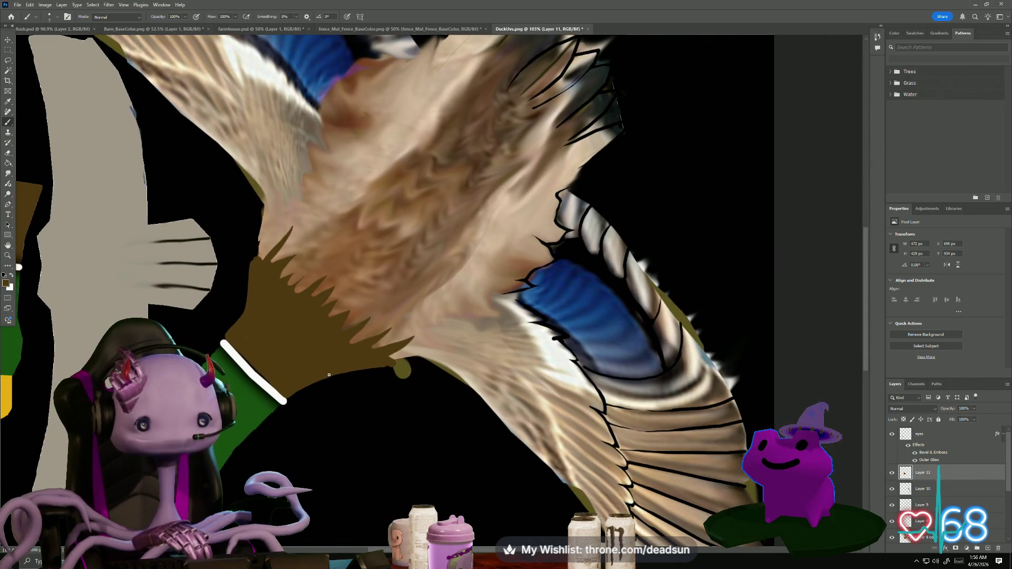
# Duplicate Layer 10 with the feather outlines into Layer 10 copy
pyautogui.click(893, 489)
pyautogui.click(892, 489)
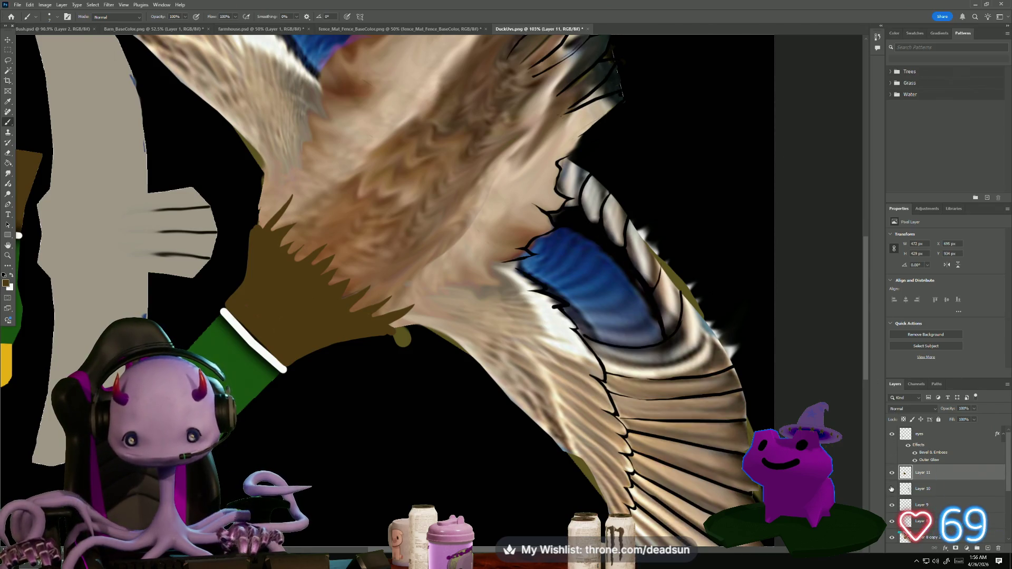
pyautogui.click(927, 489)
pyautogui.scroll(-4, 557, 401)
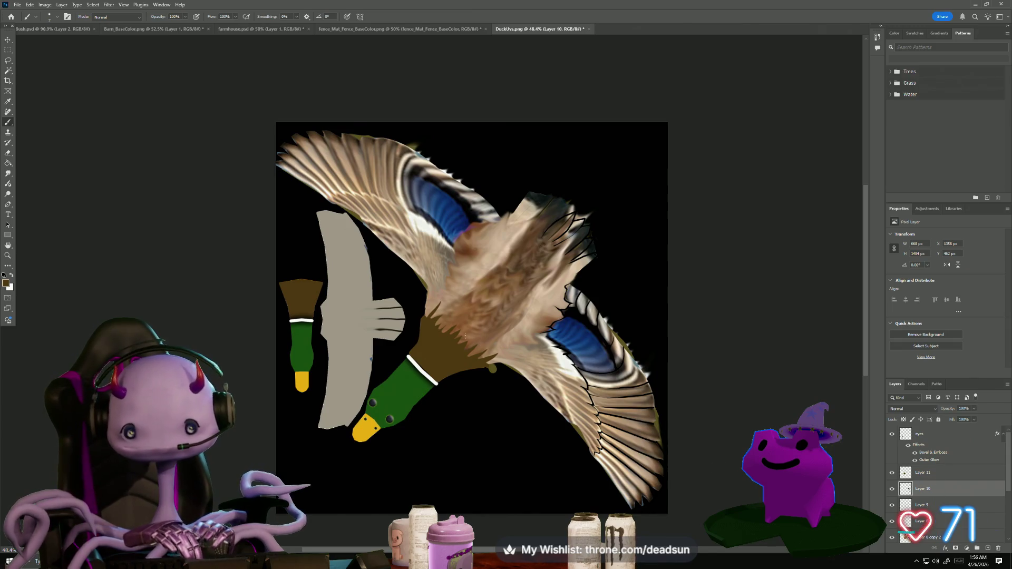
pyautogui.rightClick(939, 495)
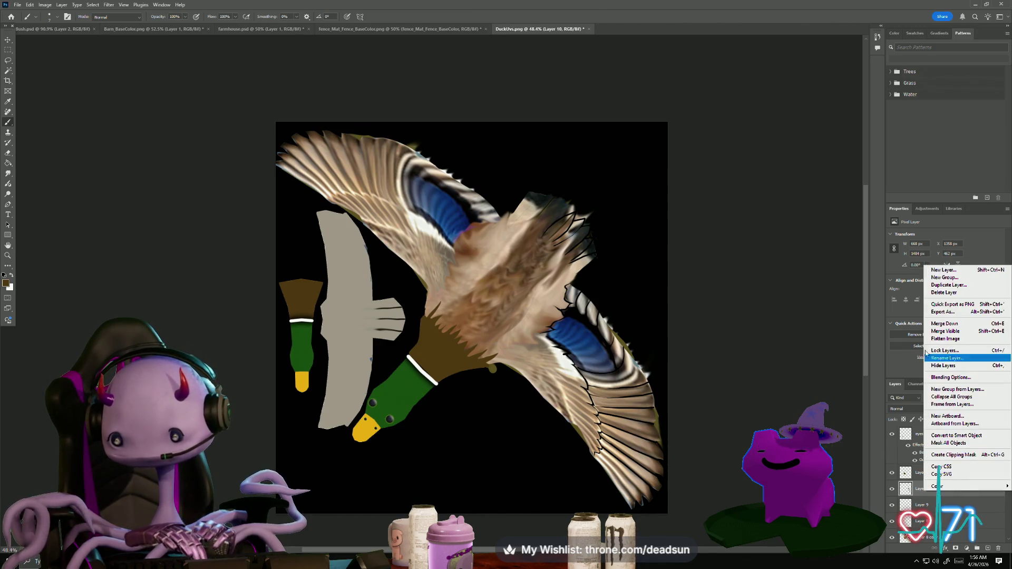
pyautogui.click(948, 286)
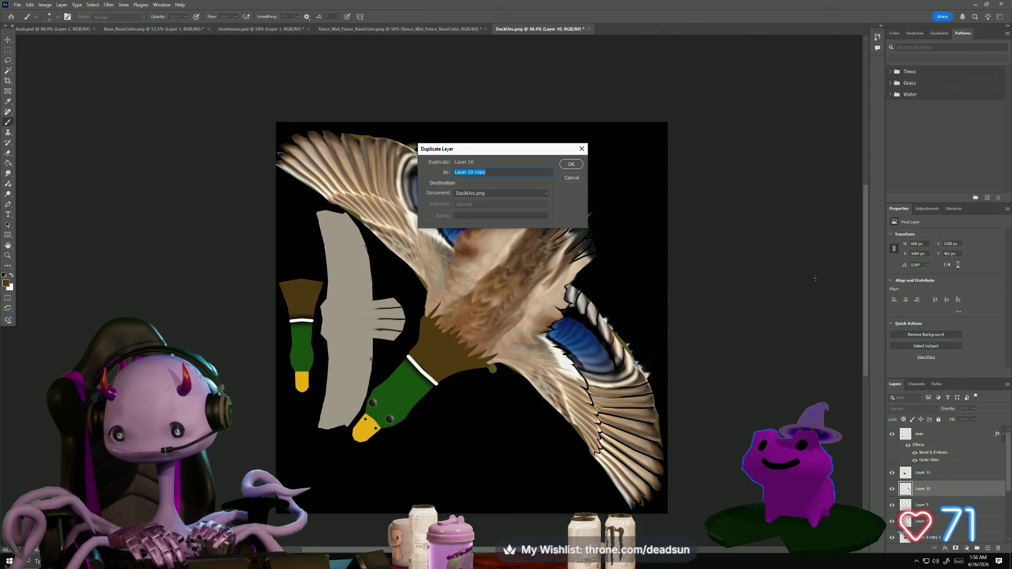
pyautogui.click(569, 164)
# Free-transform Layer 10 copy and flip it horizontally
pyautogui.hotkey('ctrl', 't')
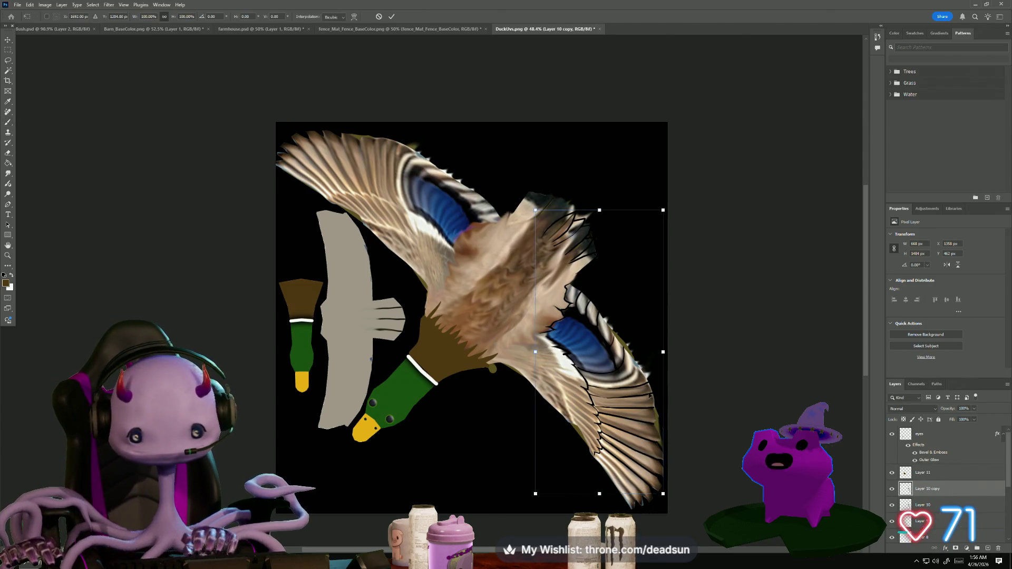
pyautogui.moveTo(663, 494)
pyautogui.mouseDown()
pyautogui.moveTo(659, 482)
pyautogui.moveTo(533, 476)
pyautogui.moveTo(375, 487)
pyautogui.moveTo(362, 501)
pyautogui.mouseUp()
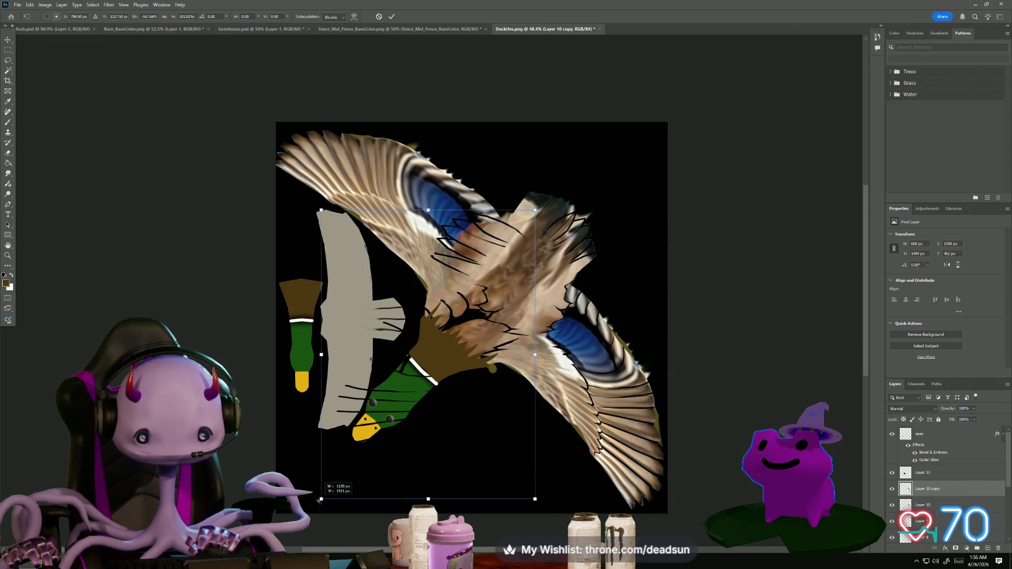
pyautogui.hotkey('ctrl', 'z')
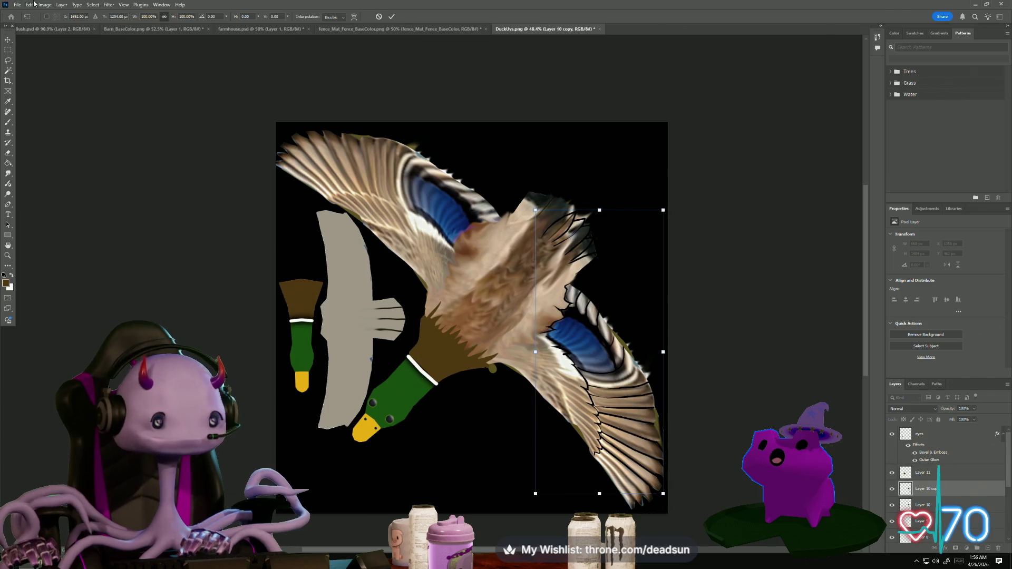
pyautogui.click(30, 5)
pyautogui.moveTo(53, 201)
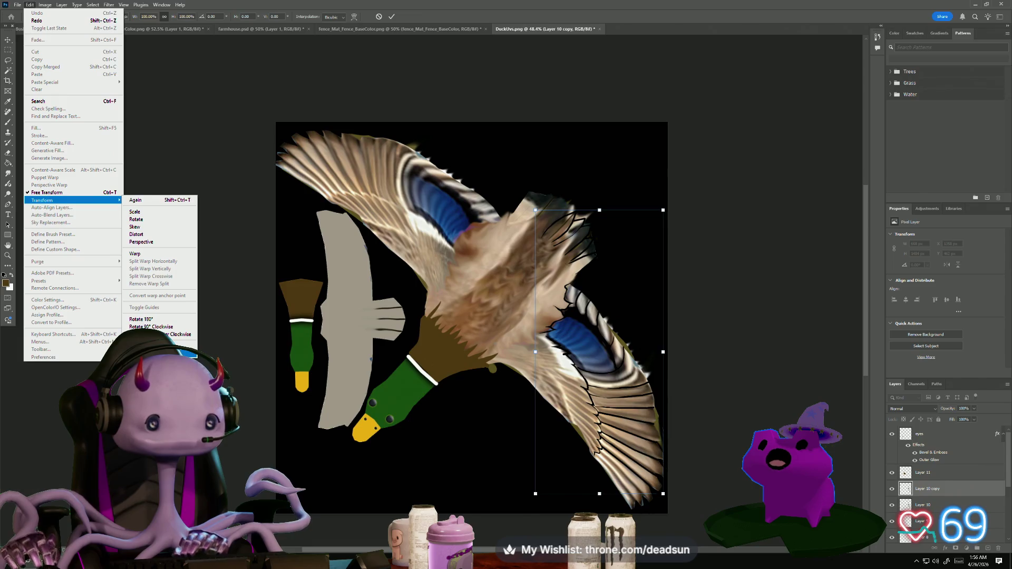
pyautogui.click(148, 346)
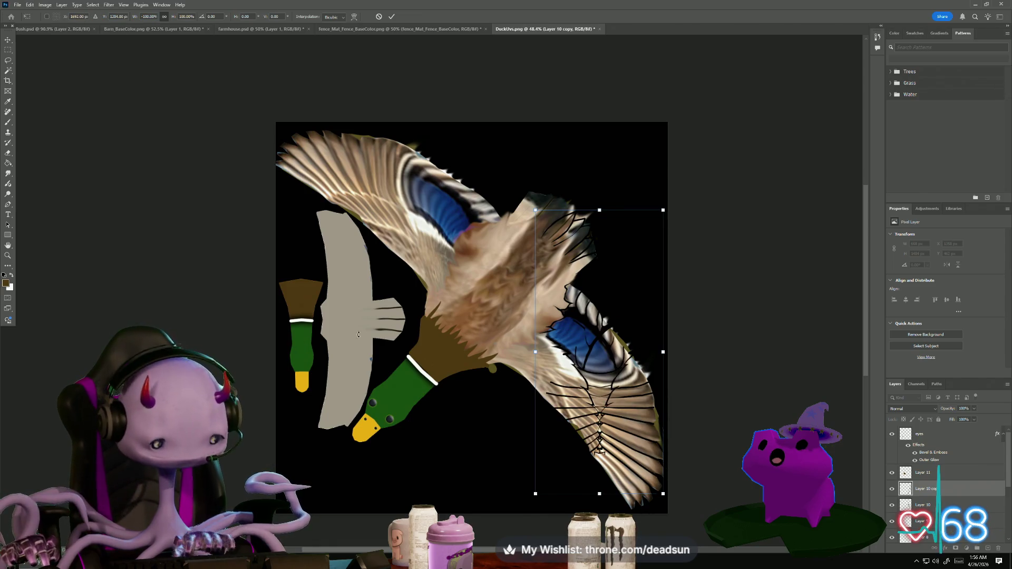
# Rotate and move the flipped copy over the upper-left wing, then commit the transform
pyautogui.moveTo(548, 200)
pyautogui.mouseDown()
pyautogui.moveTo(606, 170)
pyautogui.moveTo(779, 294)
pyautogui.mouseUp()
pyautogui.moveTo(701, 348)
pyautogui.mouseDown()
pyautogui.moveTo(507, 225)
pyautogui.moveTo(505, 195)
pyautogui.moveTo(513, 200)
pyautogui.mouseUp()
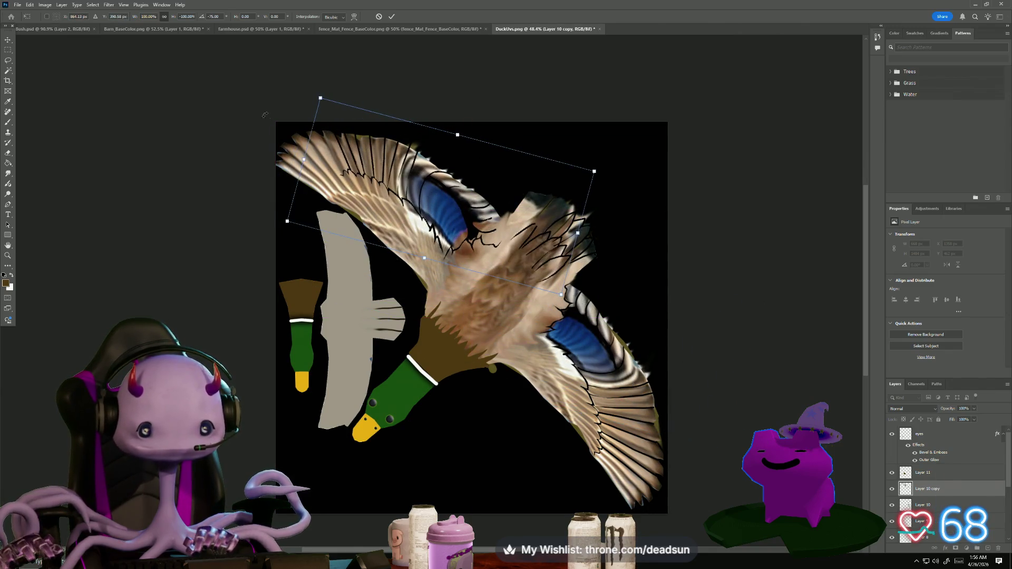
pyautogui.moveTo(317, 74); pyautogui.dragTo(289, 95)
pyautogui.moveTo(472, 186); pyautogui.dragTo(477, 205)
pyautogui.moveTo(280, 100); pyautogui.dragTo(285, 107)
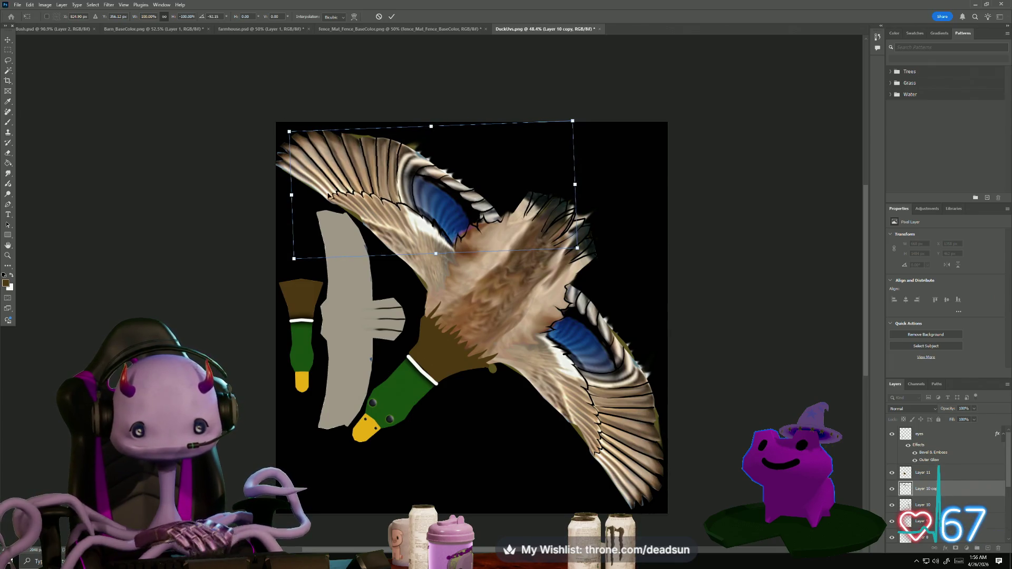
pyautogui.scroll(4, 309, 209)
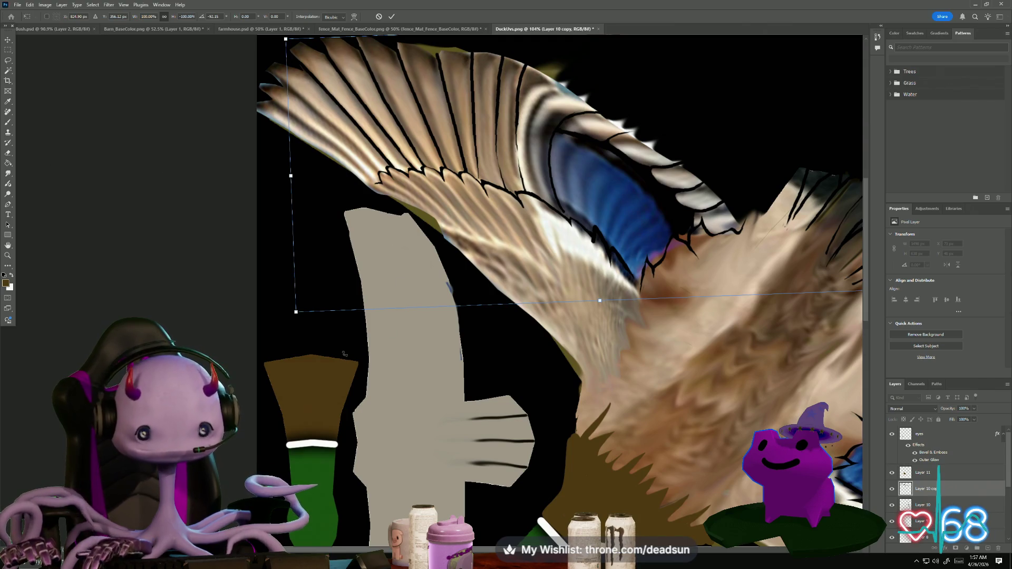
pyautogui.press('Return')
pyautogui.press('b')
pyautogui.scroll(6, 368, 285)
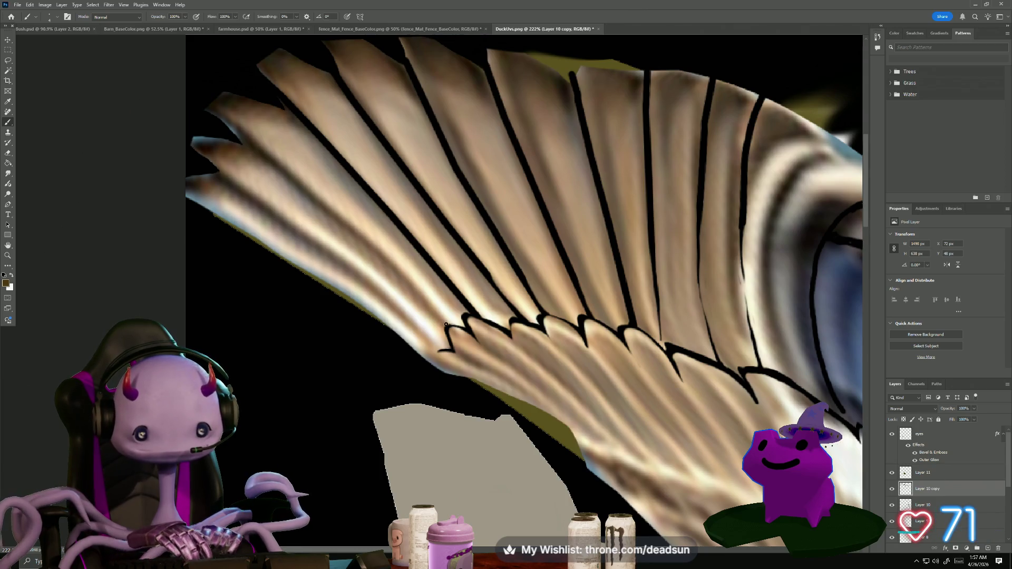
pyautogui.keyDown('shift'); pyautogui.click(387, 262); pyautogui.keyUp('shift')
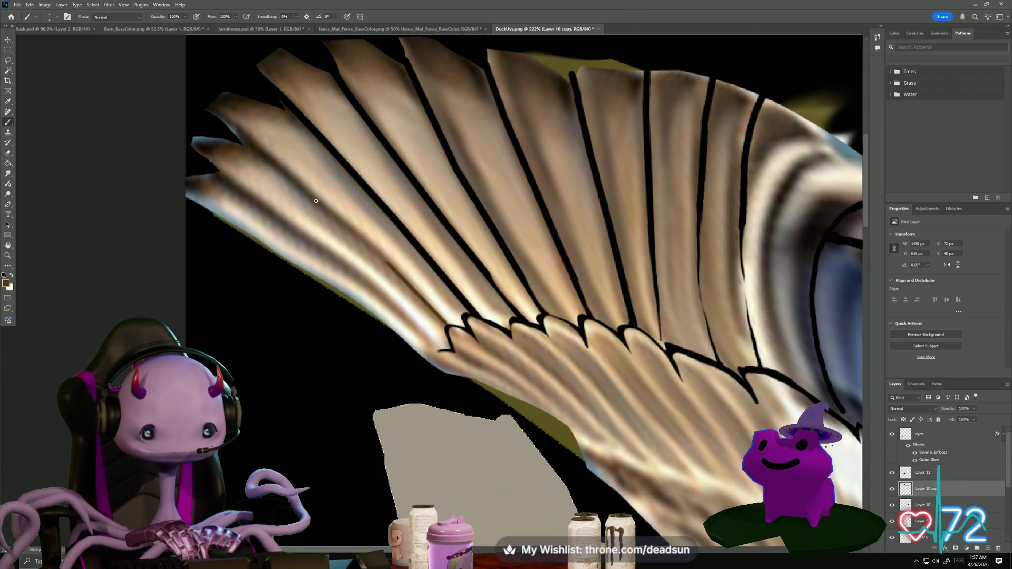
# Undo the brown edge stroke and draw two straight black outlines up the feather edges
pyautogui.hotkey('ctrl', 'z')
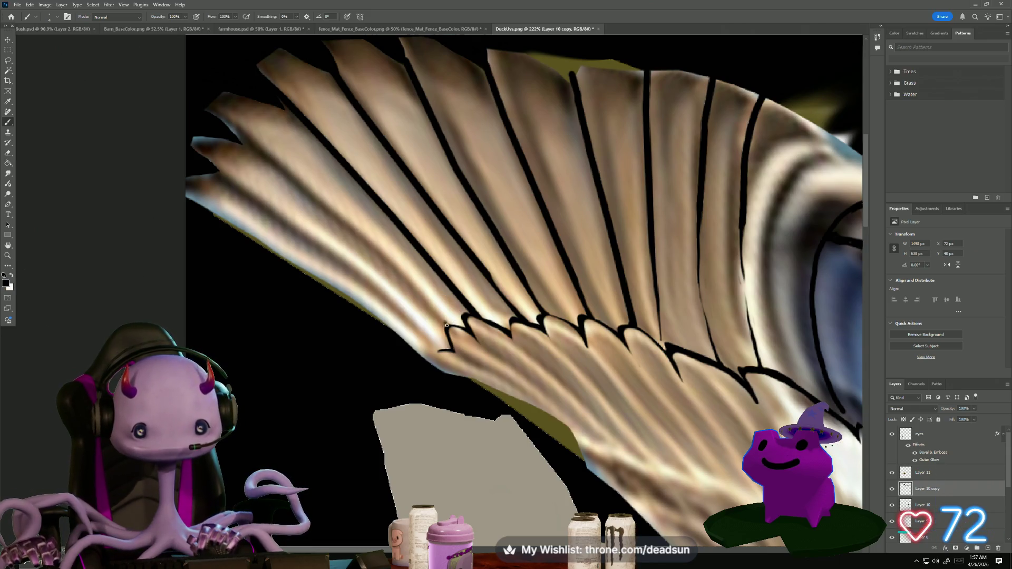
pyautogui.keyDown('shift'); pyautogui.click(393, 272); pyautogui.keyUp('shift')
pyautogui.keyDown('shift'); pyautogui.click(324, 212); pyautogui.keyUp('shift')
pyautogui.keyDown('shift'); pyautogui.click(268, 160); pyautogui.keyUp('shift')
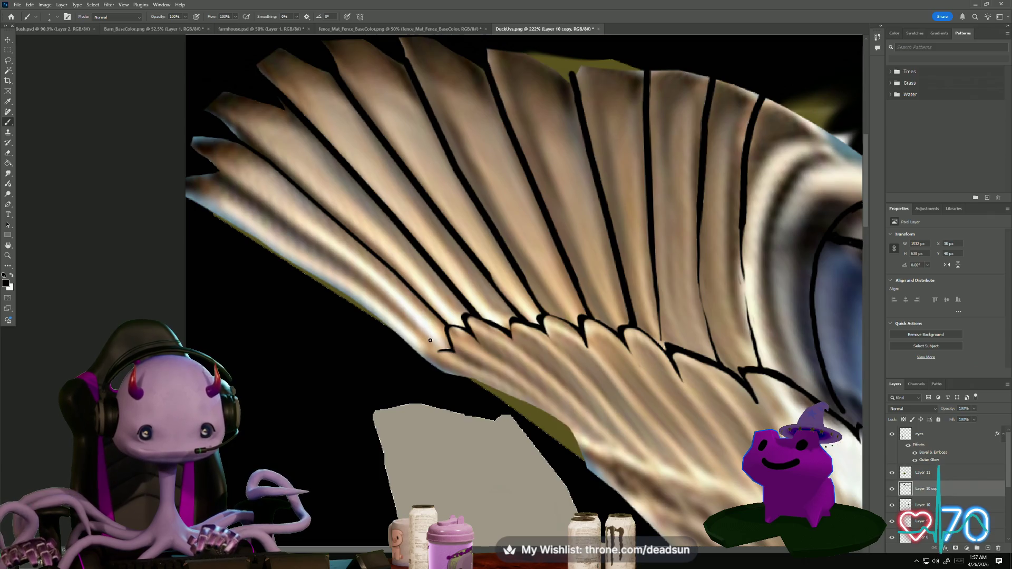
pyautogui.keyDown('shift'); pyautogui.click(364, 283); pyautogui.keyUp('shift')
pyautogui.keyDown('shift'); pyautogui.click(291, 230); pyautogui.keyUp('shift')
pyautogui.keyDown('shift'); pyautogui.click(231, 186); pyautogui.keyUp('shift')
# Draw straight black lines along the lower feathers, replacing one misplaced line
pyautogui.moveTo(391, 338)
pyautogui.mouseDown()
pyautogui.moveTo(316, 237)
pyautogui.moveTo(348, 226)
pyautogui.mouseUp()
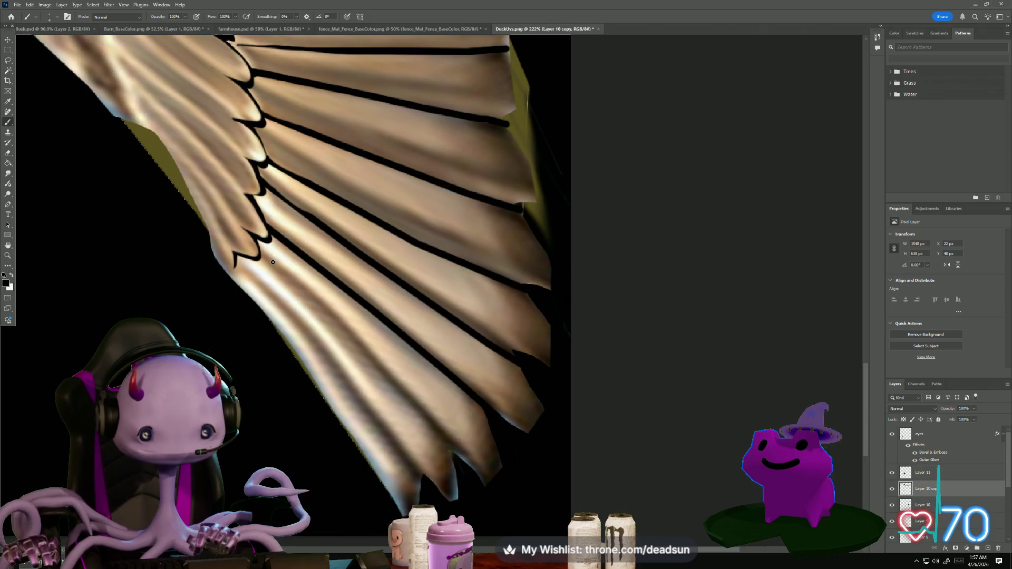
pyautogui.moveTo(273, 266); pyautogui.dragTo(330, 320)
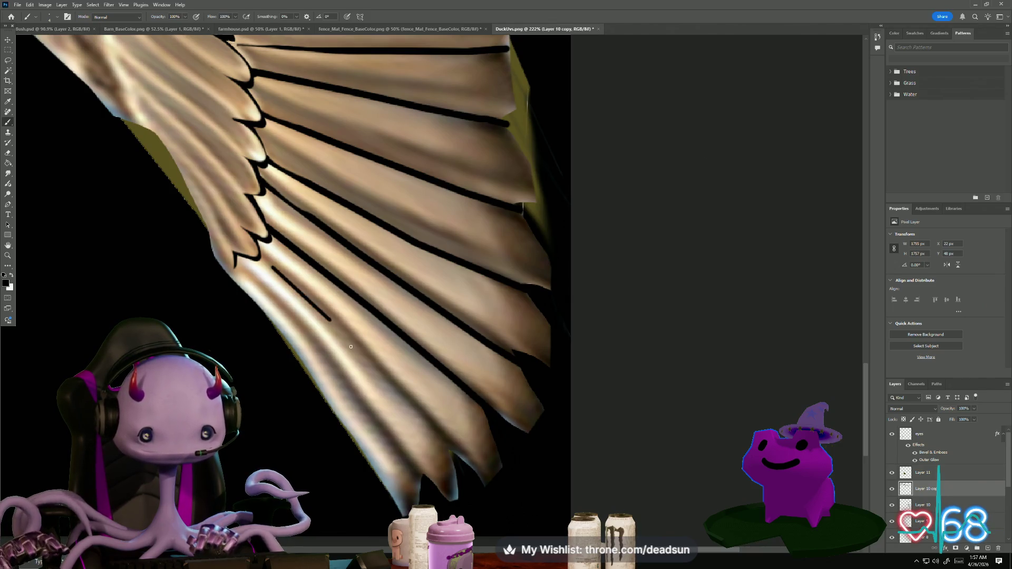
pyautogui.keyDown('shift'); pyautogui.click(392, 383); pyautogui.keyUp('shift')
pyautogui.keyDown('shift'); pyautogui.click(429, 425); pyautogui.keyUp('shift')
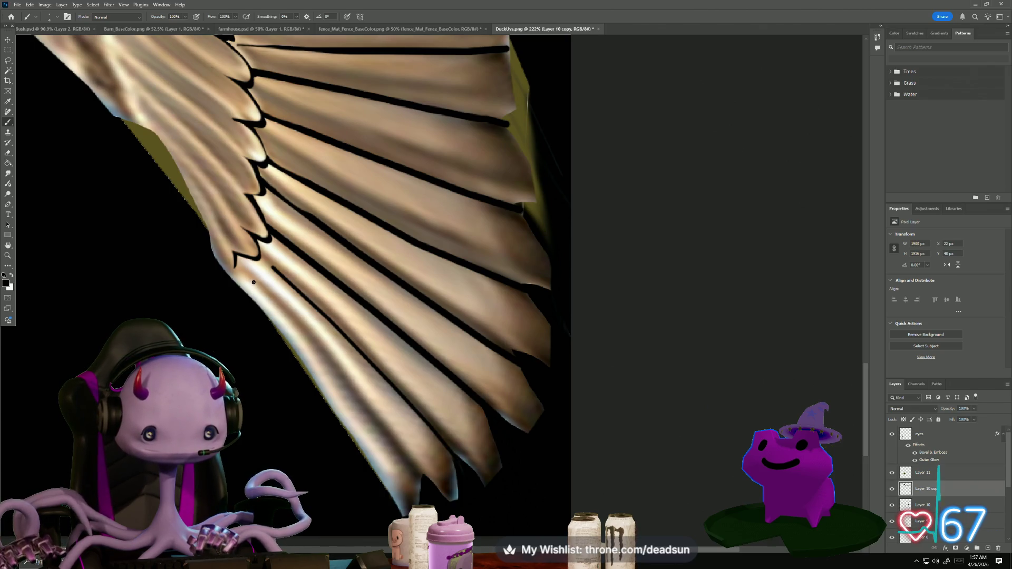
pyautogui.keyDown('shift'); pyautogui.click(305, 339); pyautogui.keyUp('shift')
pyautogui.keyDown('shift'); pyautogui.click(368, 423); pyautogui.keyUp('shift')
pyautogui.hotkey('ctrl', 'z')
pyautogui.hotkey('ctrl', 'z')
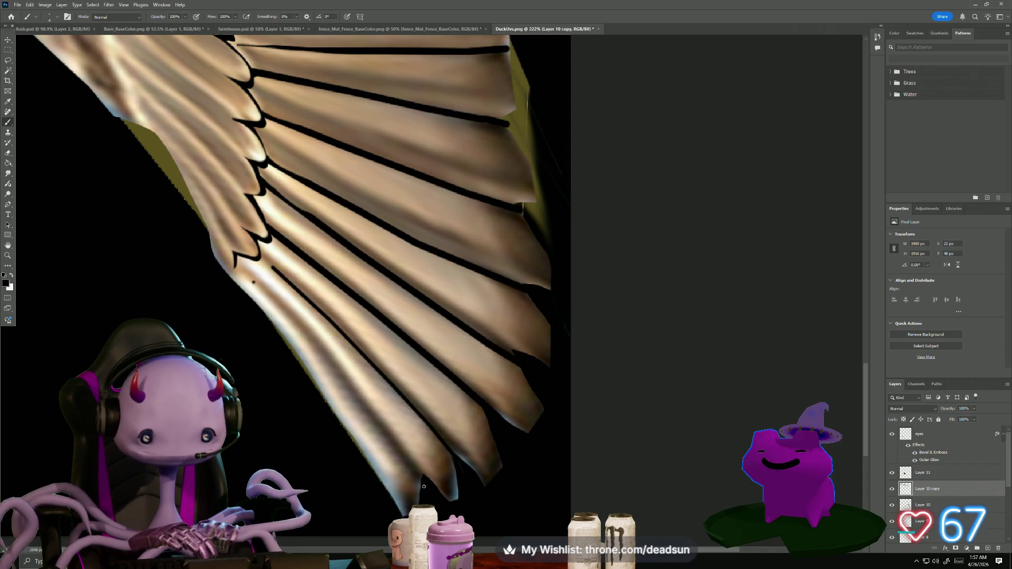
pyautogui.moveTo(423, 481); pyautogui.dragTo(394, 446)
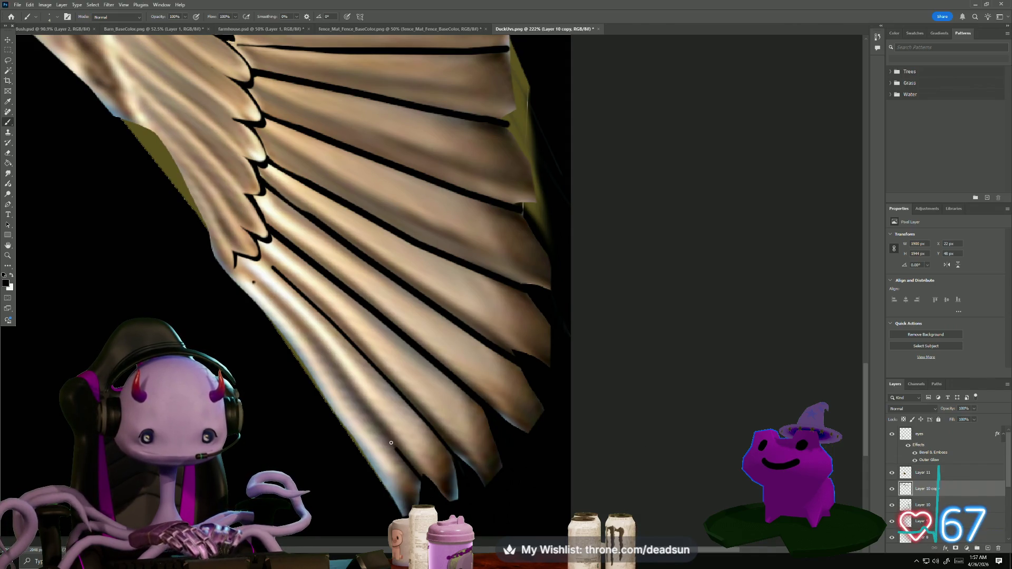
pyautogui.keyDown('shift'); pyautogui.click(352, 390); pyautogui.keyUp('shift')
pyautogui.keyDown('shift'); pyautogui.click(285, 307); pyautogui.keyUp('shift')
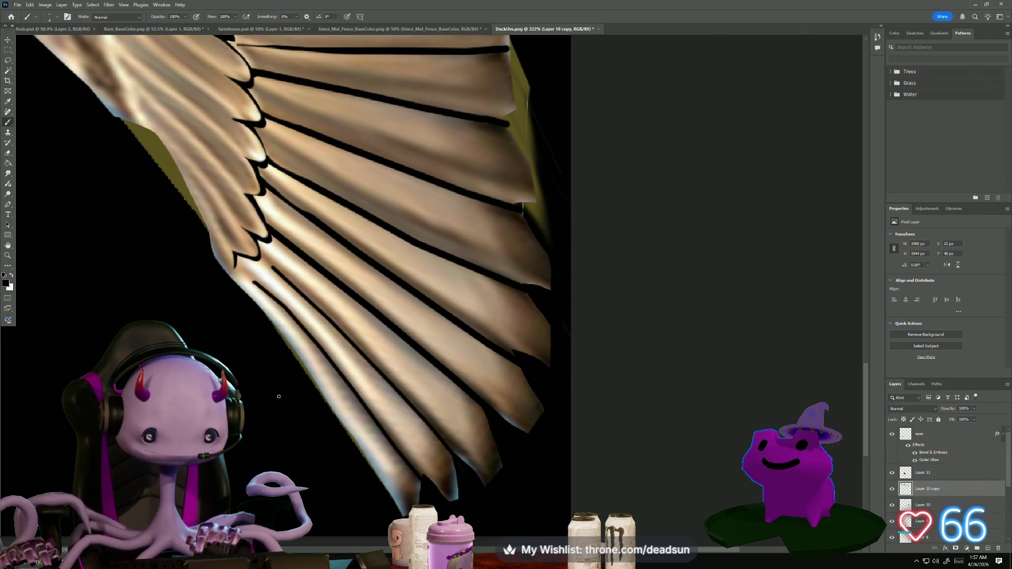
# Toggle Layer 10 and the neck layer off and on to compare the wing
pyautogui.scroll(-8, 103, 329)
pyautogui.scroll(-2, 104, 329)
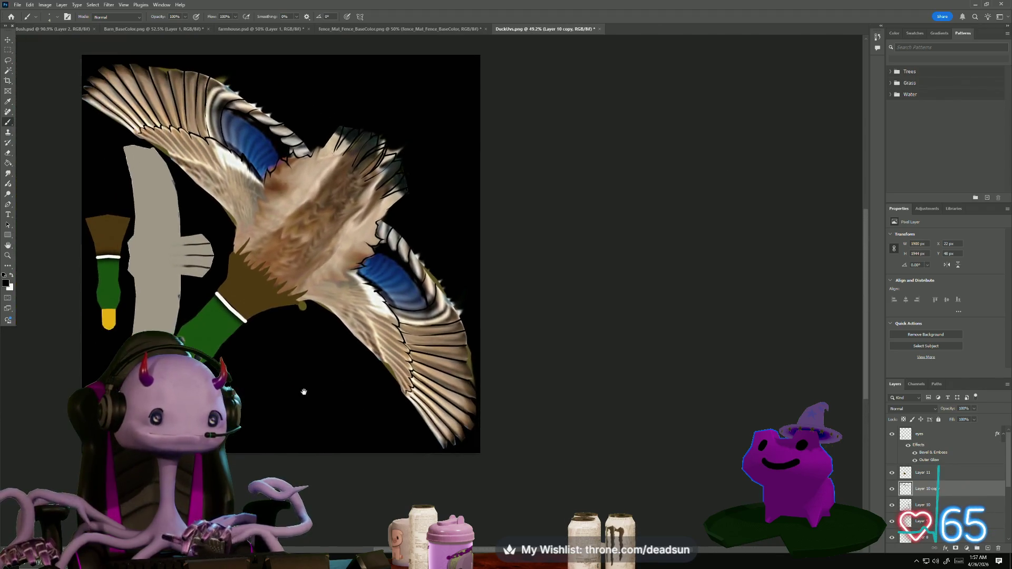
pyautogui.scroll(3, 303, 393)
pyautogui.scroll(-1, 266, 384)
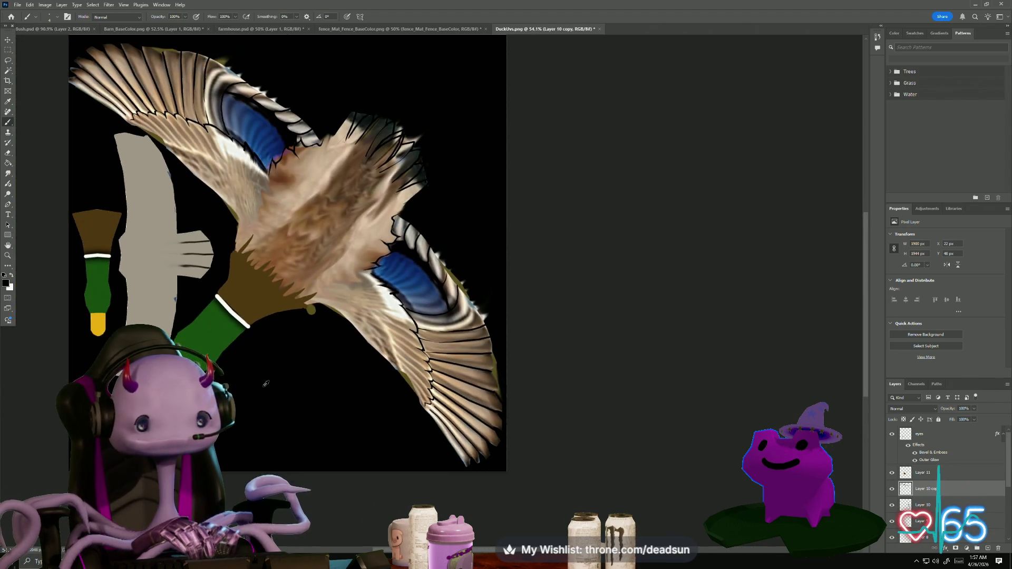
pyautogui.scroll(-1, 900, 493)
pyautogui.scroll(1, 896, 448)
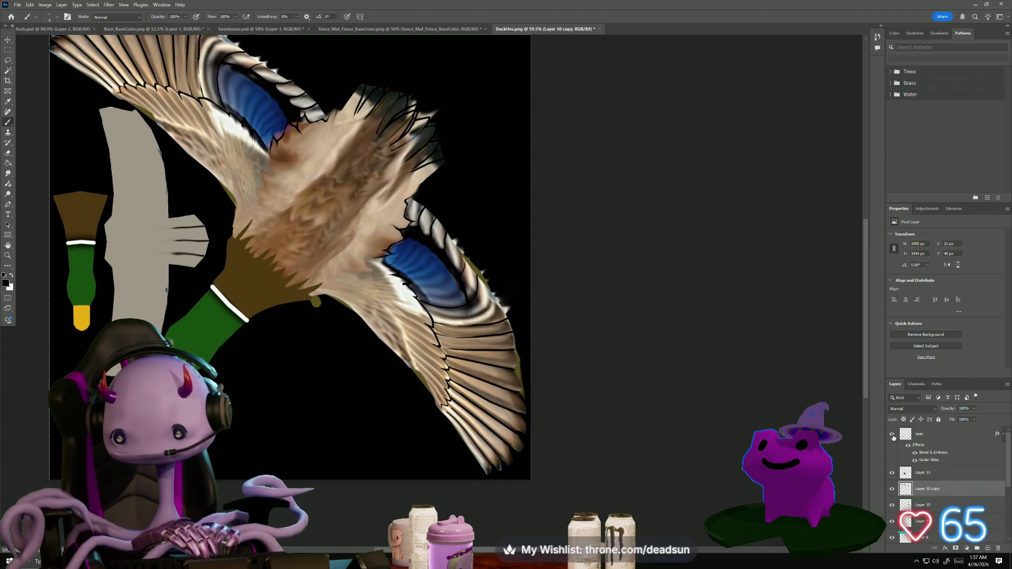
pyautogui.scroll(-1, 896, 483)
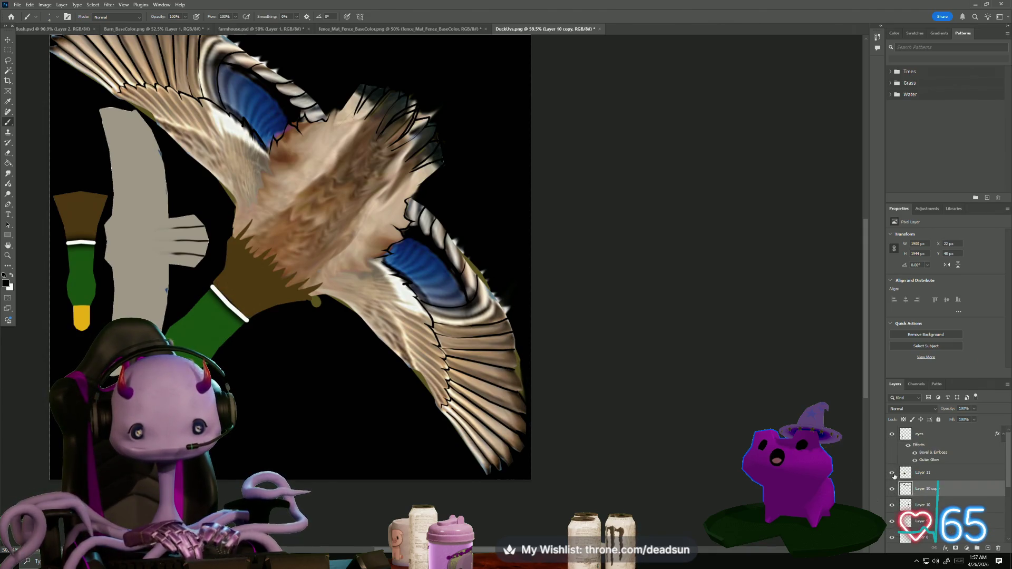
pyautogui.click(891, 465)
pyautogui.click(891, 465)
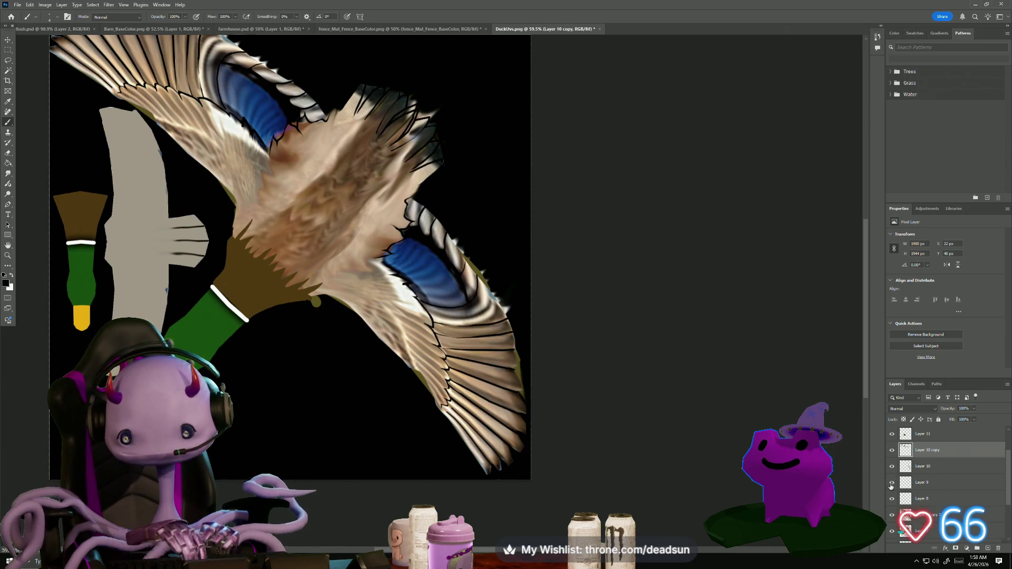
pyautogui.click(892, 434)
pyautogui.click(892, 435)
# Show the eyes layer and check the neck/chest layer, Layer 10 copy and Layer 10 by toggling visibility
pyautogui.scroll(1, 901, 456)
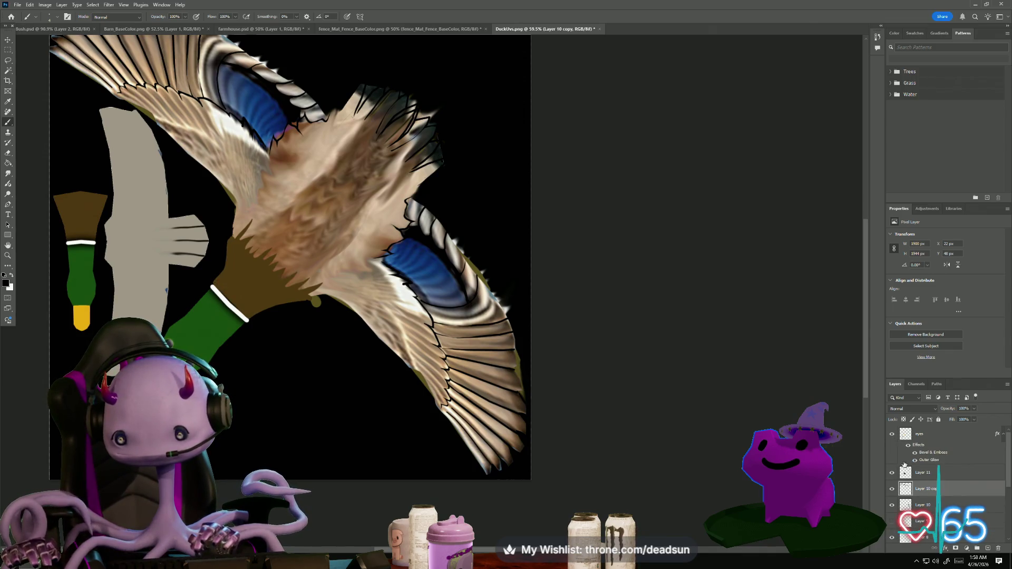
pyautogui.click(893, 435)
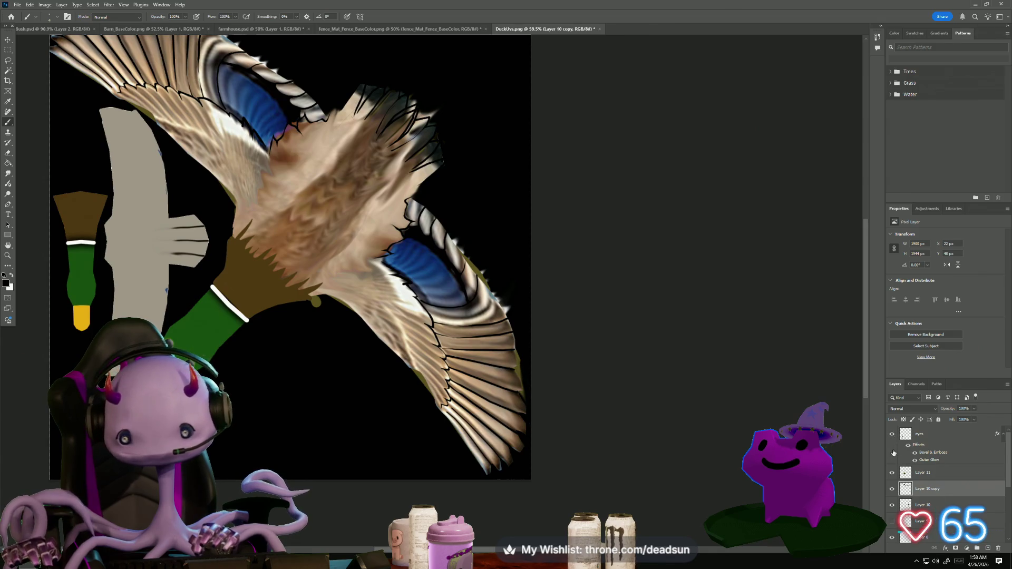
pyautogui.click(892, 473)
pyautogui.click(893, 473)
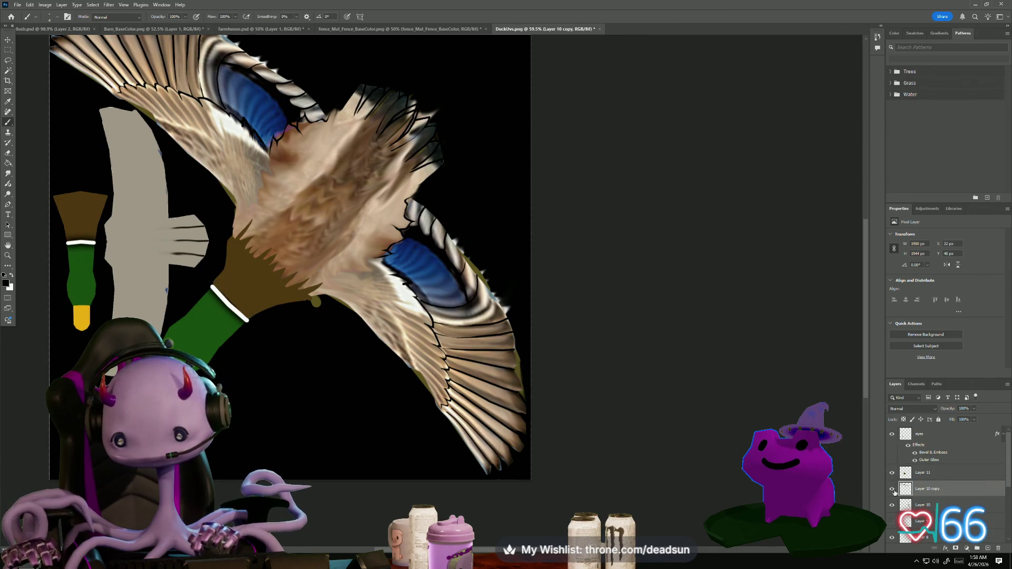
pyautogui.click(893, 490)
pyautogui.click(893, 491)
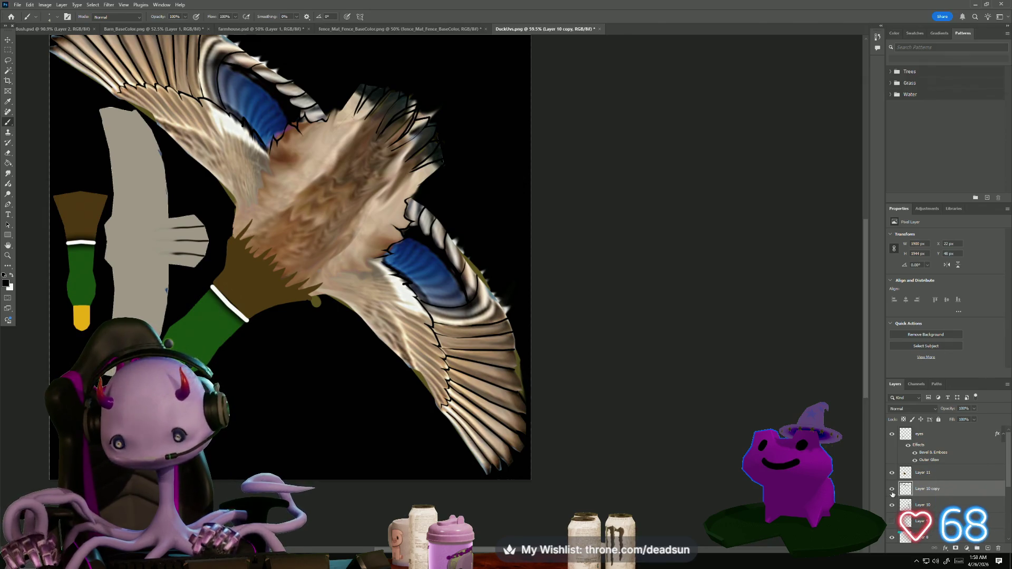
pyautogui.click(893, 506)
pyautogui.click(892, 506)
# Select Layer 10 together with Layer 10 copy and merge them into one layer
pyautogui.keyDown('shift'); pyautogui.click(923, 505); pyautogui.keyUp('shift')
pyautogui.rightClick(925, 505)
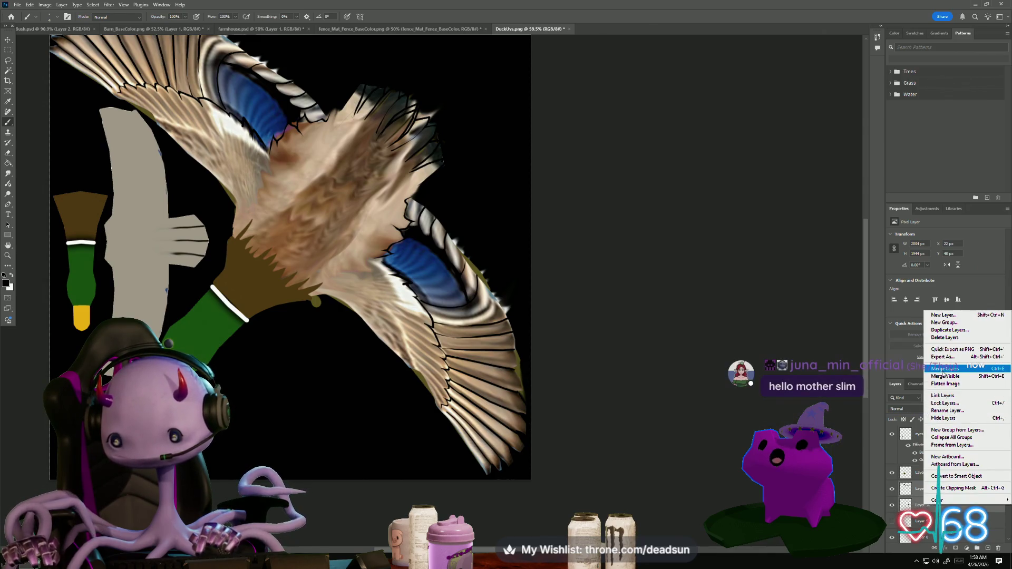
pyautogui.click(945, 369)
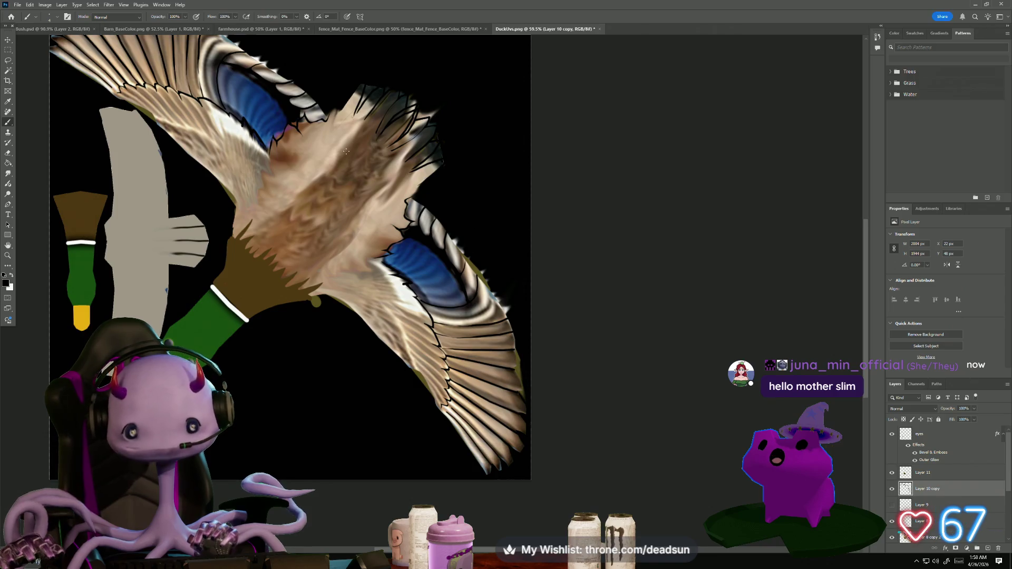
# Select Layer 8 copy 2 and bring up its blend mode choices
pyautogui.scroll(4, 404, 128)
pyautogui.scroll(3, 405, 128)
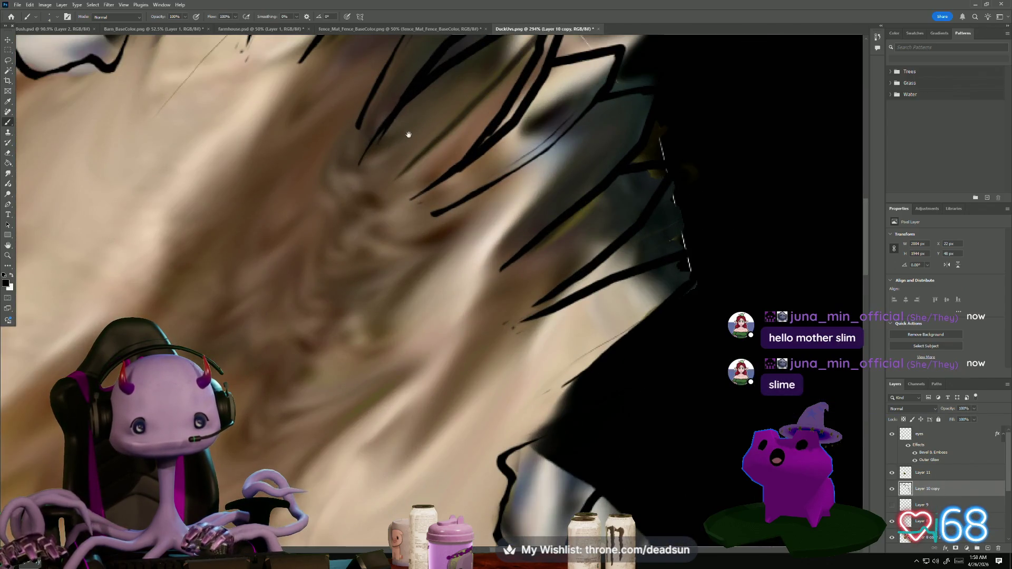
pyautogui.scroll(-5, 409, 135)
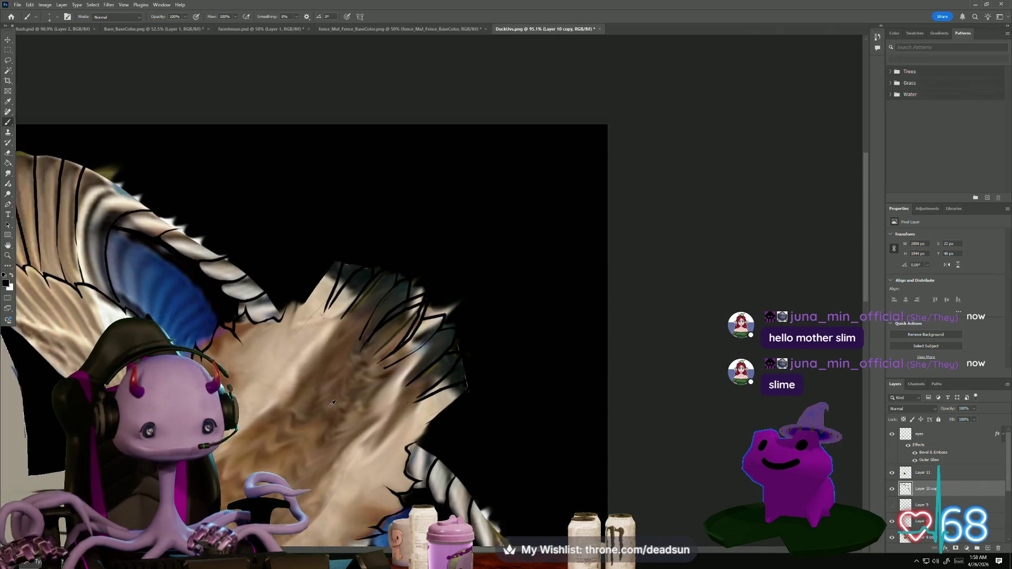
pyautogui.scroll(-4, 332, 404)
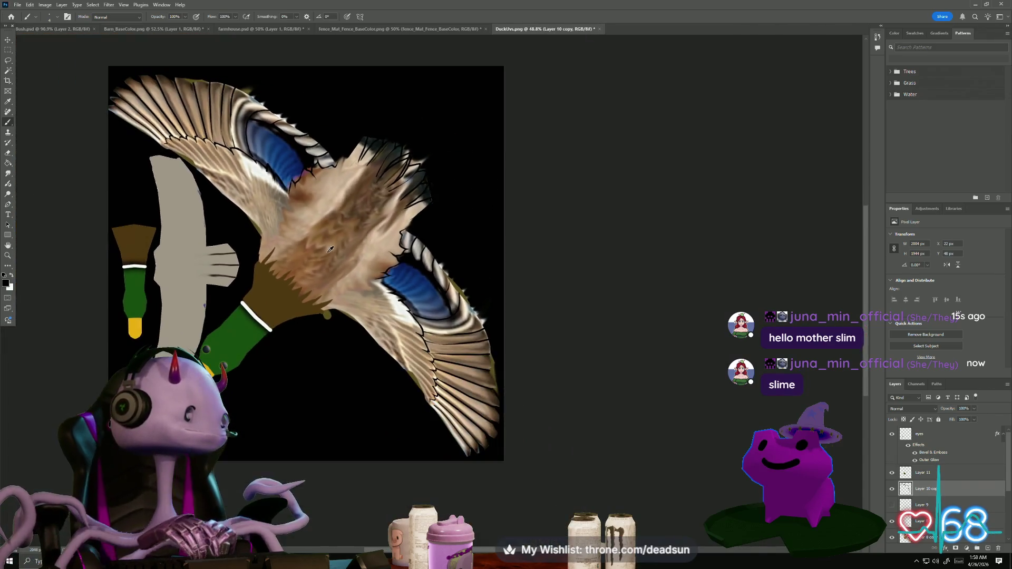
pyautogui.moveTo(331, 249); pyautogui.dragTo(329, 278)
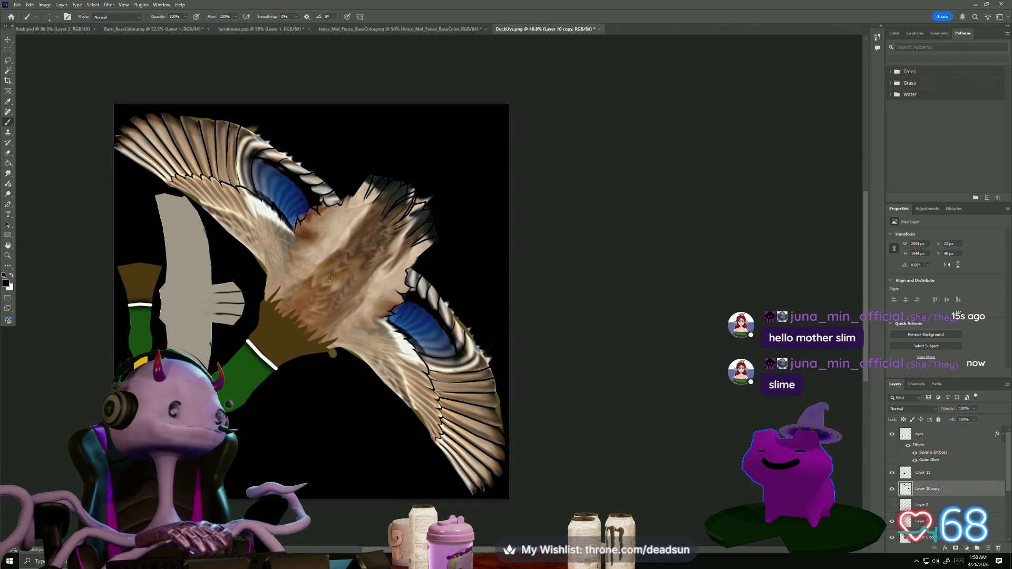
pyautogui.click(908, 538)
pyautogui.click(913, 409)
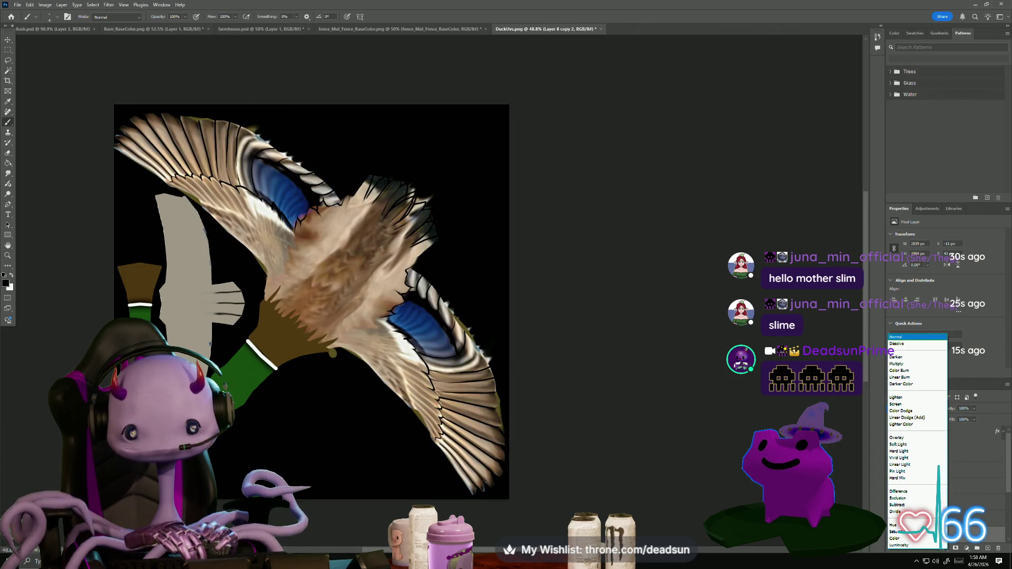
# Keep Normal blend mode and add a new empty layer above the eyes layer
pyautogui.click(896, 336)
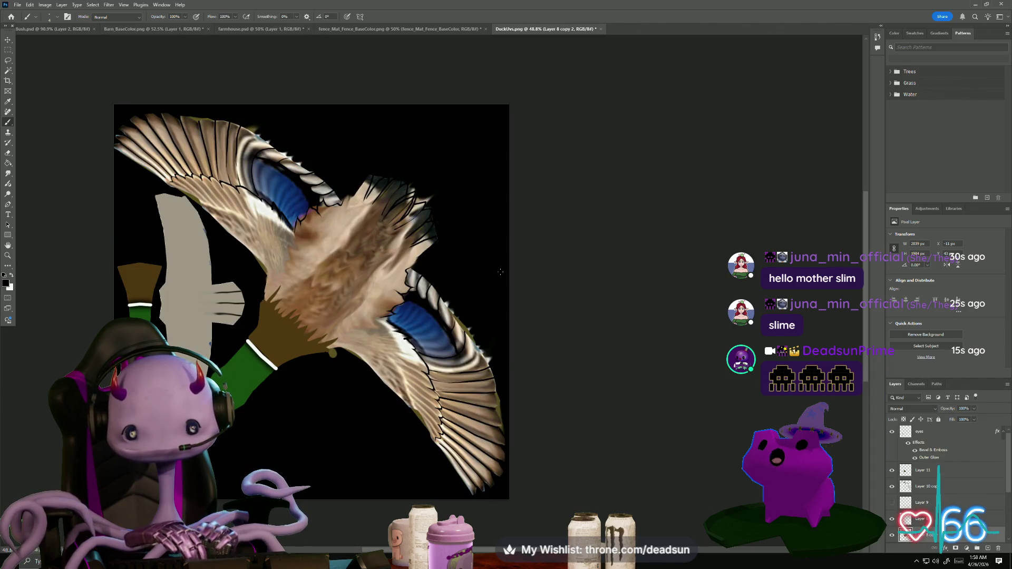
pyautogui.click(921, 442)
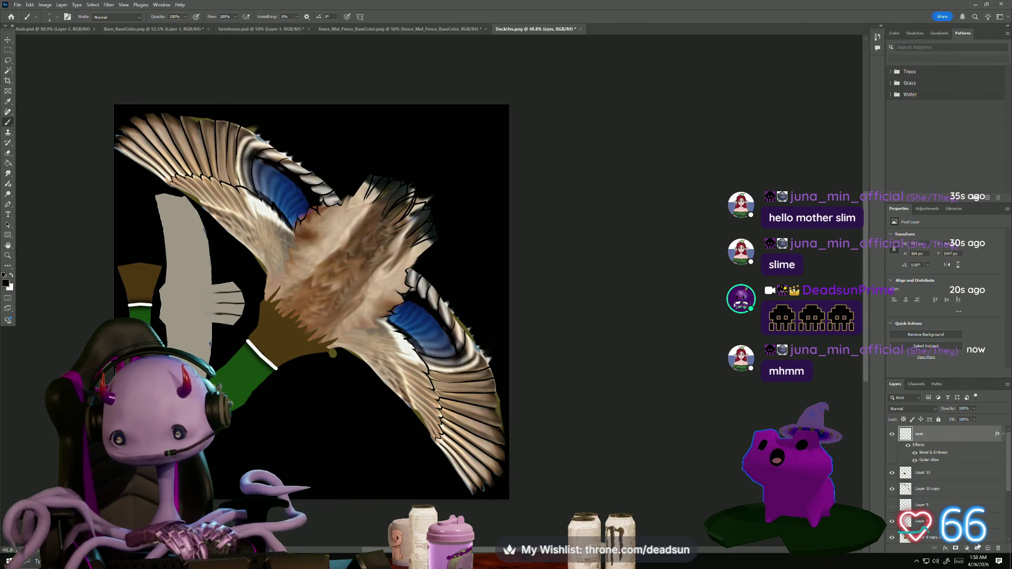
pyautogui.hotkey('ctrl', 'shift', 'alt', 'n')
# Make white the painting colour and enlarge the brush to about 10 px
pyautogui.press('x')
pyautogui.scroll(6, 284, 204)
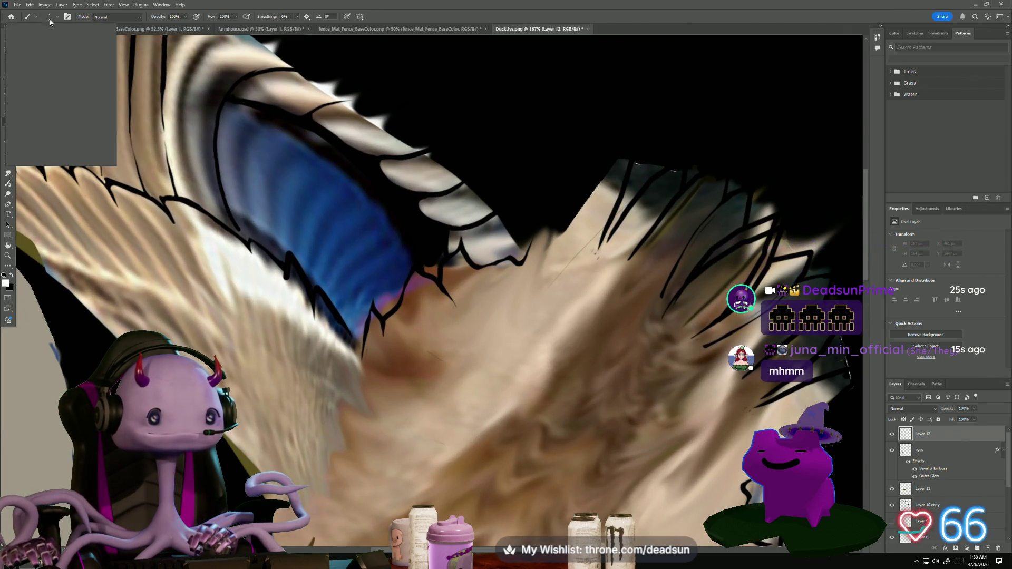
pyautogui.click(52, 17)
pyautogui.moveTo(46, 44); pyautogui.dragTo(46, 44)
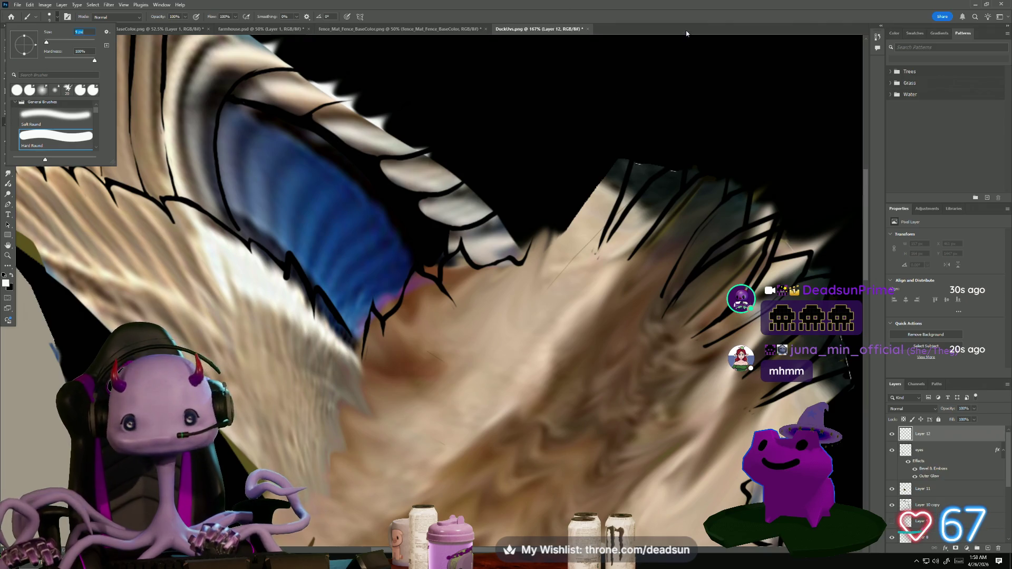
pyautogui.click(605, 48)
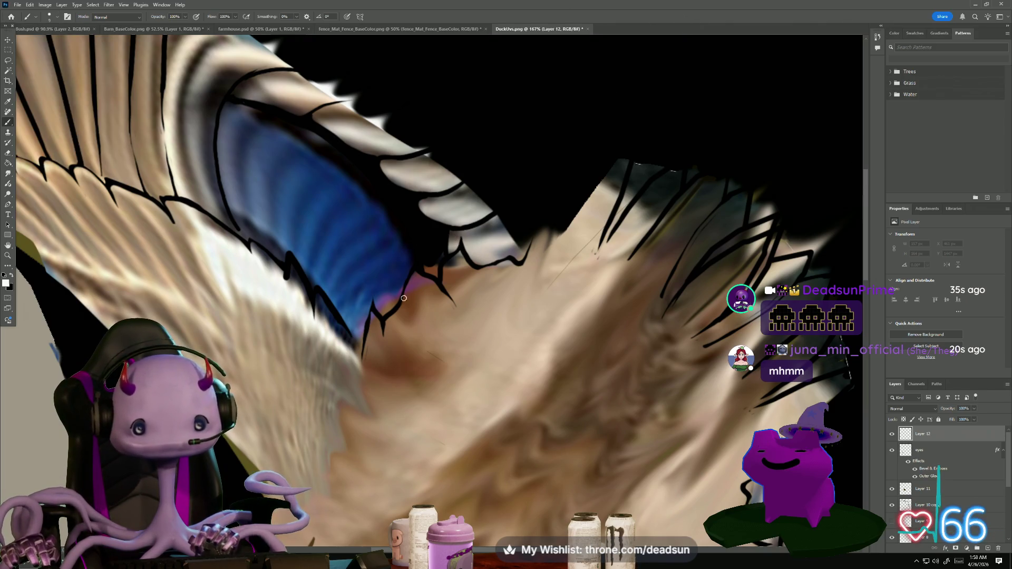
# Paint a white fur highlight and move Layer 12 below Layer 10 copy, keeping the outlines visible
pyautogui.moveTo(362, 372); pyautogui.dragTo(317, 305)
pyautogui.moveTo(934, 434); pyautogui.dragTo(939, 477)
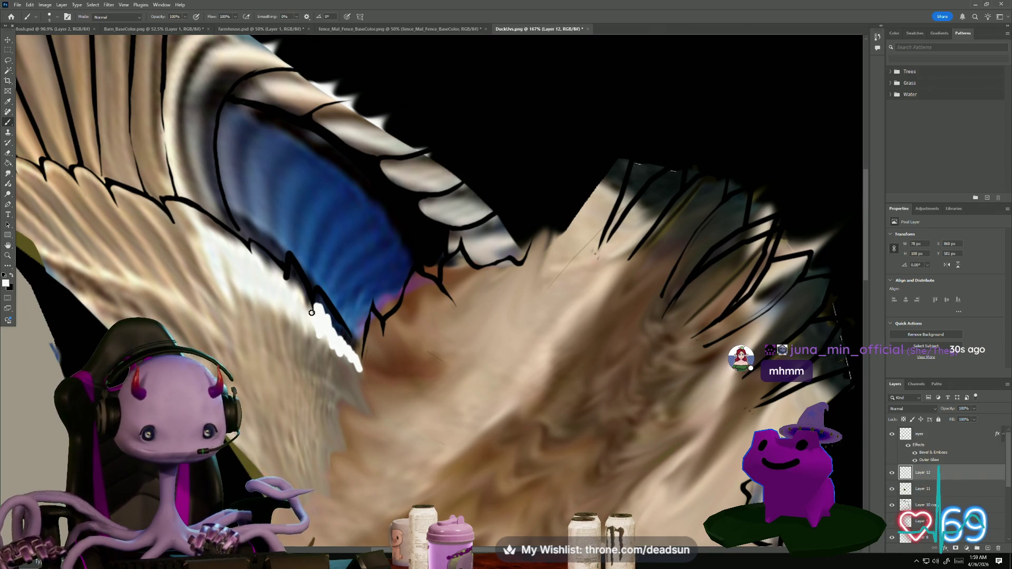
pyautogui.hotkey('ctrl', ']')
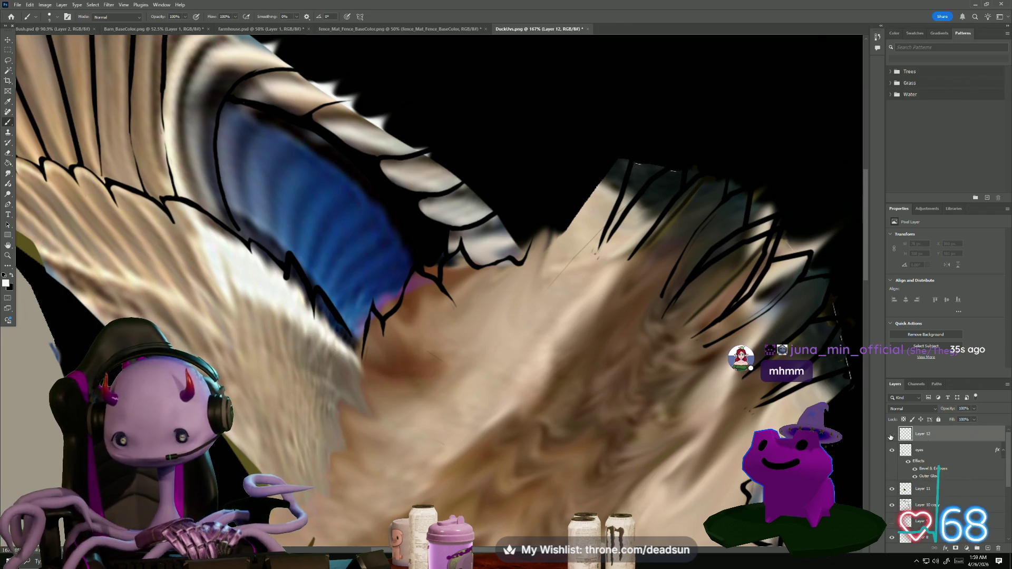
pyautogui.moveTo(949, 506); pyautogui.dragTo(944, 500)
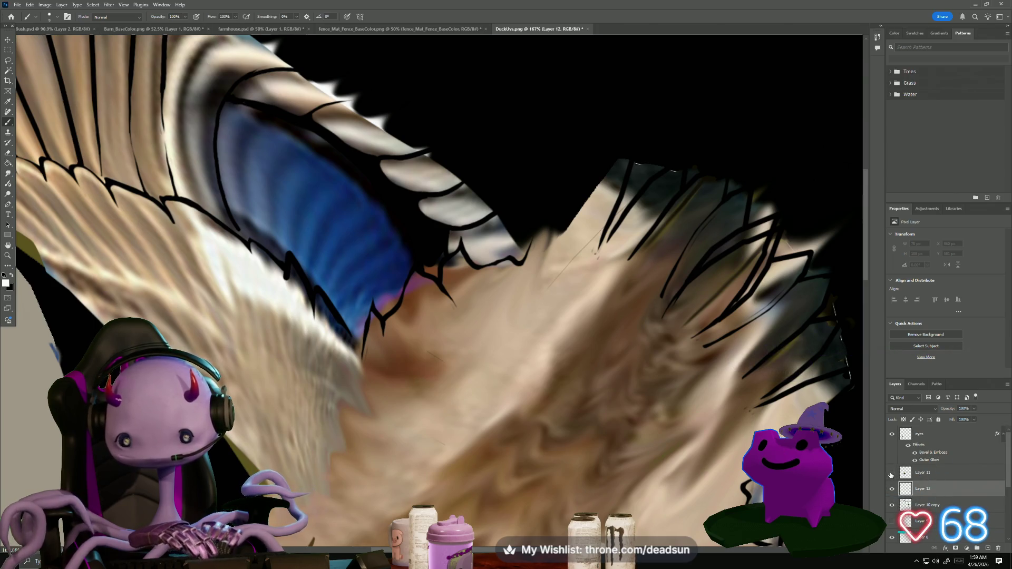
pyautogui.moveTo(937, 490)
pyautogui.mouseDown()
pyautogui.moveTo(912, 509)
pyautogui.moveTo(893, 496)
pyautogui.mouseUp()
pyautogui.click(893, 490)
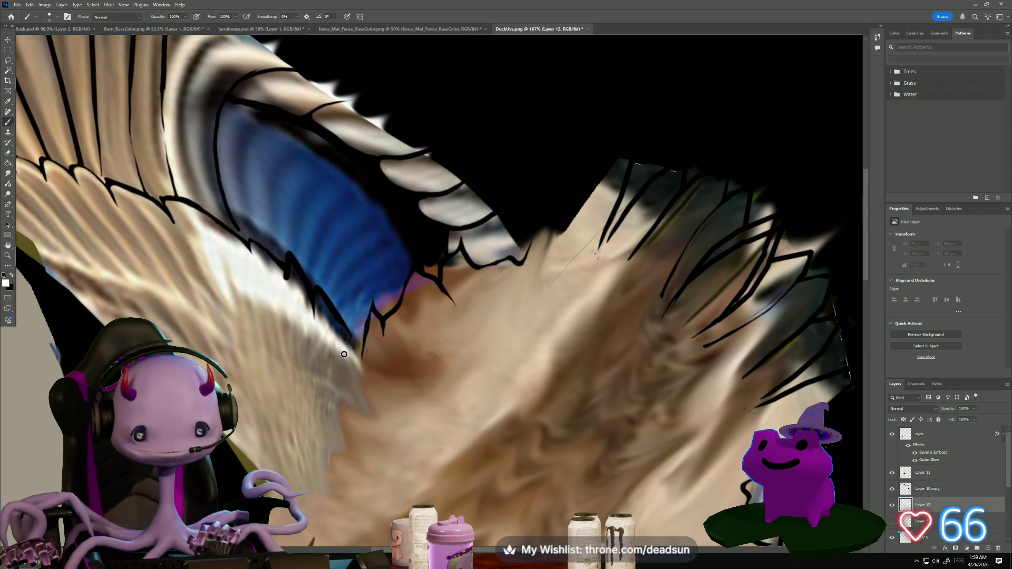
# Extend white highlights up-left along the fur edge, undoing strokes that covered the black outline
pyautogui.moveTo(345, 352); pyautogui.dragTo(303, 300)
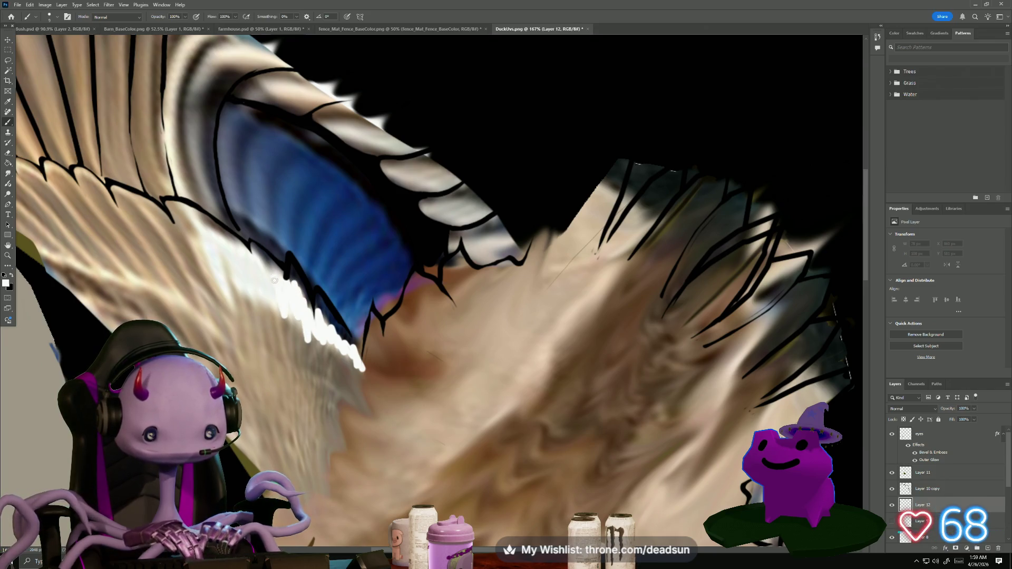
pyautogui.moveTo(232, 253); pyautogui.dragTo(215, 248)
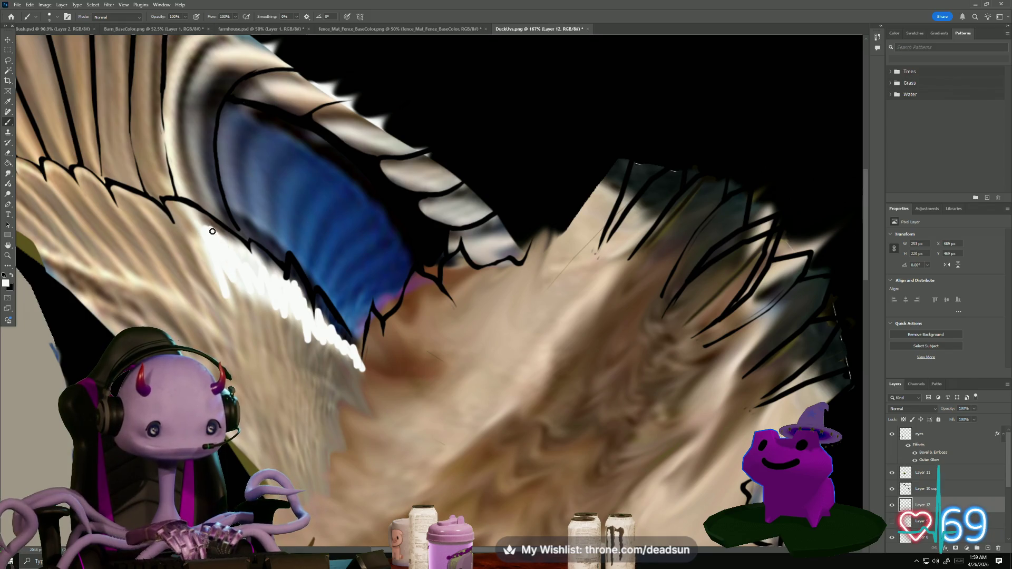
pyautogui.moveTo(225, 234); pyautogui.dragTo(211, 230)
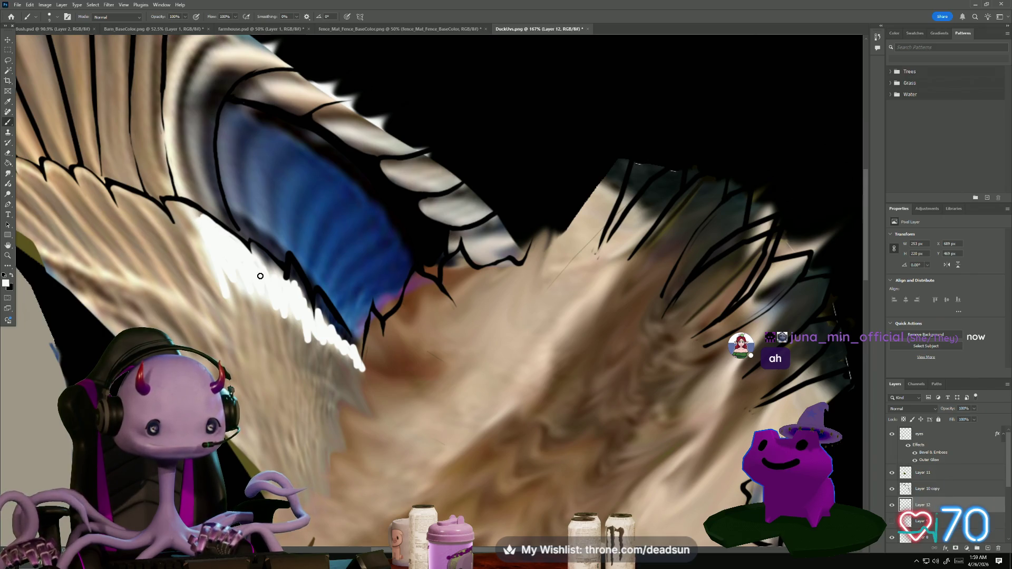
pyautogui.moveTo(254, 244)
pyautogui.mouseDown()
pyautogui.moveTo(305, 296)
pyautogui.moveTo(320, 291)
pyautogui.moveTo(335, 324)
pyautogui.moveTo(331, 302)
pyautogui.mouseUp()
pyautogui.hotkey('ctrl', 'z')
pyautogui.hotkey('ctrl', 'z')
pyautogui.hotkey('ctrl', 'z')
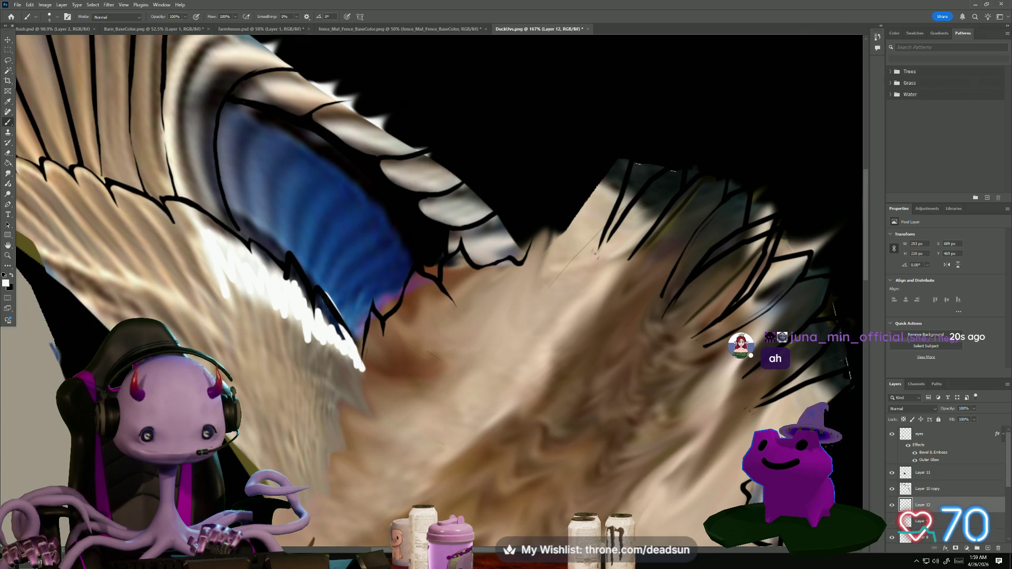
pyautogui.scroll(3, 195, 227)
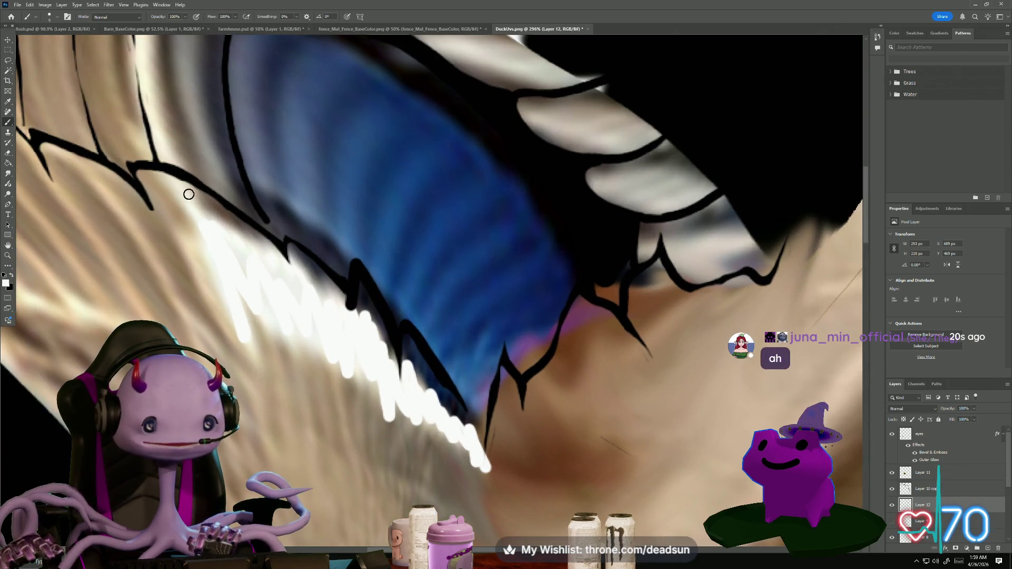
# Brighten the fur under the blue patch's outline with thicker white highlight strokes
pyautogui.moveTo(189, 194); pyautogui.dragTo(244, 249)
pyautogui.hotkey('ctrl', 'z')
pyautogui.moveTo(194, 192)
pyautogui.mouseDown()
pyautogui.moveTo(298, 261)
pyautogui.moveTo(267, 249)
pyautogui.moveTo(264, 264)
pyautogui.moveTo(221, 229)
pyautogui.mouseUp()
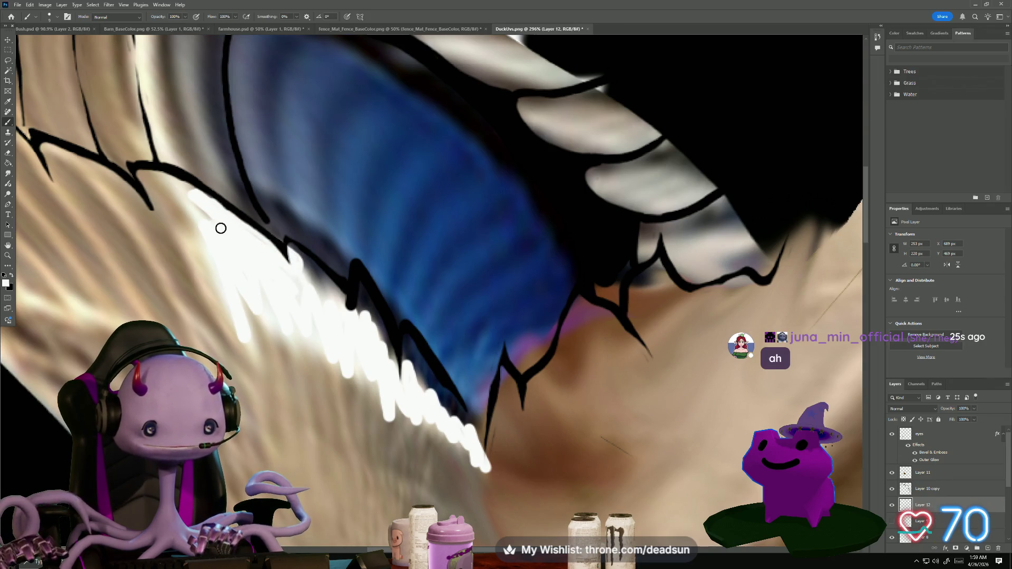
pyautogui.moveTo(192, 197)
pyautogui.mouseDown()
pyautogui.moveTo(219, 210)
pyautogui.moveTo(220, 229)
pyautogui.mouseUp()
pyautogui.moveTo(289, 253); pyautogui.dragTo(339, 307)
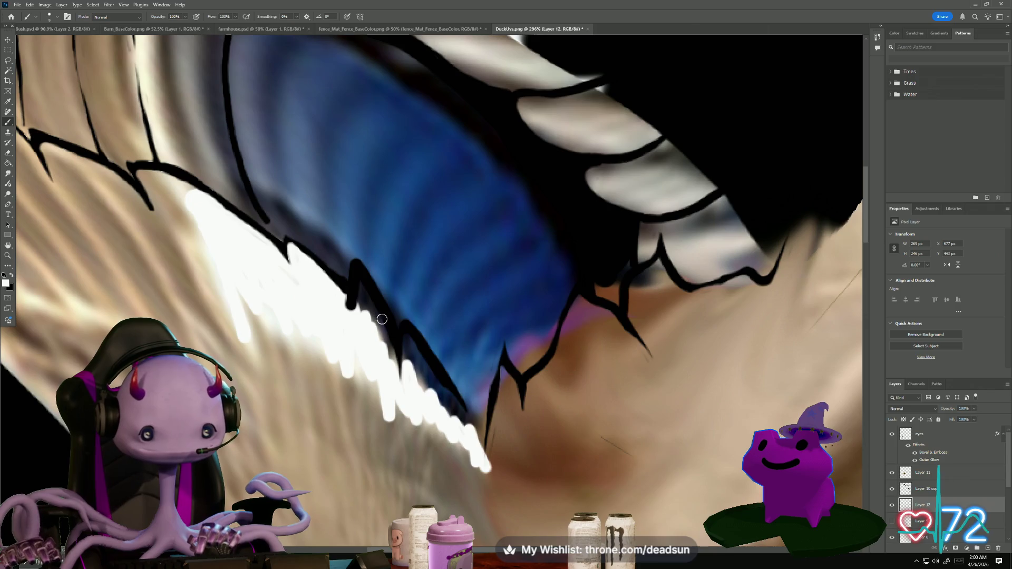
pyautogui.moveTo(367, 332)
pyautogui.mouseDown()
pyautogui.moveTo(361, 307)
pyautogui.moveTo(396, 369)
pyautogui.moveTo(408, 337)
pyautogui.moveTo(463, 422)
pyautogui.moveTo(412, 339)
pyautogui.mouseUp()
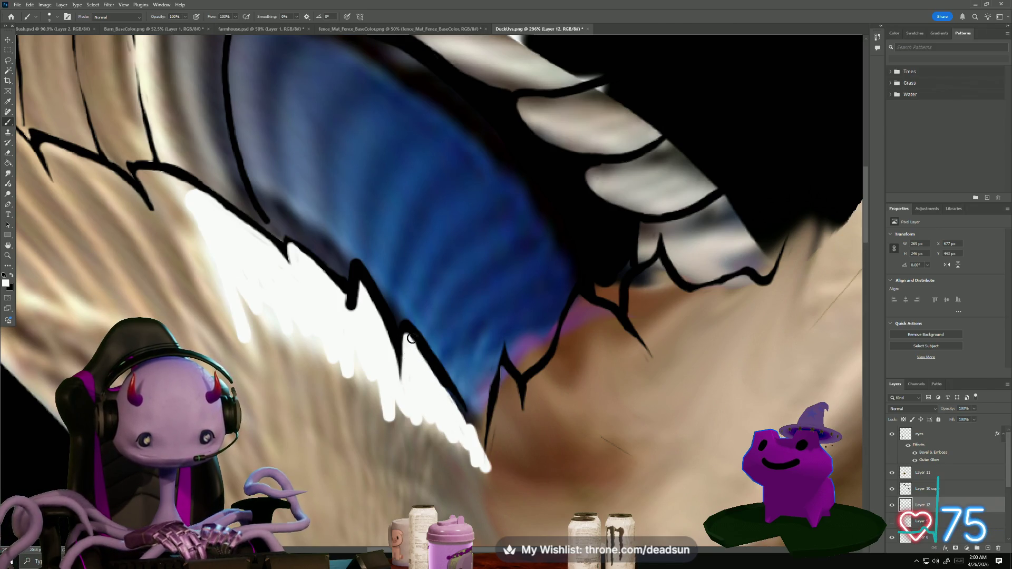
pyautogui.moveTo(275, 304)
pyautogui.mouseDown()
pyautogui.moveTo(169, 174)
pyautogui.moveTo(211, 226)
pyautogui.moveTo(189, 186)
pyautogui.moveTo(219, 212)
pyautogui.moveTo(210, 203)
pyautogui.mouseUp()
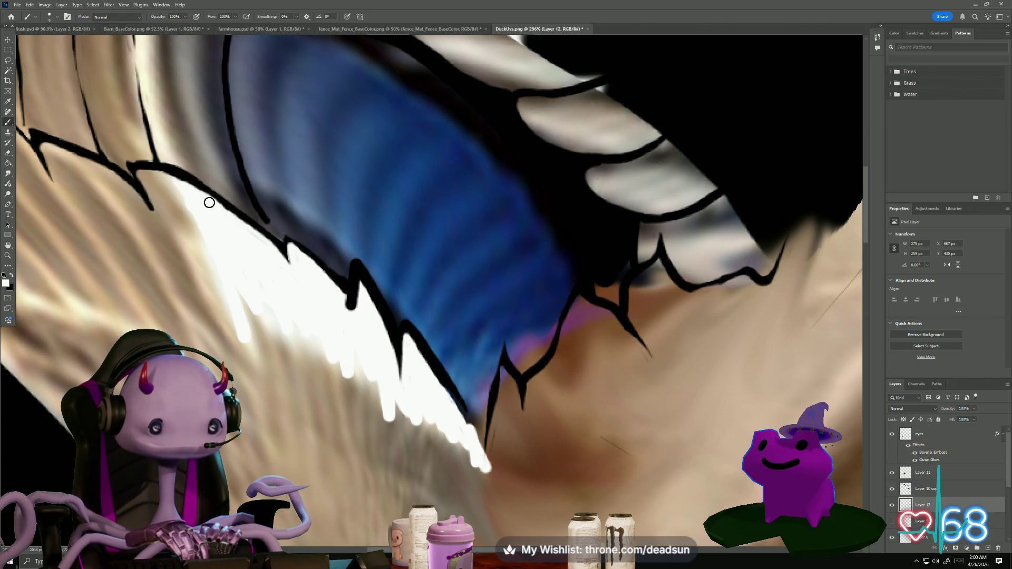
# Paint white along the spike feather's lower edge and outline its tip in white
pyautogui.scroll(-4, 251, 242)
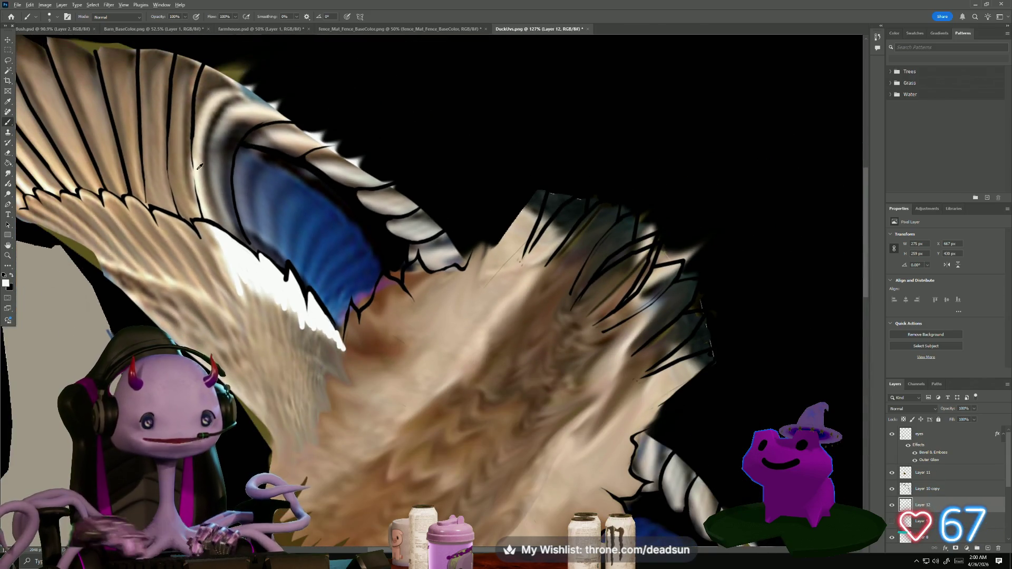
pyautogui.scroll(2, 200, 156)
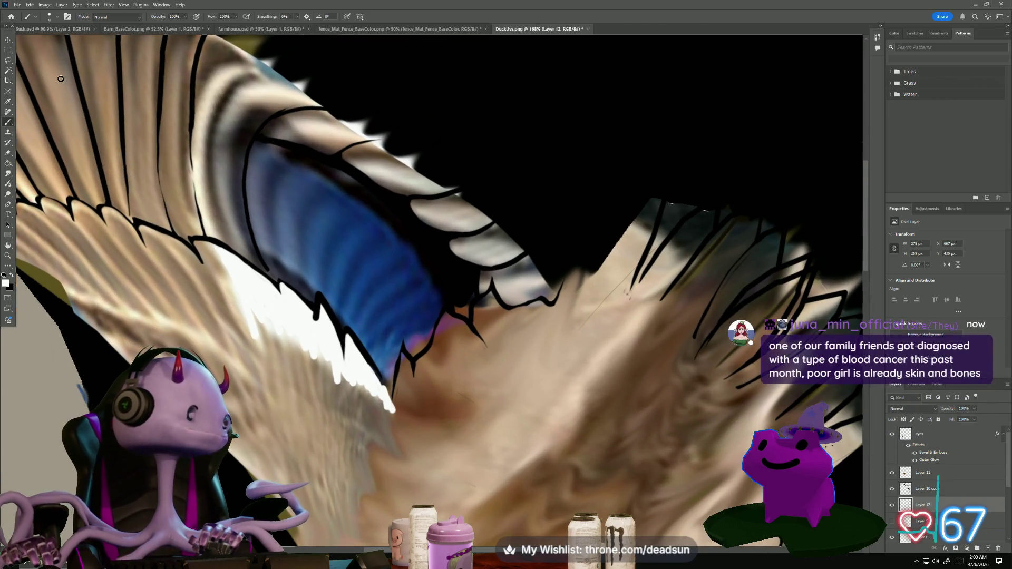
pyautogui.scroll(1, 98, 119)
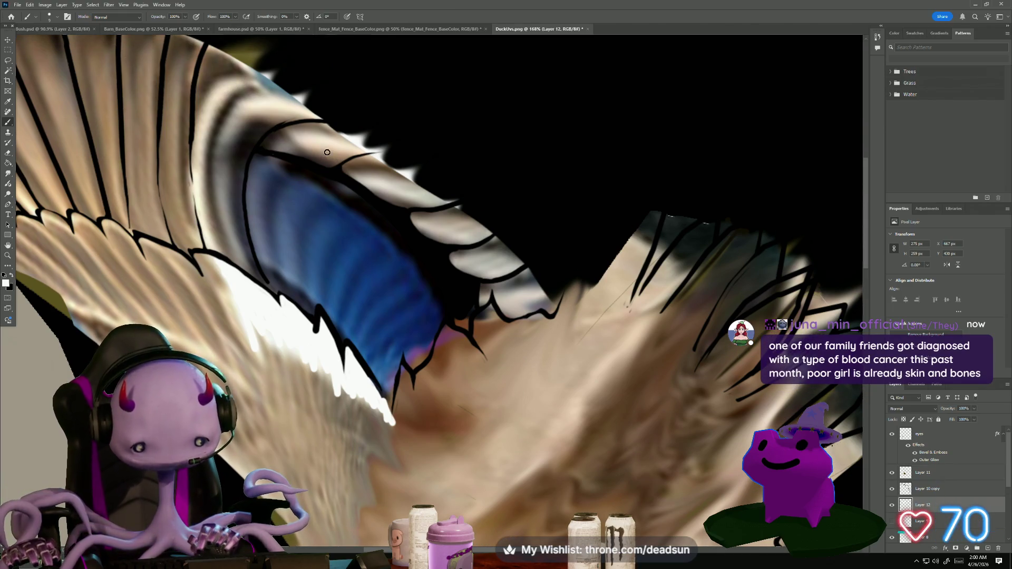
pyautogui.scroll(3, 490, 277)
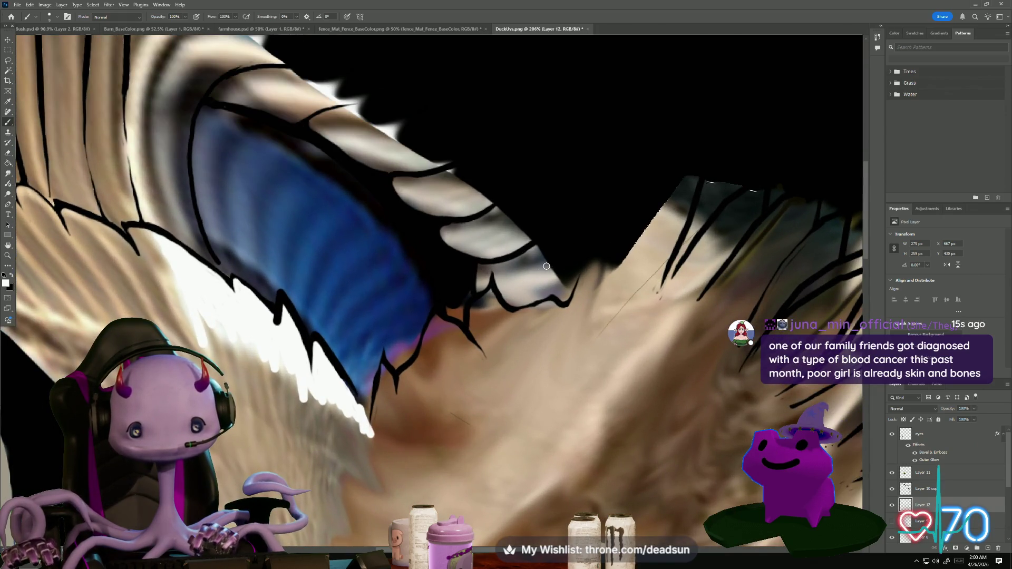
pyautogui.moveTo(498, 278)
pyautogui.mouseDown()
pyautogui.moveTo(485, 279)
pyautogui.moveTo(537, 279)
pyautogui.mouseUp()
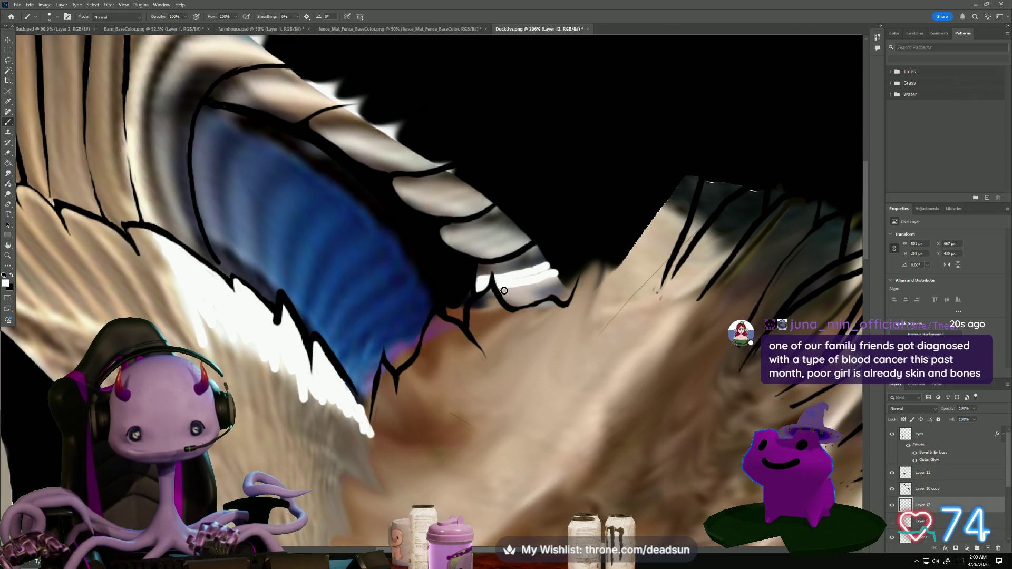
pyautogui.moveTo(501, 291); pyautogui.dragTo(564, 272)
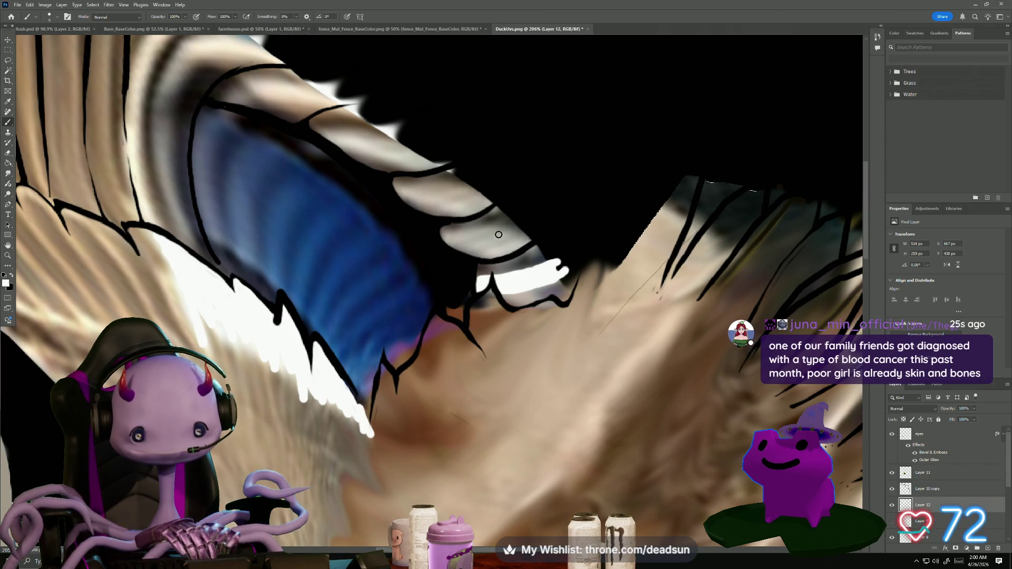
pyautogui.moveTo(445, 235); pyautogui.dragTo(515, 212)
pyautogui.moveTo(445, 239)
pyautogui.mouseDown()
pyautogui.moveTo(480, 258)
pyautogui.moveTo(537, 227)
pyautogui.moveTo(475, 245)
pyautogui.moveTo(530, 230)
pyautogui.moveTo(480, 240)
pyautogui.moveTo(516, 222)
pyautogui.moveTo(457, 238)
pyautogui.moveTo(479, 246)
pyautogui.mouseUp()
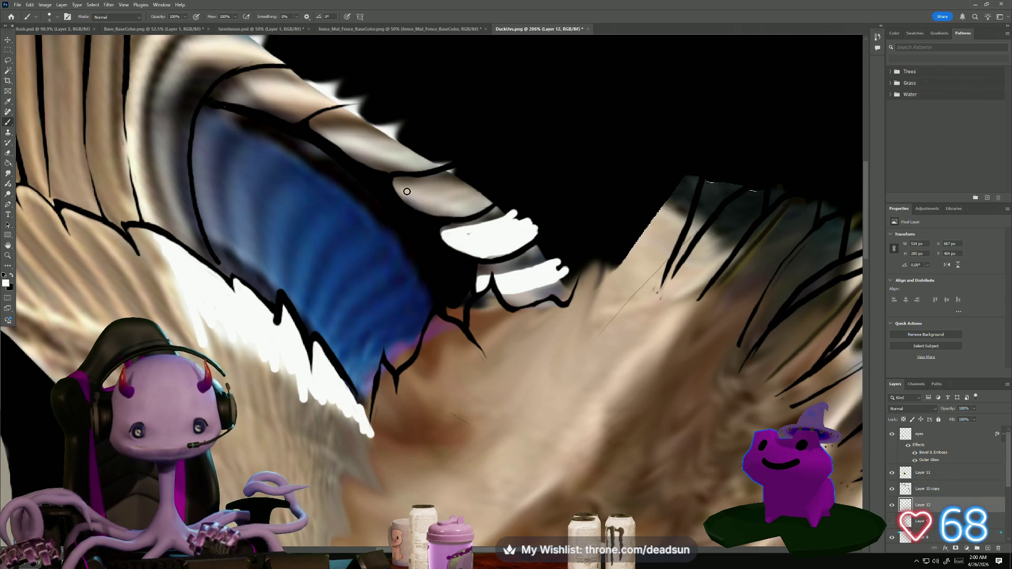
# Cover the grey upper spike and upper feather with white strokes
pyautogui.moveTo(403, 191)
pyautogui.mouseDown()
pyautogui.moveTo(432, 204)
pyautogui.moveTo(497, 194)
pyautogui.mouseUp()
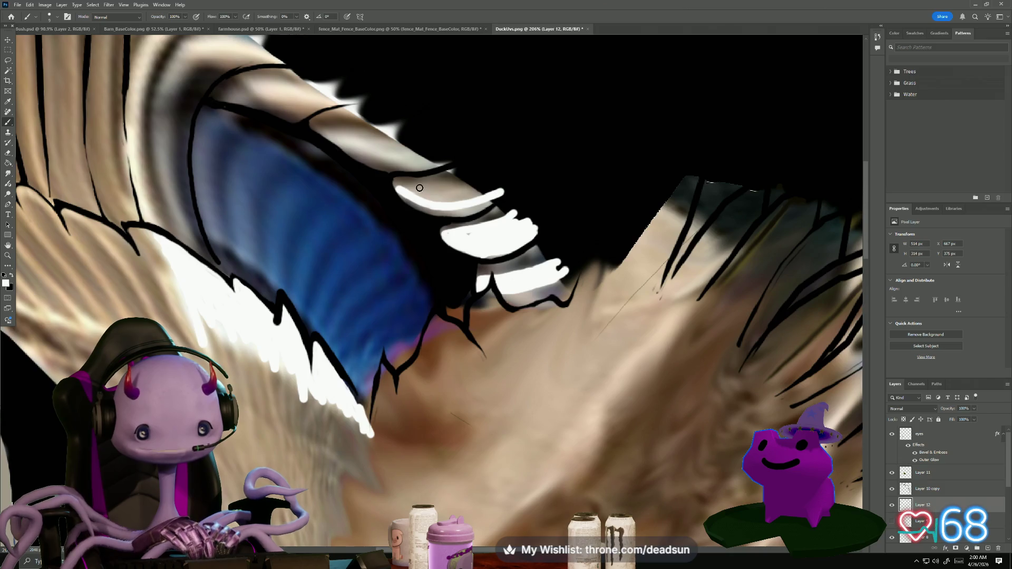
pyautogui.moveTo(416, 194)
pyautogui.mouseDown()
pyautogui.moveTo(493, 193)
pyautogui.moveTo(476, 195)
pyautogui.mouseUp()
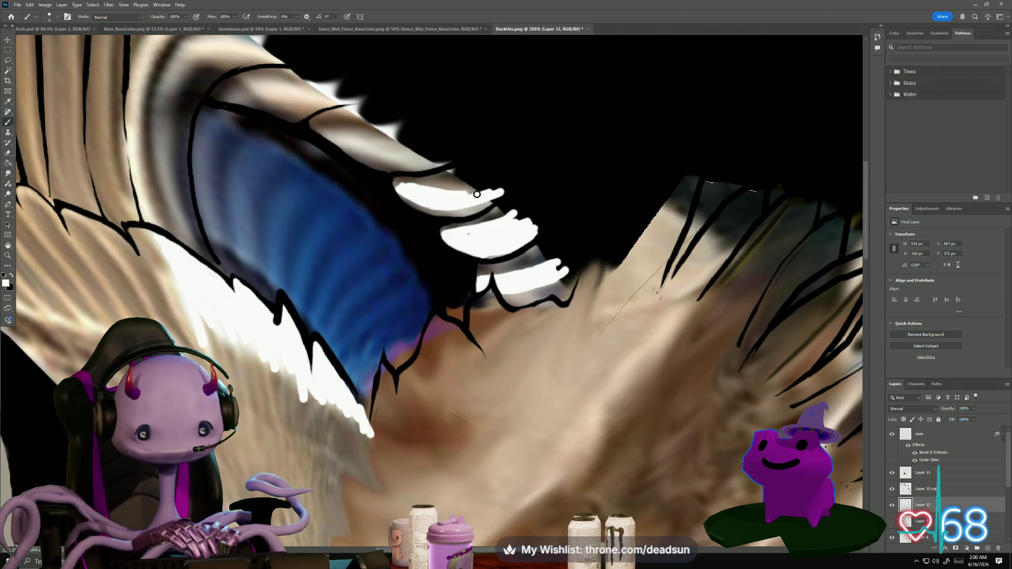
pyautogui.moveTo(330, 132)
pyautogui.mouseDown()
pyautogui.moveTo(321, 129)
pyautogui.moveTo(437, 149)
pyautogui.mouseUp()
pyautogui.moveTo(328, 137)
pyautogui.mouseDown()
pyautogui.moveTo(354, 150)
pyautogui.moveTo(446, 154)
pyautogui.moveTo(332, 143)
pyautogui.moveTo(437, 152)
pyautogui.mouseUp()
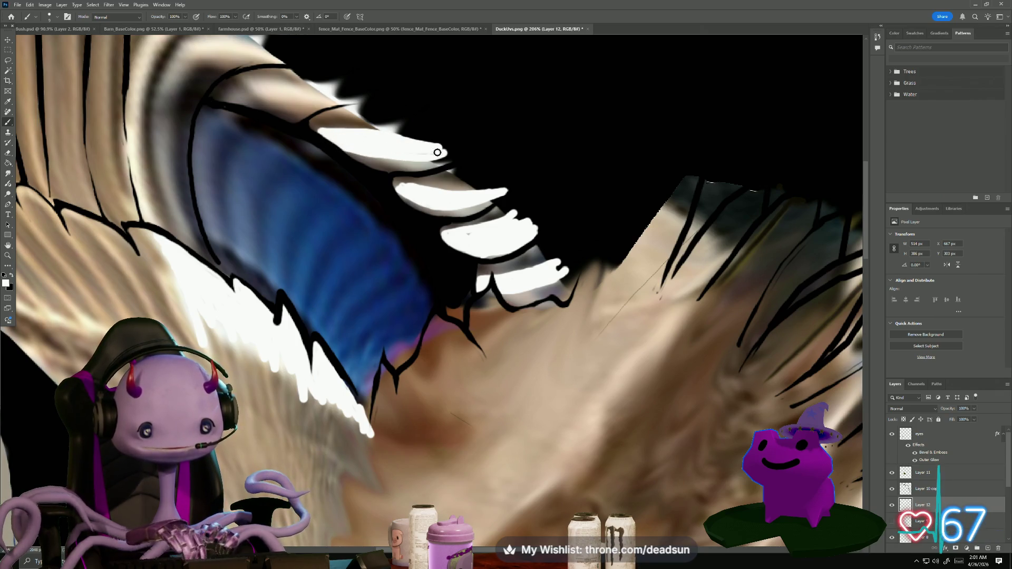
pyautogui.moveTo(336, 149); pyautogui.dragTo(424, 157)
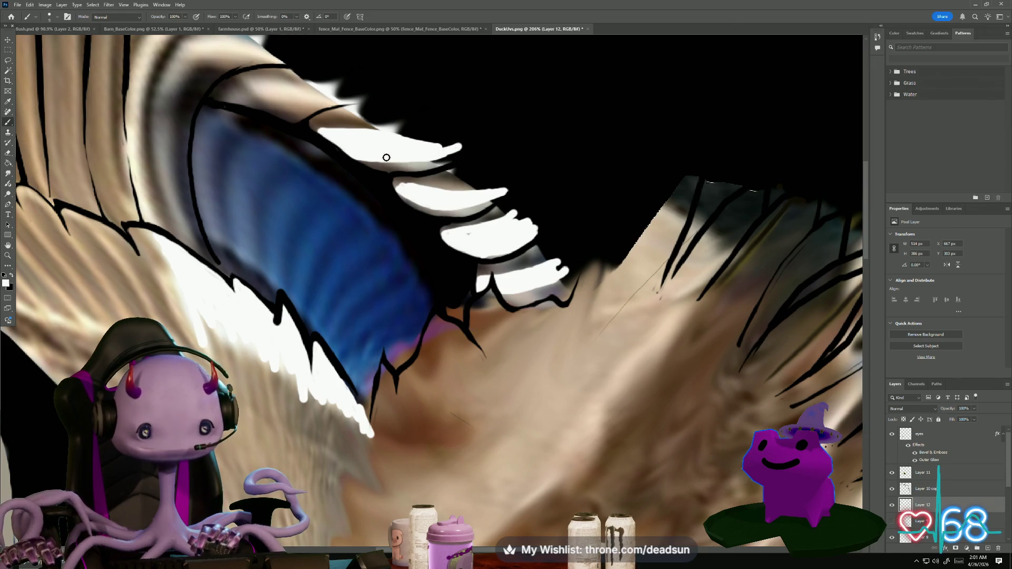
pyautogui.moveTo(268, 97)
pyautogui.mouseDown()
pyautogui.moveTo(327, 159)
pyautogui.moveTo(311, 217)
pyautogui.mouseUp()
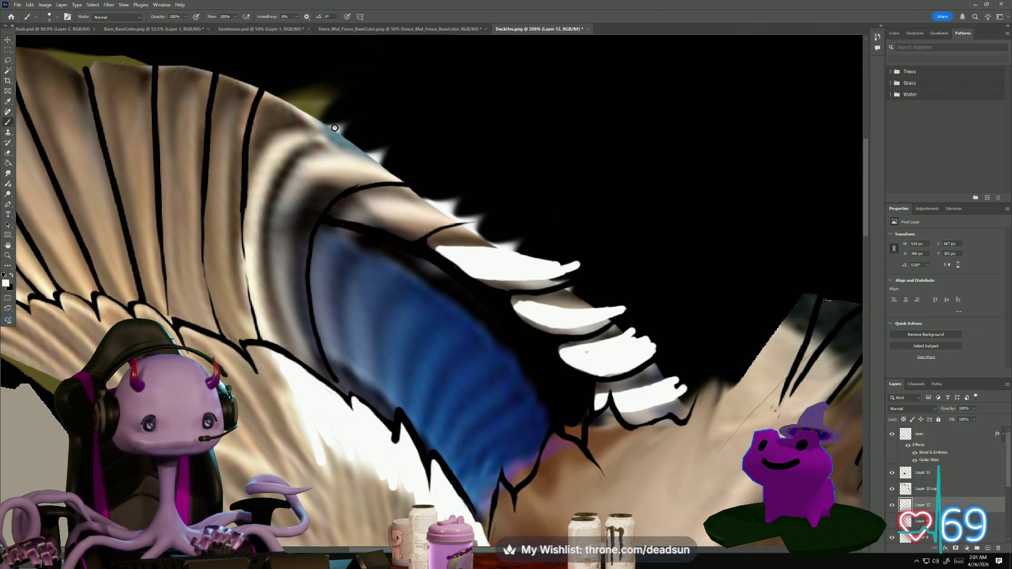
# Paint a thick white highlight from the feather tip along the feather top, undoing stray strokes
pyautogui.keyDown('shift'); pyautogui.click(280, 133); pyautogui.keyUp('shift')
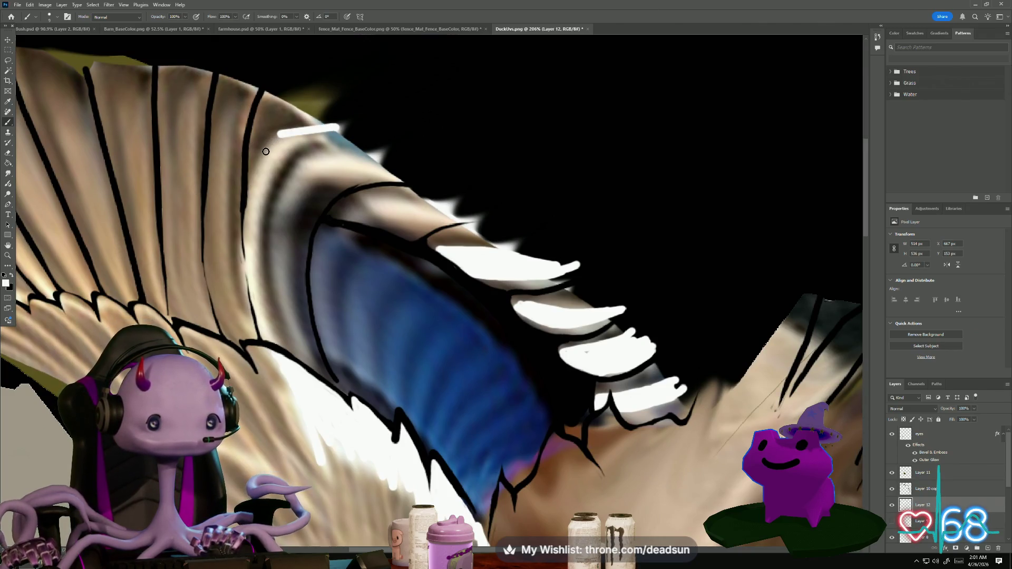
pyautogui.hotkey('ctrl', 'z')
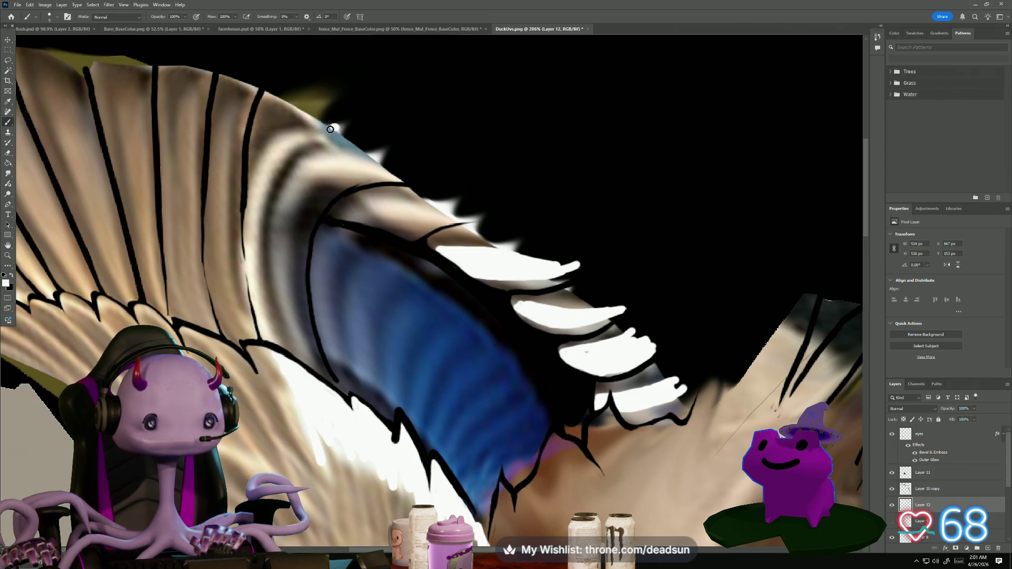
pyautogui.moveTo(335, 128); pyautogui.dragTo(266, 144)
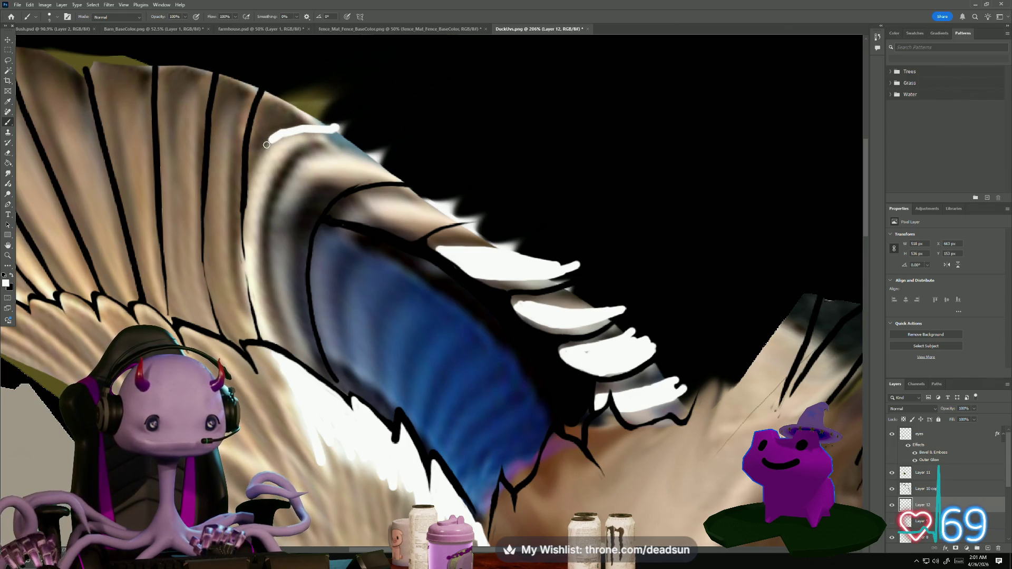
pyautogui.hotkey('ctrl', 'z')
pyautogui.hotkey('ctrl', 'z')
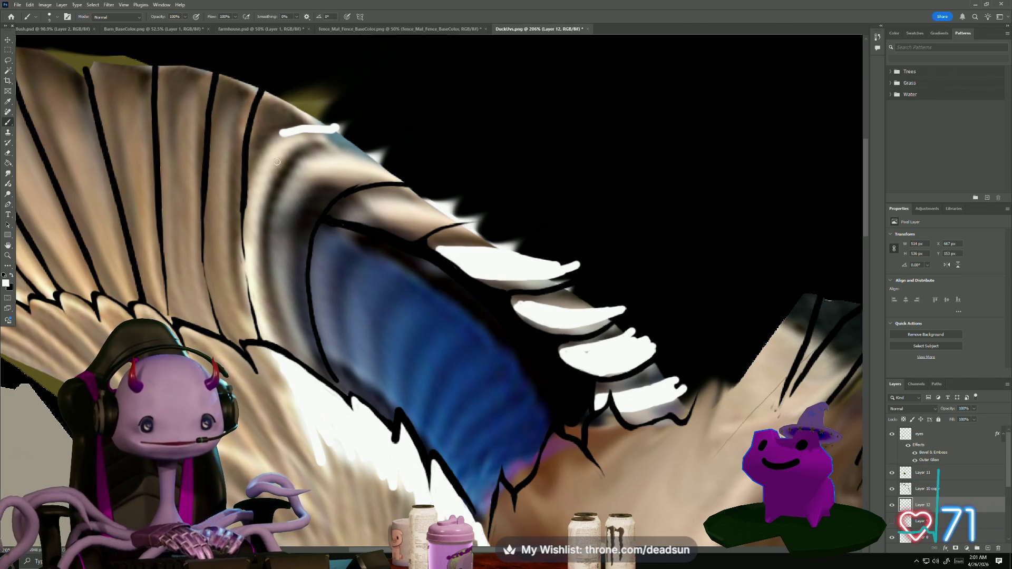
pyautogui.scroll(5, 295, 129)
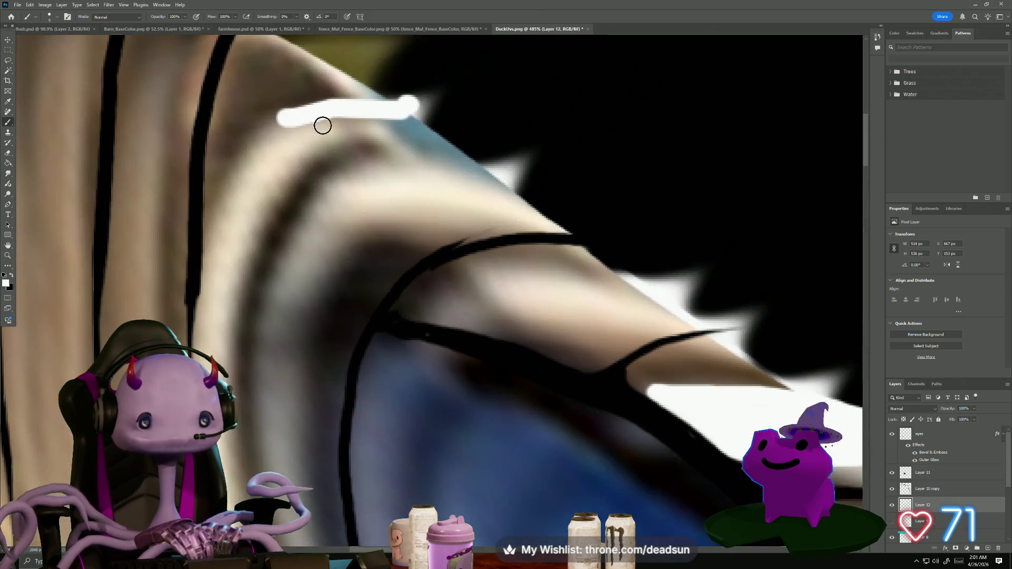
pyautogui.moveTo(403, 105)
pyautogui.mouseDown()
pyautogui.moveTo(325, 104)
pyautogui.moveTo(280, 124)
pyautogui.mouseUp()
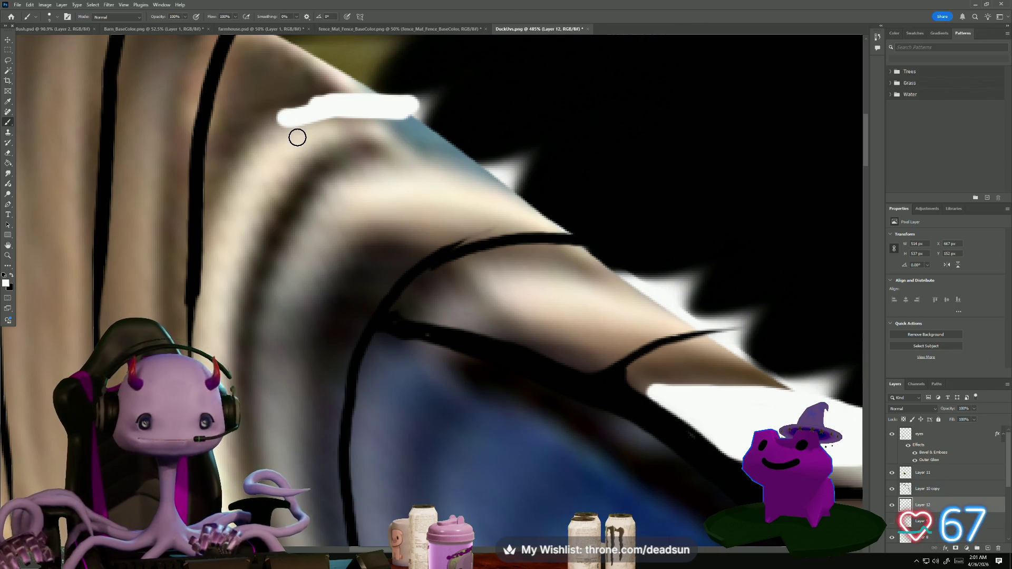
# Extend white strands down-left along the feather edge and fill the dark gap between them
pyautogui.moveTo(328, 106)
pyautogui.mouseDown()
pyautogui.moveTo(293, 111)
pyautogui.moveTo(226, 176)
pyautogui.moveTo(203, 258)
pyautogui.mouseUp()
pyautogui.moveTo(413, 113)
pyautogui.mouseDown()
pyautogui.moveTo(332, 142)
pyautogui.moveTo(273, 190)
pyautogui.moveTo(240, 237)
pyautogui.mouseUp()
pyautogui.moveTo(344, 115)
pyautogui.mouseDown()
pyautogui.moveTo(242, 188)
pyautogui.moveTo(237, 350)
pyautogui.mouseUp()
pyautogui.scroll(-3, 255, 266)
pyautogui.scroll(-4, 254, 266)
pyautogui.scroll(3, 243, 253)
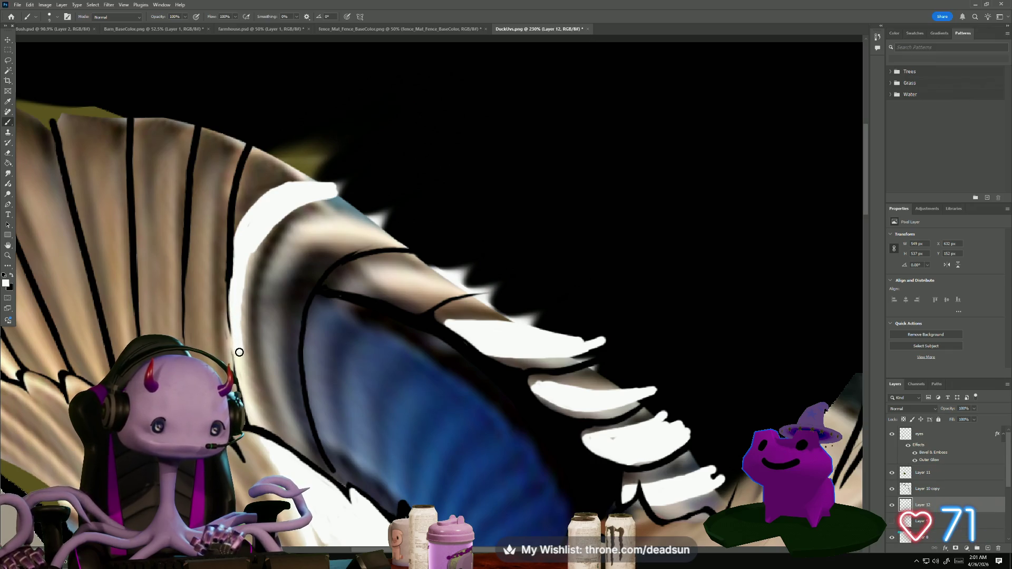
# Extend the white down the feather's left edge and add curved inner-edge strokes
pyautogui.moveTo(266, 229)
pyautogui.mouseDown()
pyautogui.moveTo(233, 319)
pyautogui.moveTo(243, 343)
pyautogui.mouseUp()
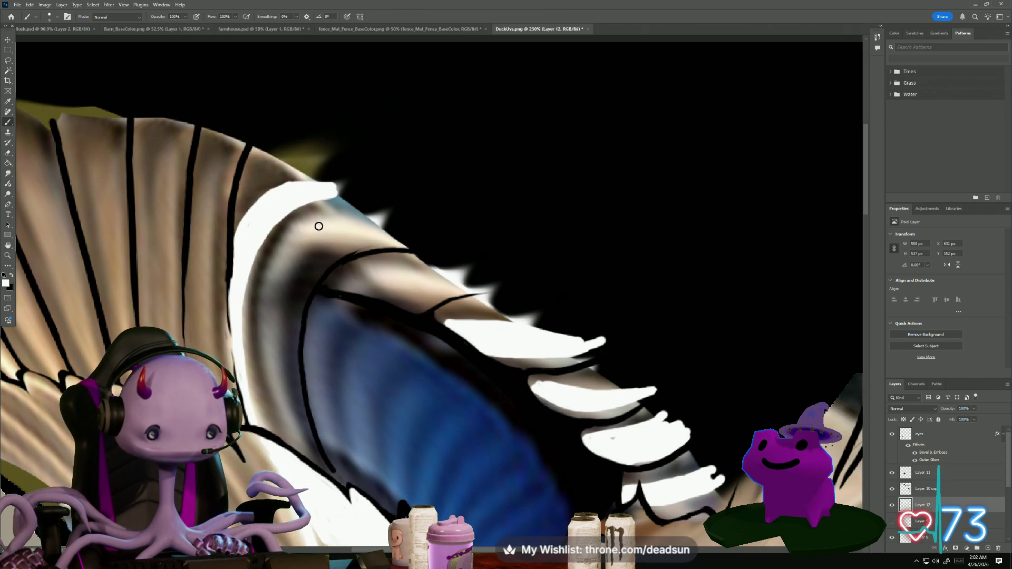
pyautogui.moveTo(322, 222)
pyautogui.mouseDown()
pyautogui.moveTo(299, 229)
pyautogui.moveTo(286, 253)
pyautogui.mouseUp()
pyautogui.moveTo(276, 329); pyautogui.dragTo(307, 457)
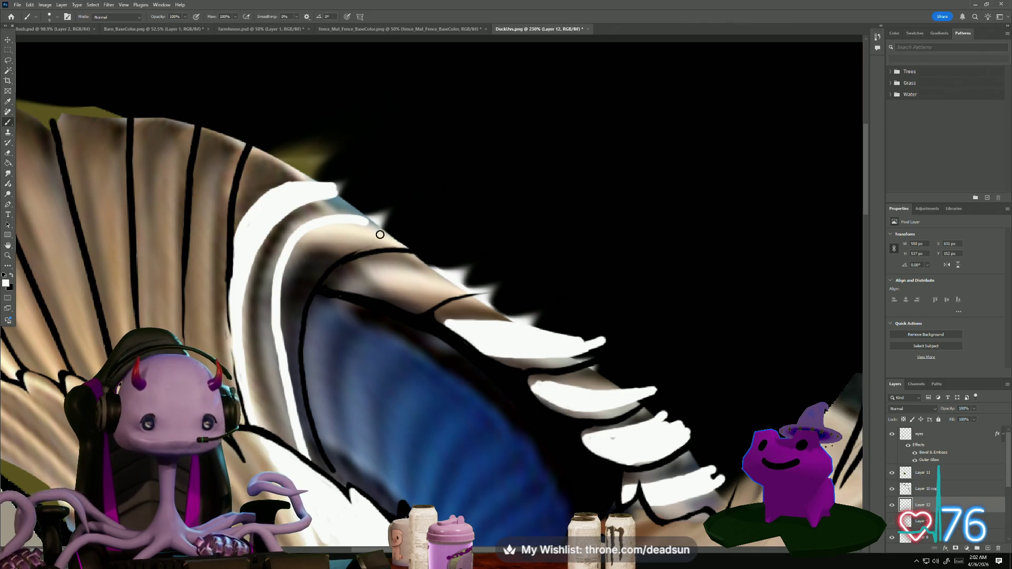
pyautogui.moveTo(401, 248)
pyautogui.mouseDown()
pyautogui.moveTo(315, 239)
pyautogui.moveTo(364, 226)
pyautogui.moveTo(319, 231)
pyautogui.moveTo(399, 242)
pyautogui.mouseUp()
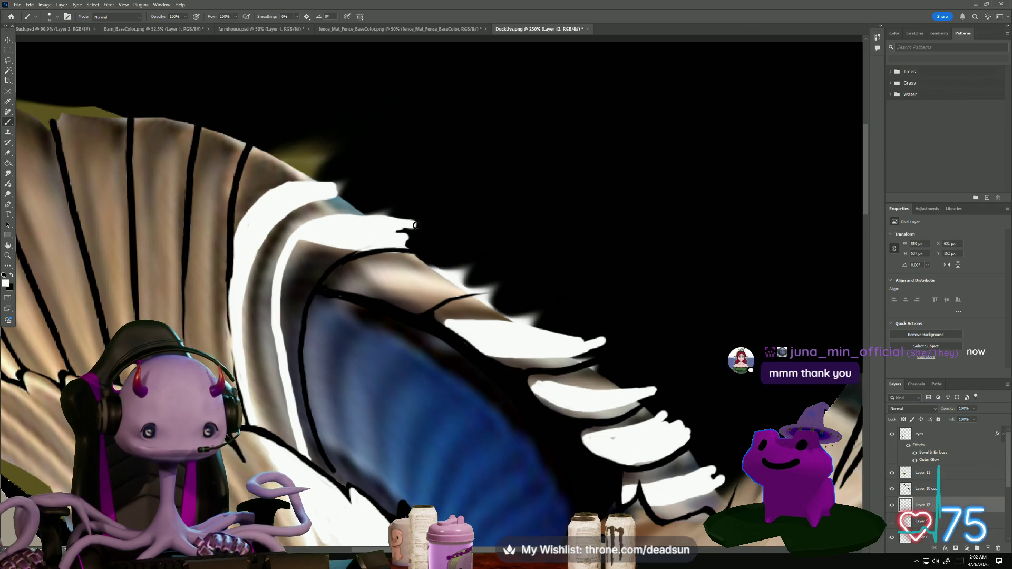
pyautogui.scroll(-3, 309, 262)
# Draw straight thin white highlight lines along a long flight feather
pyautogui.scroll(-2, 310, 263)
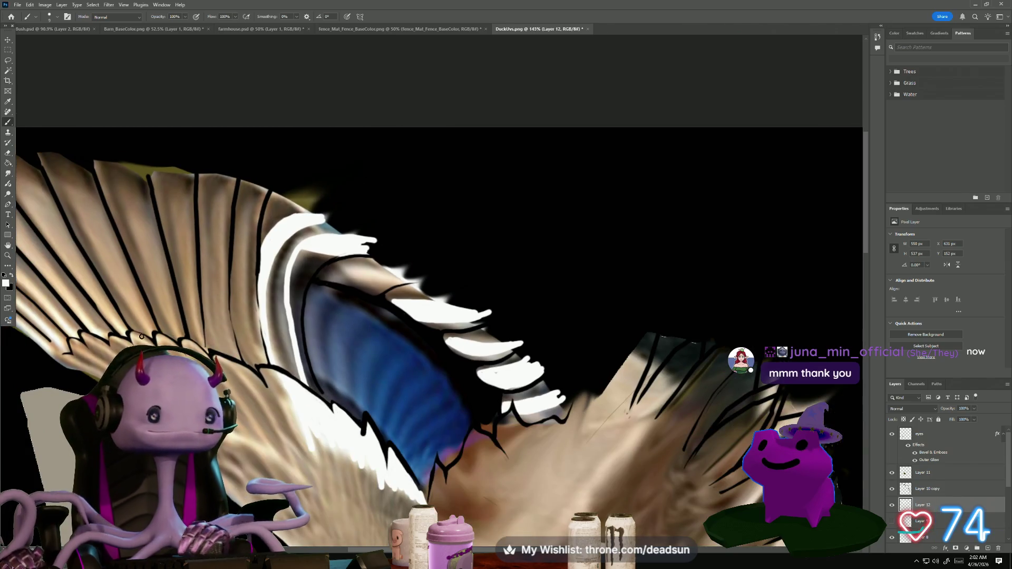
pyautogui.scroll(-2, 226, 270)
pyautogui.click(189, 232)
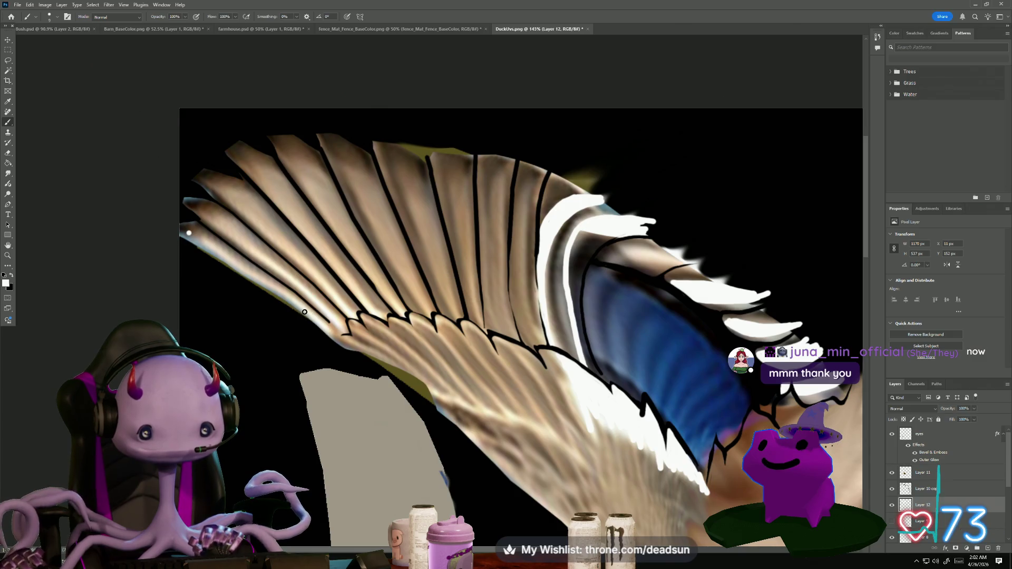
pyautogui.keyDown('shift'); pyautogui.click(314, 318); pyautogui.keyUp('shift')
pyautogui.keyDown('shift'); pyautogui.click(326, 327); pyautogui.keyUp('shift')
pyautogui.moveTo(242, 243); pyautogui.dragTo(325, 314)
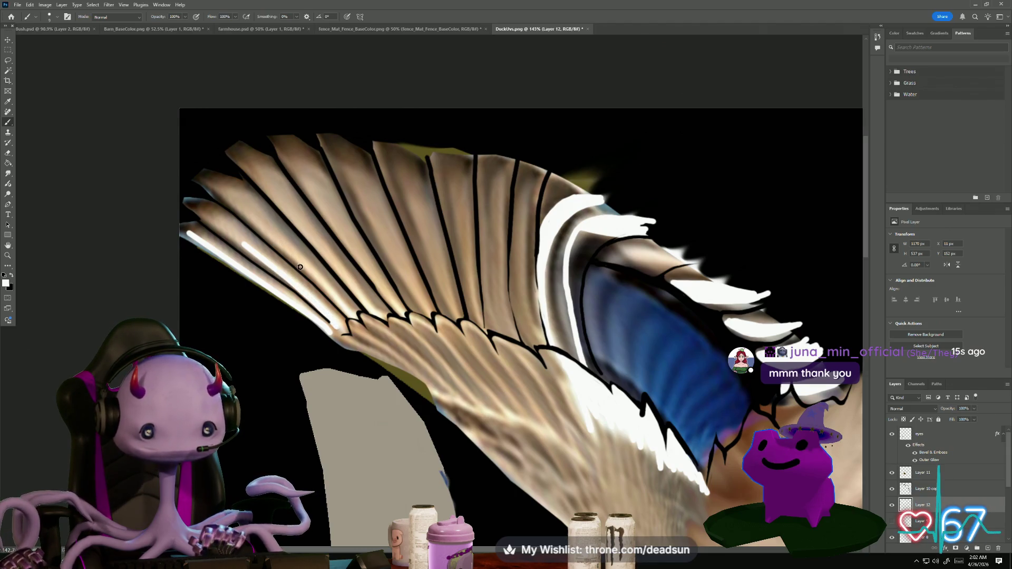
pyautogui.keyDown('shift'); pyautogui.click(345, 307); pyautogui.keyUp('shift')
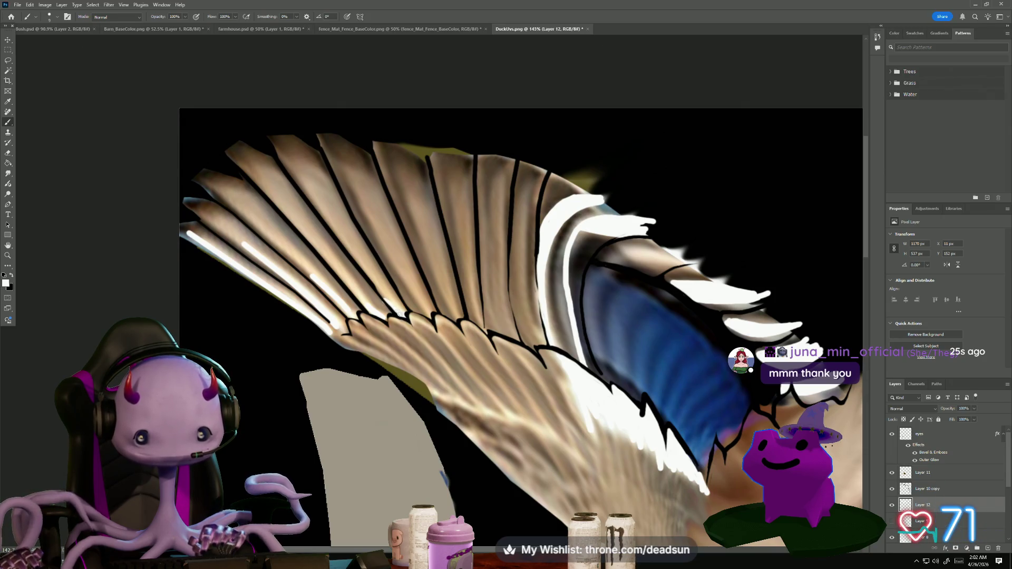
# Paint a white highlight beside the feather's dark edge, undoing the overextended stroke
pyautogui.scroll(5, 371, 337)
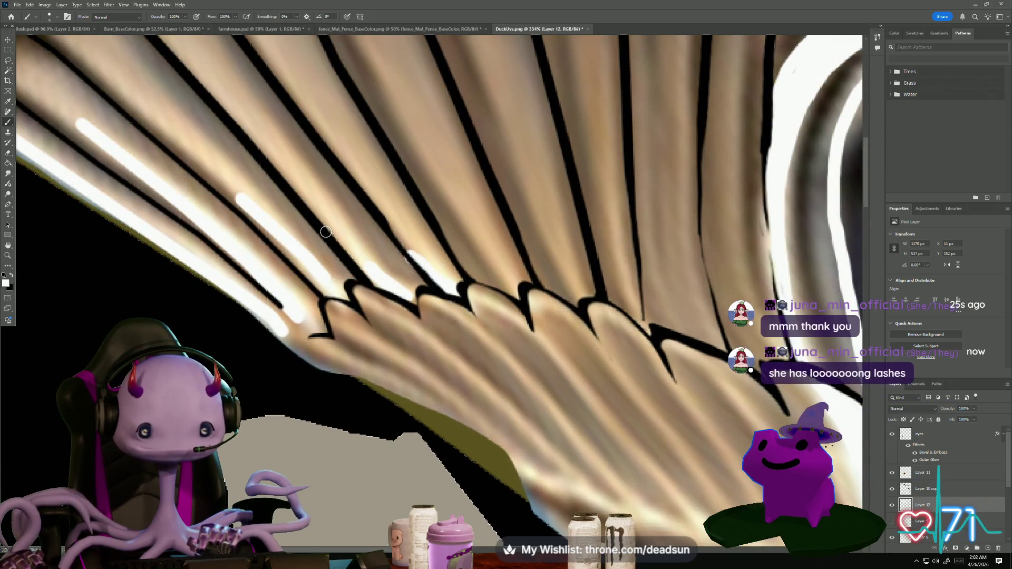
pyautogui.moveTo(358, 262)
pyautogui.mouseDown()
pyautogui.moveTo(401, 295)
pyautogui.moveTo(325, 225)
pyautogui.moveTo(397, 289)
pyautogui.mouseUp()
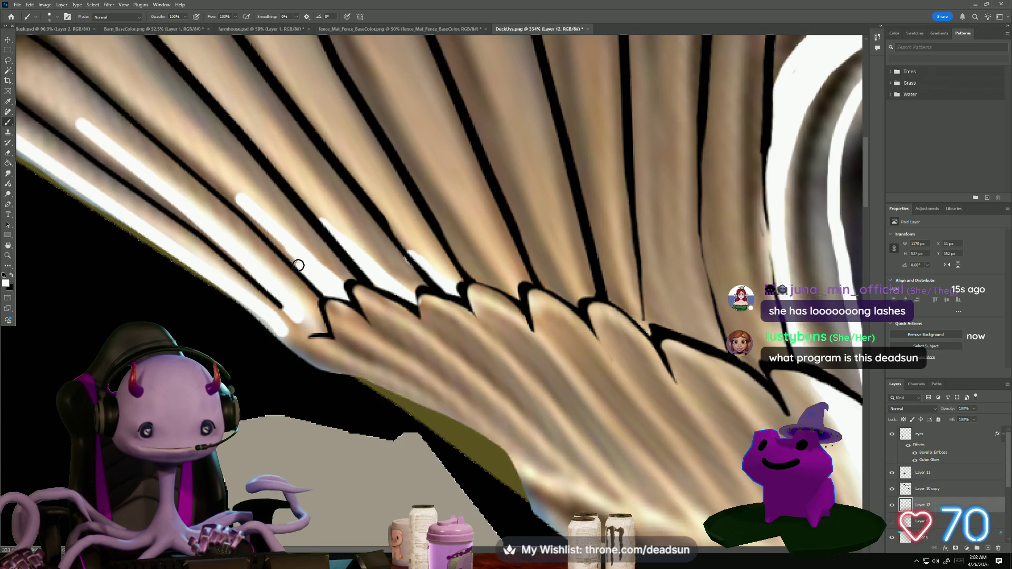
pyautogui.moveTo(271, 236); pyautogui.dragTo(202, 179)
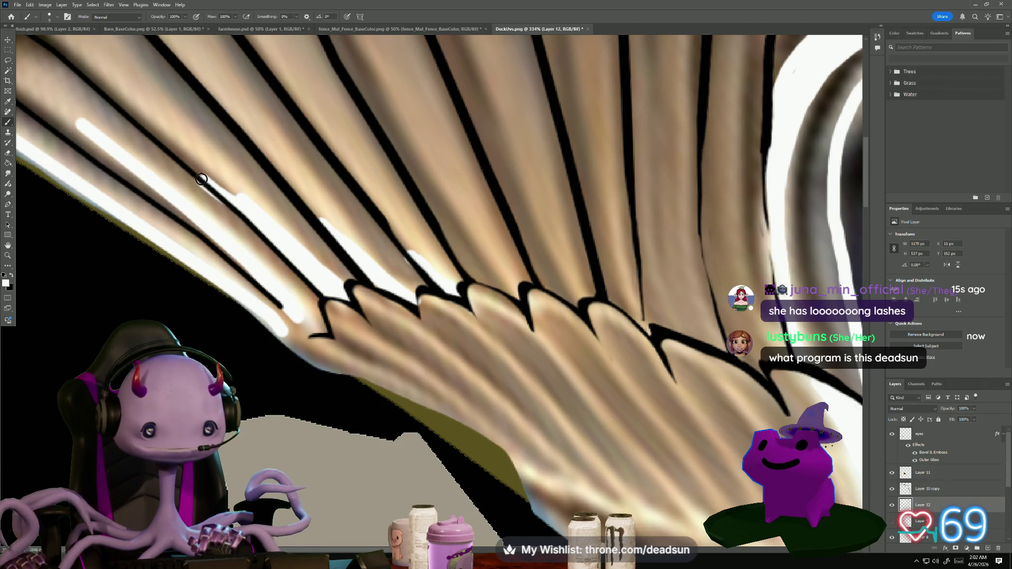
pyautogui.hotkey('ctrl', 'z')
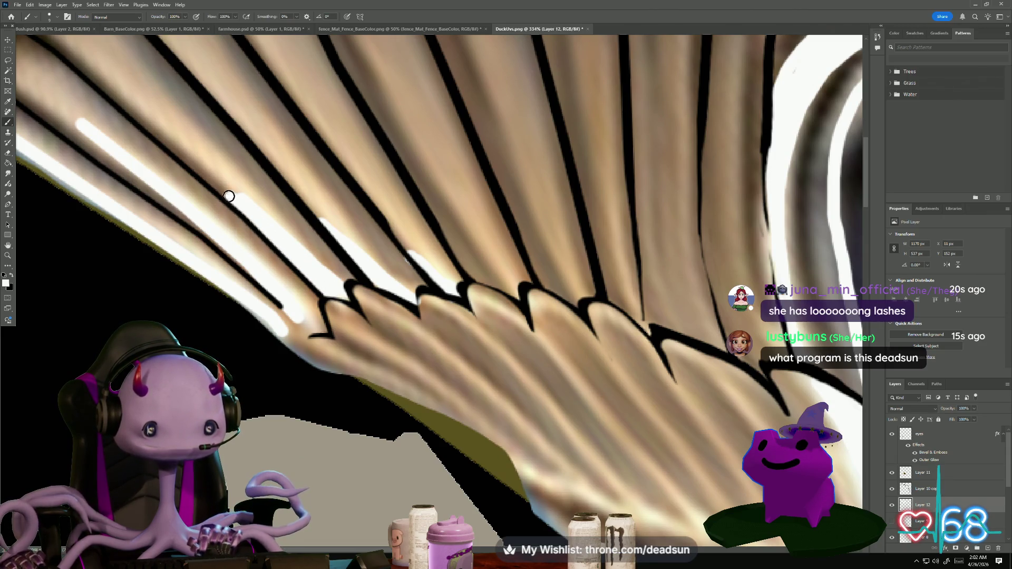
# Paint a brighter, longer white highlight on the upper feather by the blue patch
pyautogui.scroll(-3, 312, 321)
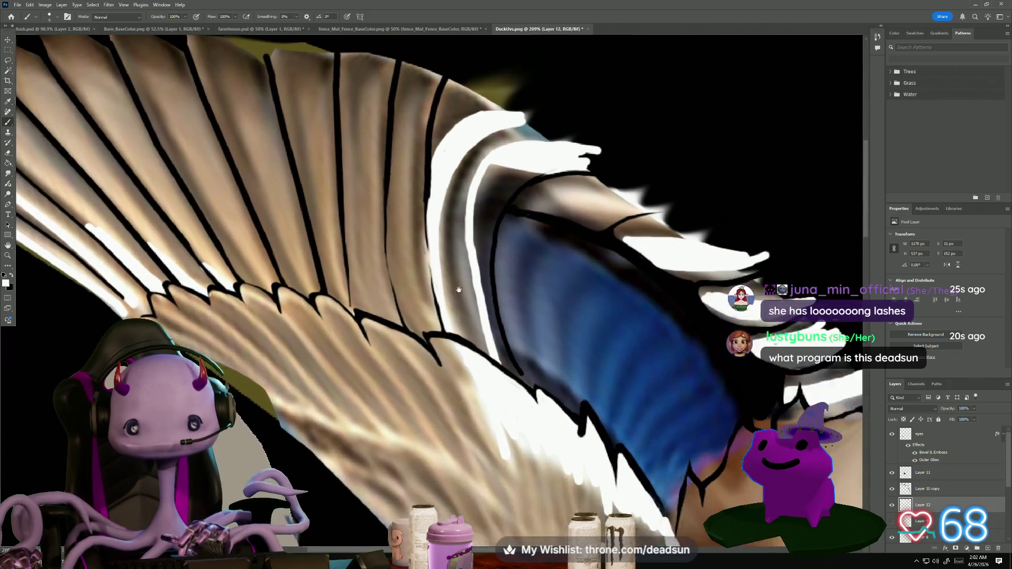
pyautogui.moveTo(458, 290); pyautogui.dragTo(379, 304)
pyautogui.moveTo(475, 212); pyautogui.dragTo(535, 221)
pyautogui.moveTo(468, 208); pyautogui.dragTo(524, 225)
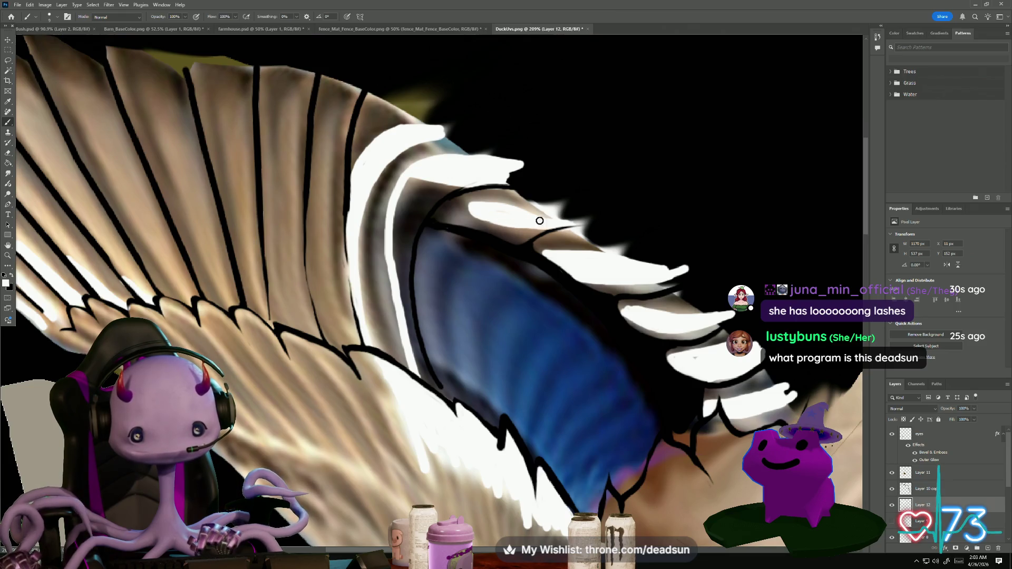
pyautogui.moveTo(469, 206); pyautogui.dragTo(551, 216)
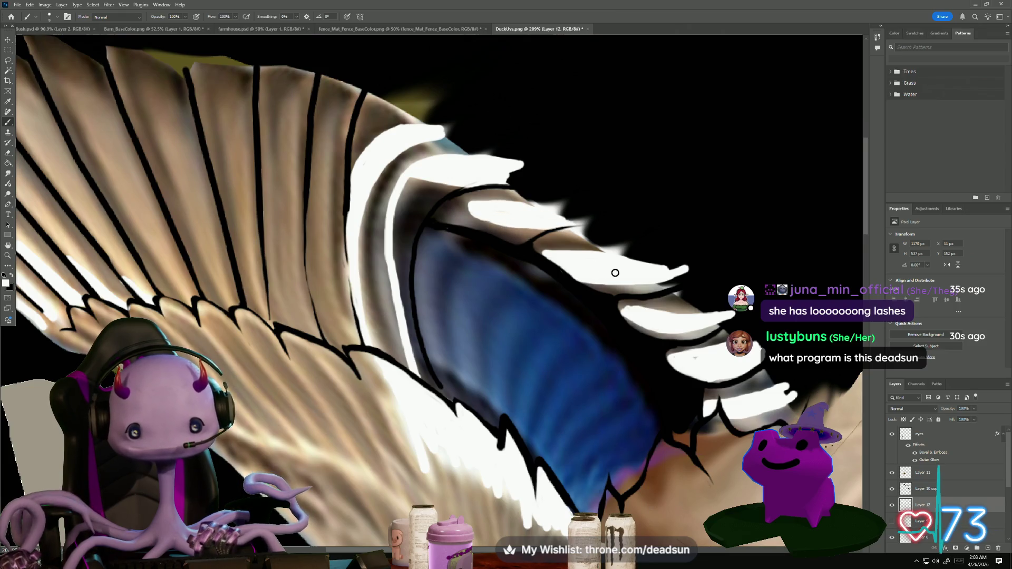
# Add a white highlight streak across the lower wing feathers
pyautogui.scroll(-3, 615, 273)
pyautogui.scroll(1, 615, 273)
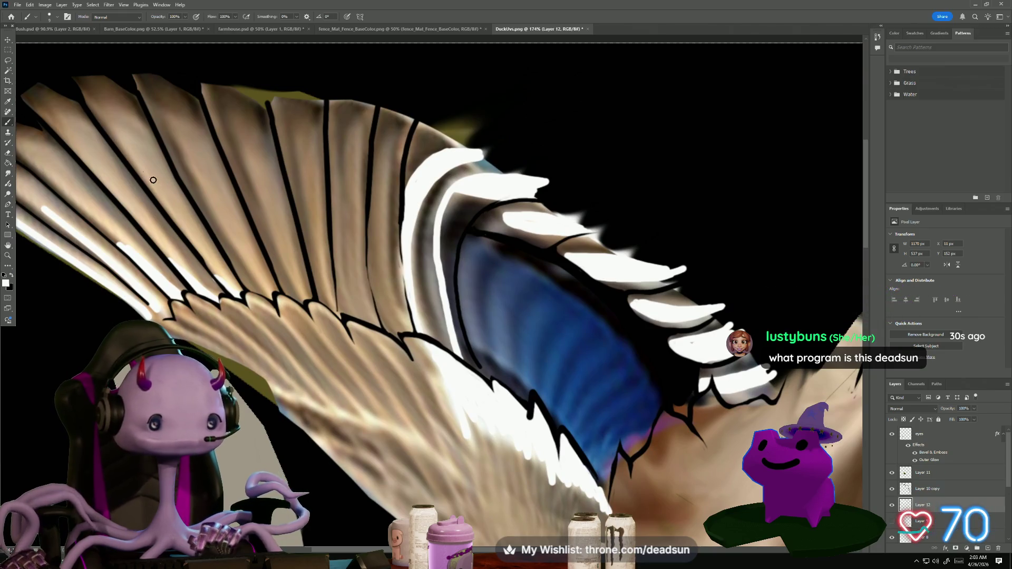
pyautogui.scroll(-3, 304, 321)
pyautogui.scroll(1, 304, 321)
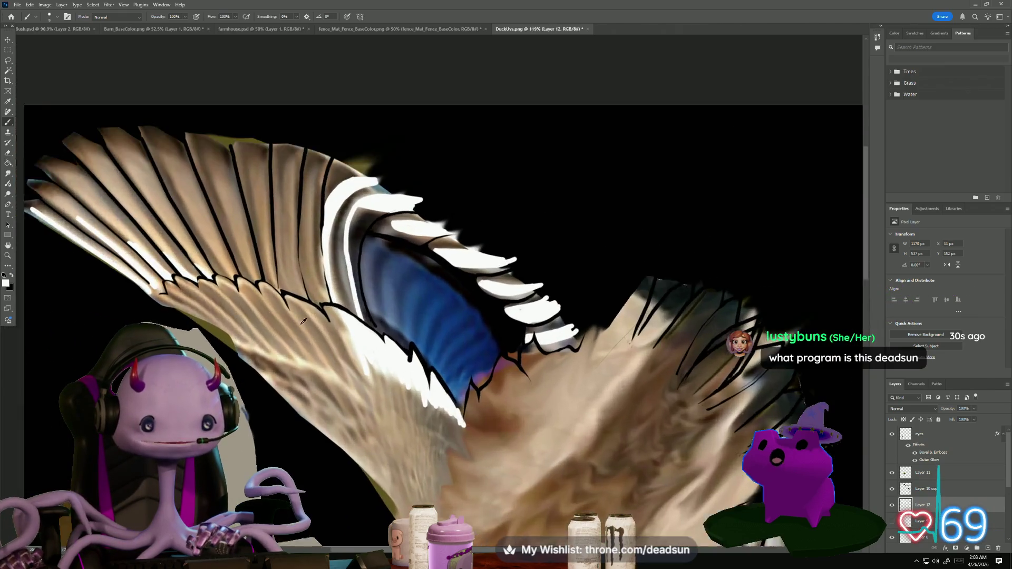
pyautogui.scroll(2, 304, 321)
pyautogui.scroll(2, 304, 321)
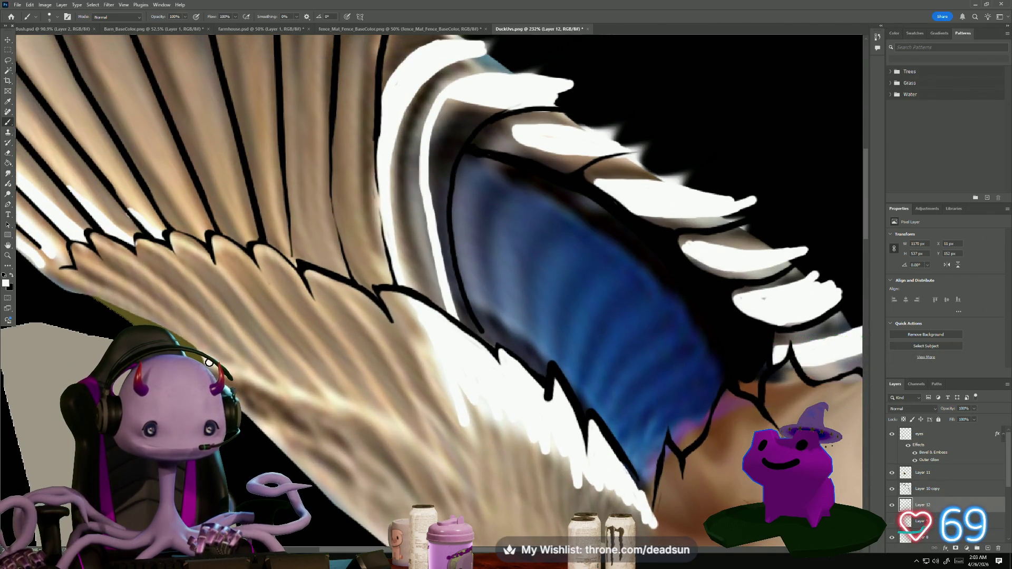
pyautogui.moveTo(232, 371)
pyautogui.mouseDown()
pyautogui.moveTo(375, 413)
pyautogui.moveTo(457, 474)
pyautogui.mouseUp()
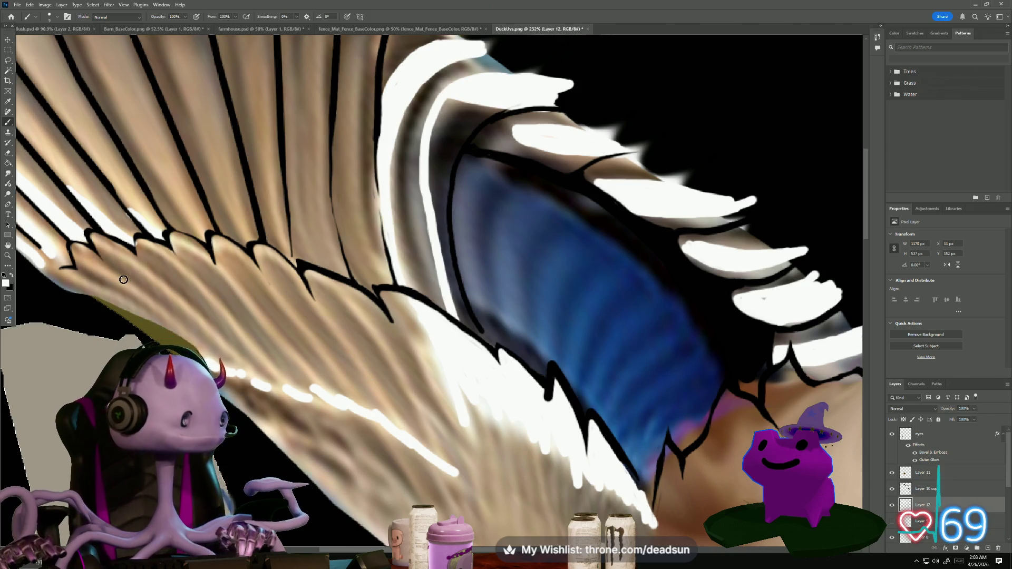
pyautogui.click(8, 284)
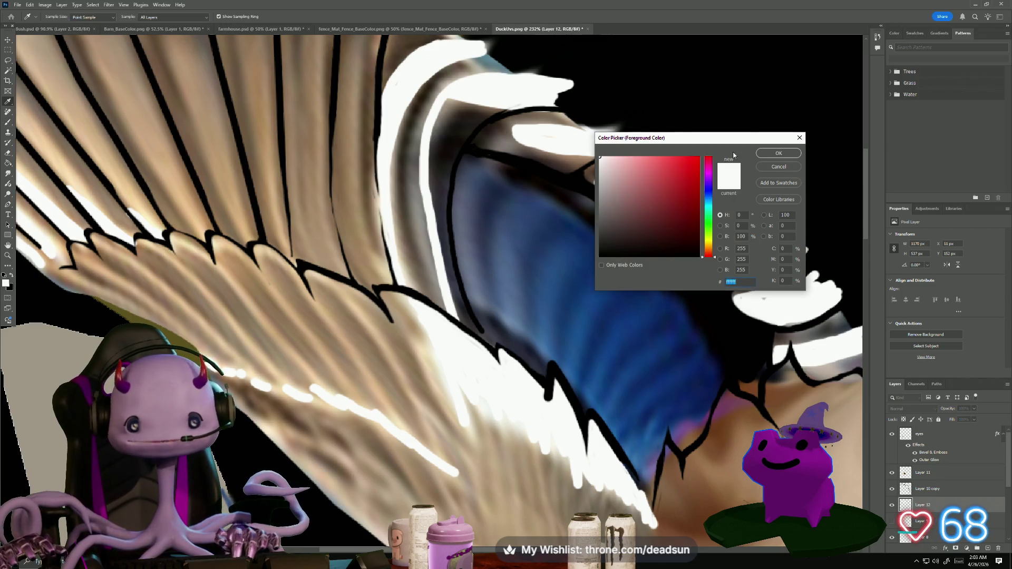
# Sample a tan from the feathers and paint it over the black outline tip on the lower edge
pyautogui.click(800, 138)
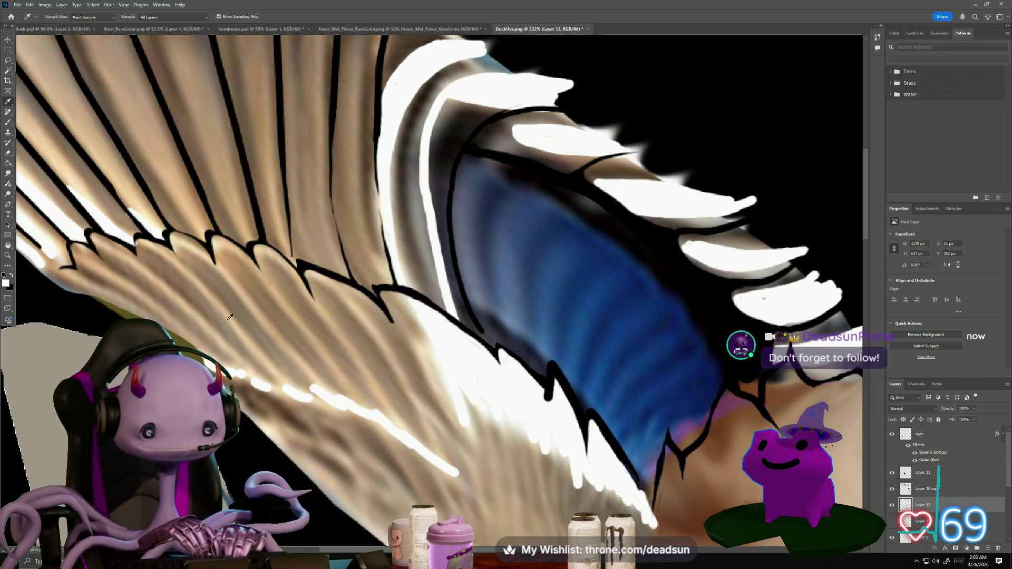
pyautogui.click(252, 332)
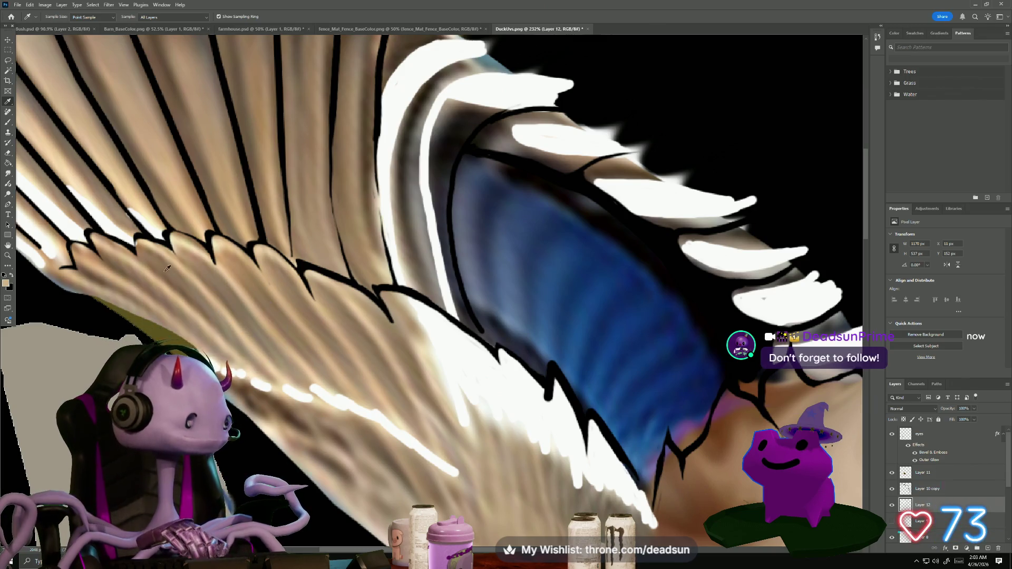
pyautogui.press('b')
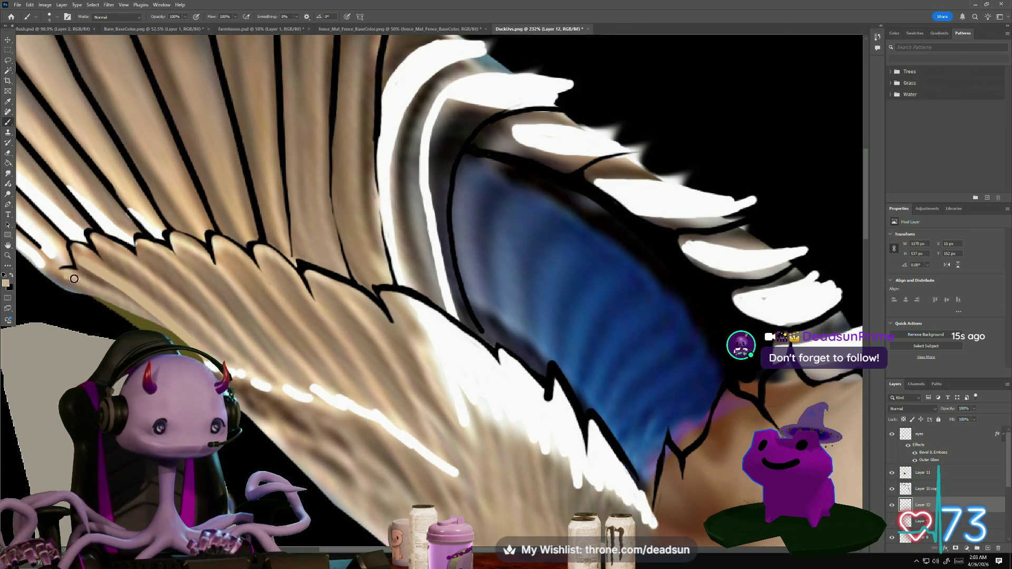
pyautogui.moveTo(73, 278); pyautogui.dragTo(101, 296)
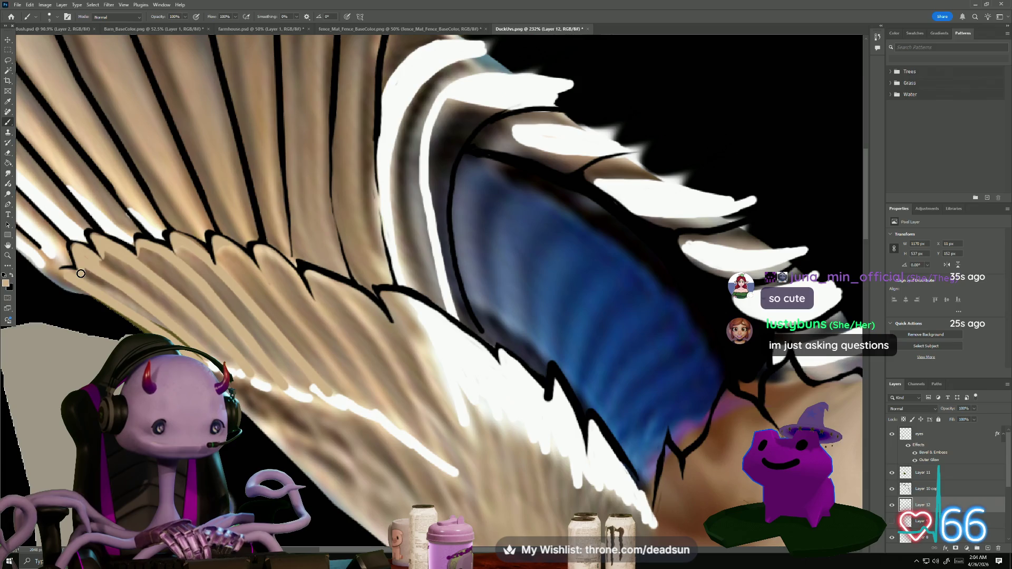
pyautogui.moveTo(57, 274); pyautogui.dragTo(83, 276)
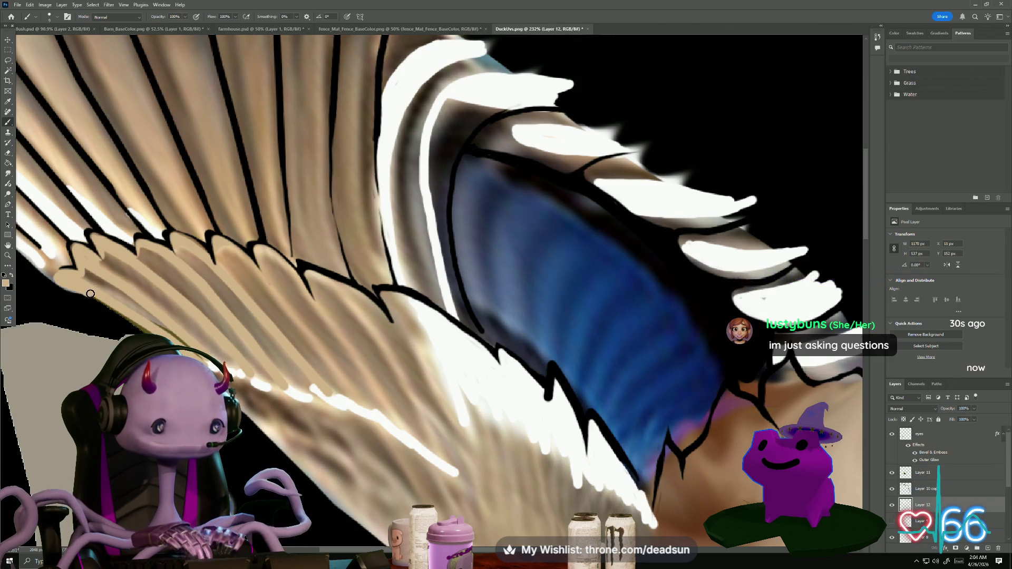
pyautogui.scroll(2, 78, 295)
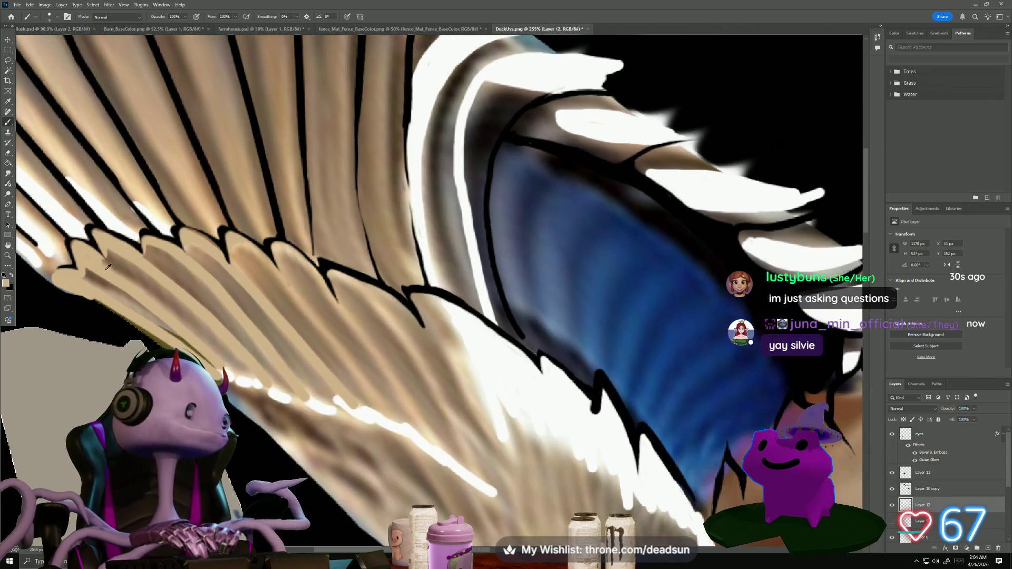
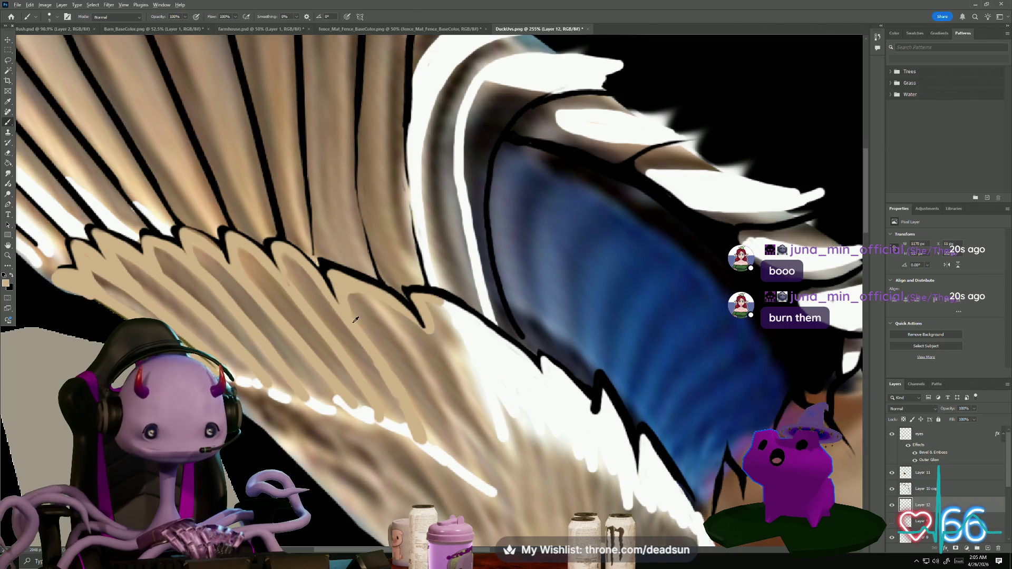
# Paint tan feather strokes up the black lines of the middle and right wing feathers
pyautogui.scroll(-3, 437, 299)
pyautogui.scroll(3, 289, 262)
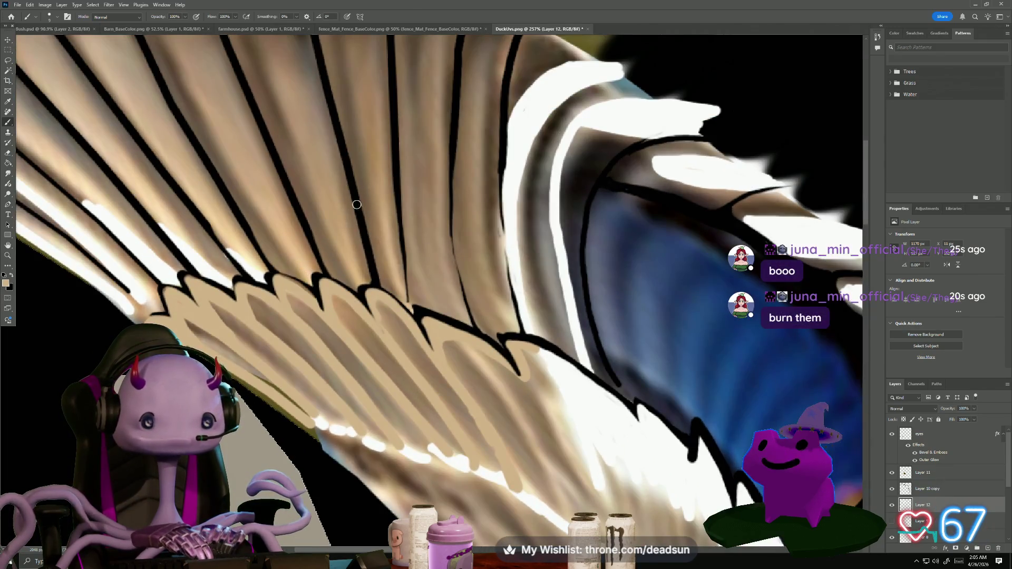
pyautogui.scroll(-2, 289, 261)
pyautogui.scroll(3, 258, 313)
pyautogui.scroll(-3, 259, 313)
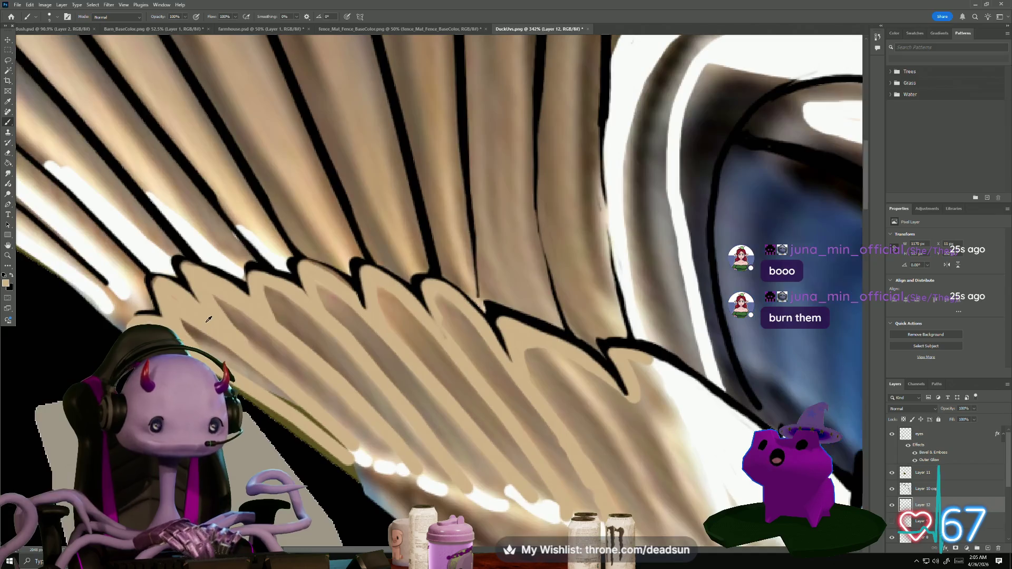
pyautogui.scroll(3, 288, 378)
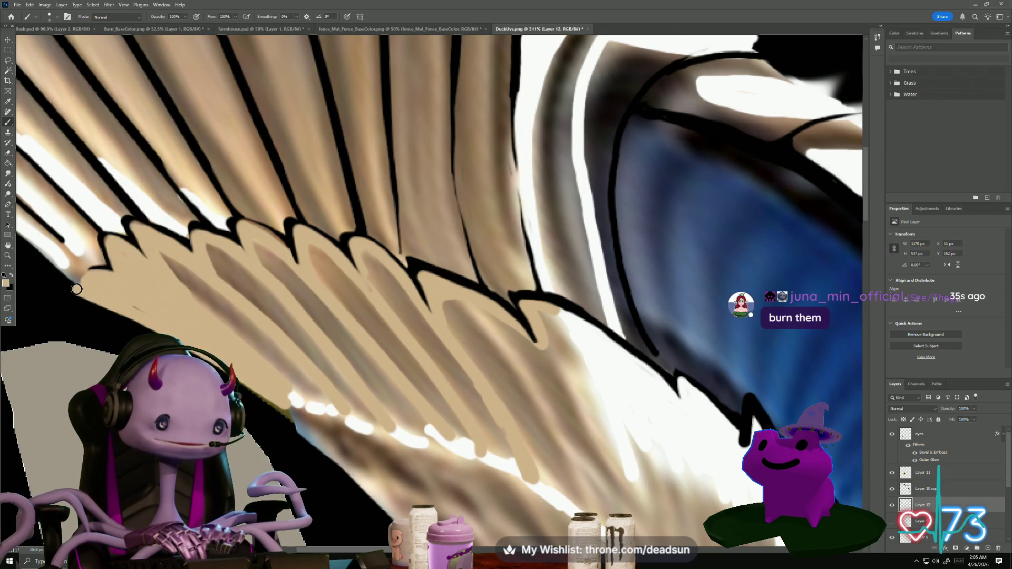
pyautogui.scroll(-3, 138, 293)
pyautogui.scroll(2, 196, 313)
pyautogui.scroll(-5, 196, 314)
pyautogui.scroll(2, 266, 279)
pyautogui.scroll(4, 271, 268)
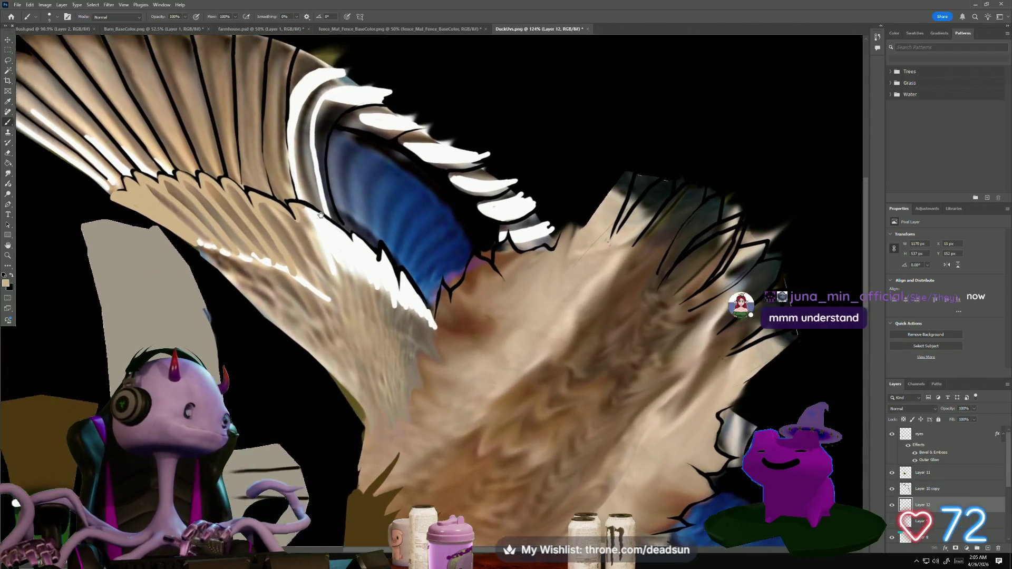
pyautogui.scroll(4, 328, 275)
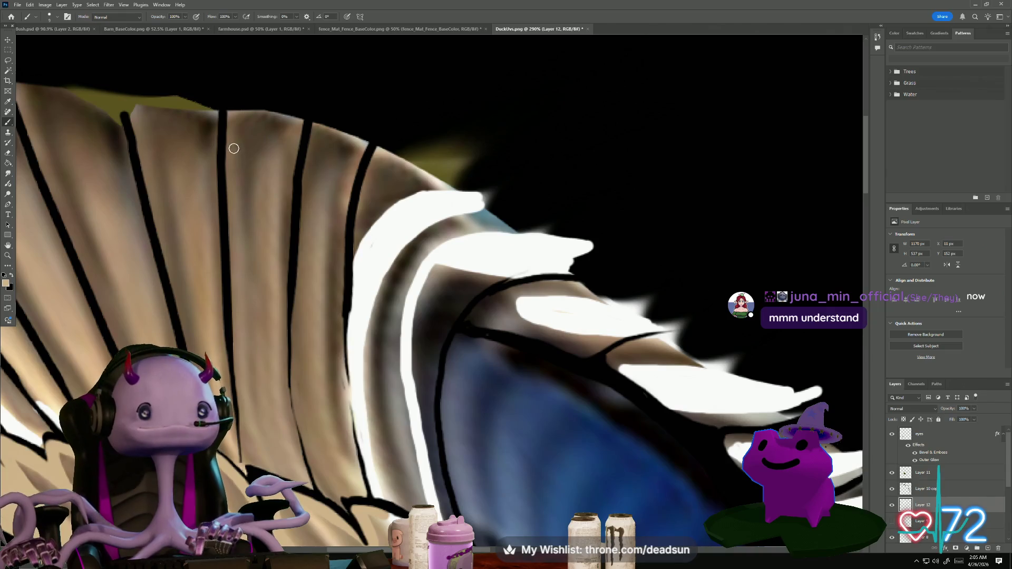
pyautogui.moveTo(226, 166)
pyautogui.mouseDown()
pyautogui.moveTo(251, 99)
pyautogui.moveTo(238, 99)
pyautogui.mouseUp()
pyautogui.moveTo(299, 193); pyautogui.dragTo(332, 110)
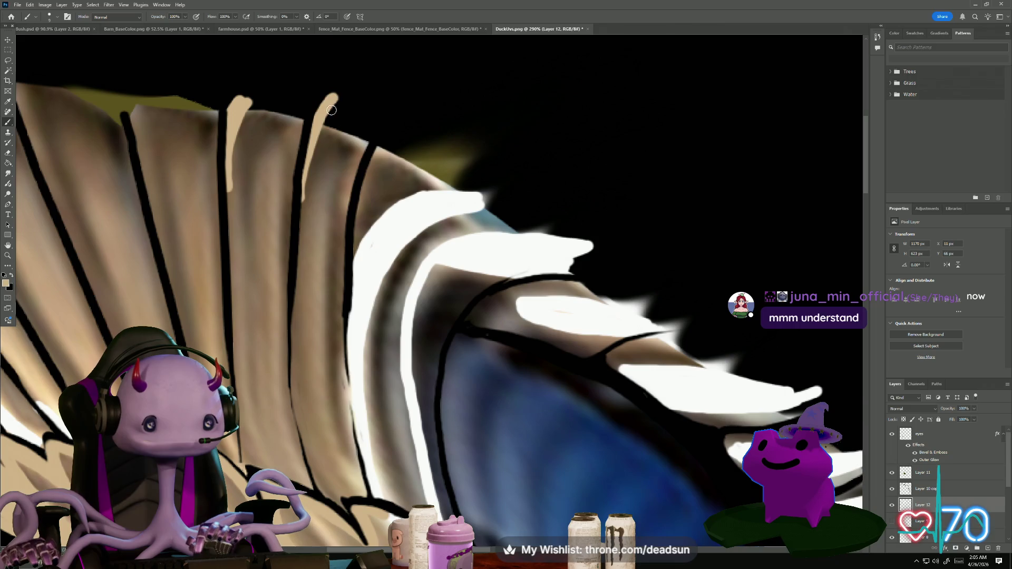
pyautogui.moveTo(299, 237); pyautogui.dragTo(340, 92)
pyautogui.moveTo(320, 136); pyautogui.dragTo(350, 85)
pyautogui.moveTo(357, 229); pyautogui.dragTo(398, 131)
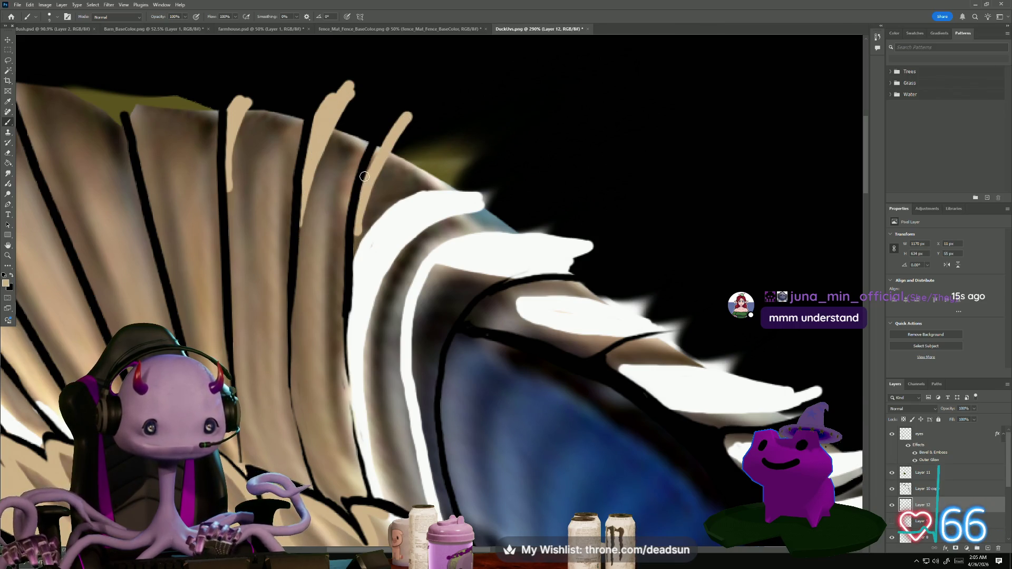
pyautogui.moveTo(352, 247)
pyautogui.mouseDown()
pyautogui.moveTo(390, 163)
pyautogui.moveTo(449, 83)
pyautogui.mouseUp()
pyautogui.moveTo(376, 184)
pyautogui.mouseDown()
pyautogui.moveTo(430, 97)
pyautogui.moveTo(396, 118)
pyautogui.mouseUp()
pyautogui.moveTo(228, 249)
pyautogui.mouseDown()
pyautogui.moveTo(225, 225)
pyautogui.moveTo(277, 72)
pyautogui.mouseUp()
# Paint tan feathers over the left-hand wing feathers, undoing one stray widening stroke
pyautogui.moveTo(163, 212)
pyautogui.mouseDown()
pyautogui.moveTo(219, 228)
pyautogui.moveTo(291, 282)
pyautogui.moveTo(282, 292)
pyautogui.moveTo(287, 95)
pyautogui.mouseUp()
pyautogui.moveTo(267, 208); pyautogui.dragTo(270, 86)
pyautogui.moveTo(175, 247); pyautogui.dragTo(175, 94)
pyautogui.moveTo(168, 227); pyautogui.dragTo(143, 105)
pyautogui.moveTo(149, 195); pyautogui.dragTo(136, 123)
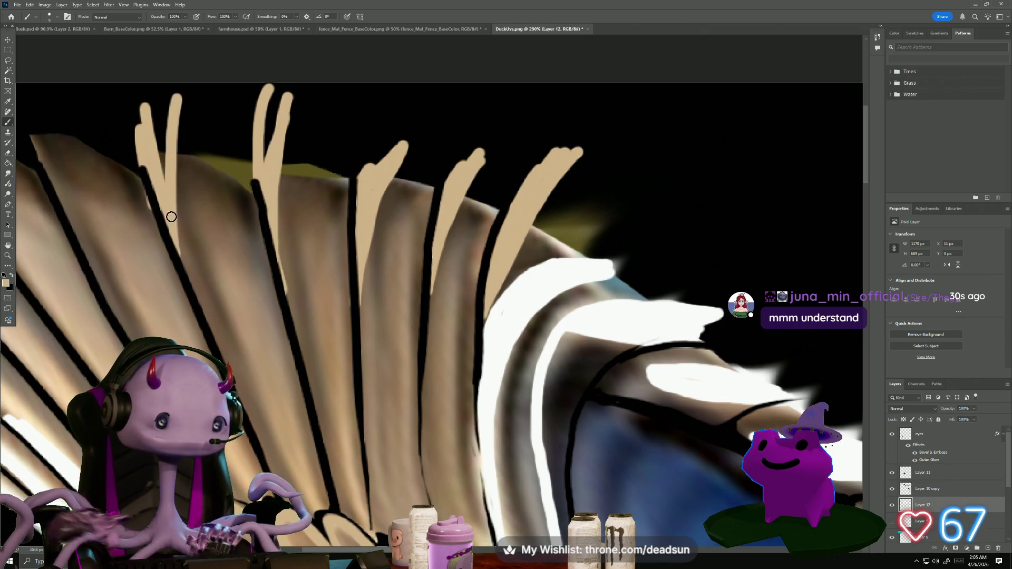
pyautogui.hotkey('ctrl', 'z')
pyautogui.moveTo(162, 202); pyautogui.dragTo(158, 127)
pyautogui.moveTo(169, 184)
pyautogui.mouseDown()
pyautogui.moveTo(166, 108)
pyautogui.moveTo(154, 100)
pyautogui.mouseUp()
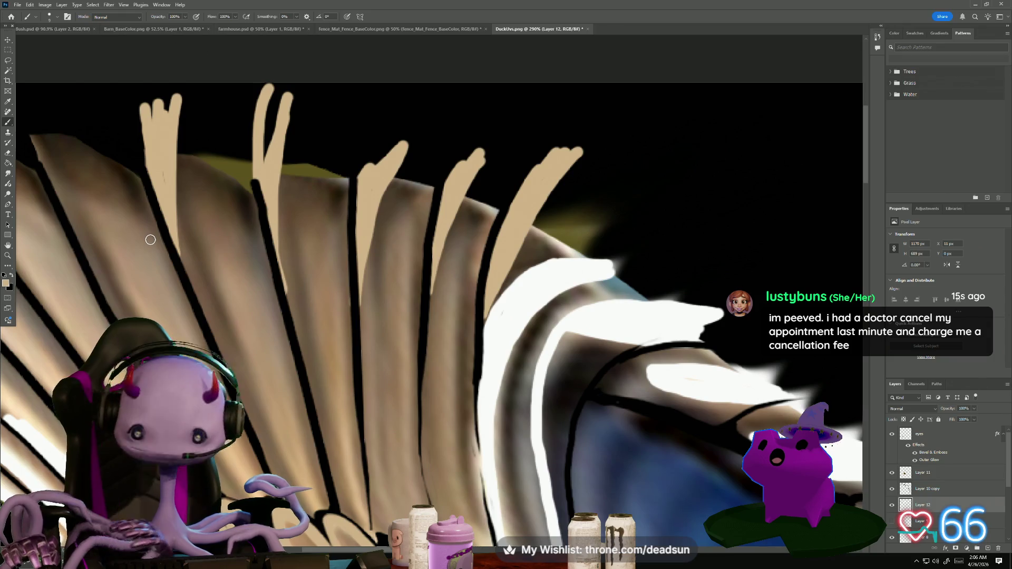
# Paint long tan feathers along the leftmost edge of the wing fan
pyautogui.moveTo(116, 190)
pyautogui.mouseDown()
pyautogui.moveTo(306, 239)
pyautogui.moveTo(237, 211)
pyautogui.moveTo(226, 198)
pyautogui.moveTo(235, 205)
pyautogui.moveTo(229, 149)
pyautogui.mouseUp()
pyautogui.moveTo(174, 283); pyautogui.dragTo(121, 134)
pyautogui.moveTo(158, 256)
pyautogui.mouseDown()
pyautogui.moveTo(132, 202)
pyautogui.moveTo(160, 262)
pyautogui.mouseUp()
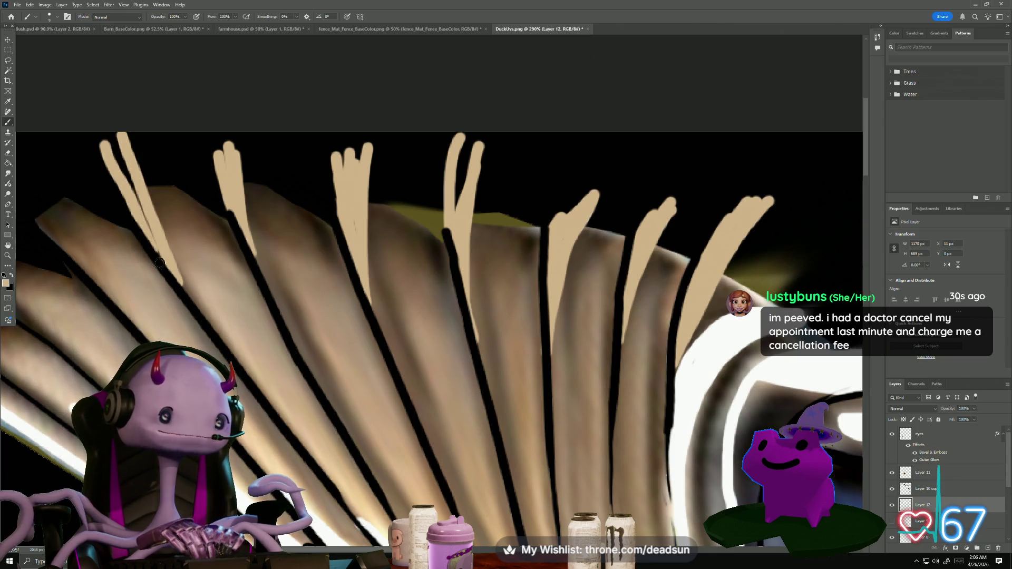
pyautogui.moveTo(149, 228); pyautogui.dragTo(117, 145)
pyautogui.moveTo(122, 273)
pyautogui.mouseDown()
pyautogui.moveTo(267, 262)
pyautogui.moveTo(176, 143)
pyautogui.mouseUp()
pyautogui.moveTo(205, 234)
pyautogui.mouseDown()
pyautogui.moveTo(159, 162)
pyautogui.moveTo(176, 197)
pyautogui.mouseUp()
pyautogui.moveTo(179, 321); pyautogui.dragTo(79, 193)
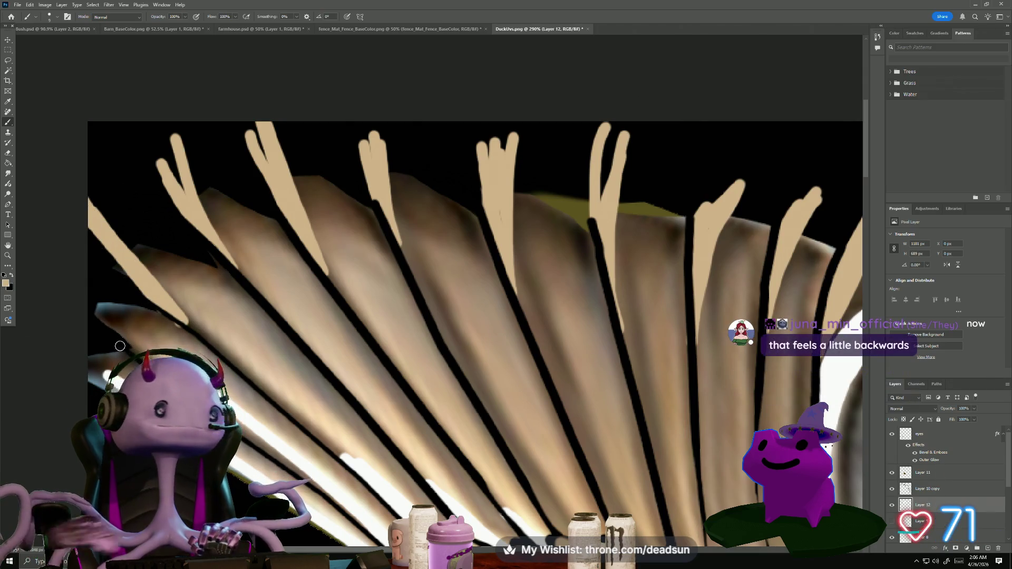
pyautogui.moveTo(132, 345); pyautogui.dragTo(89, 293)
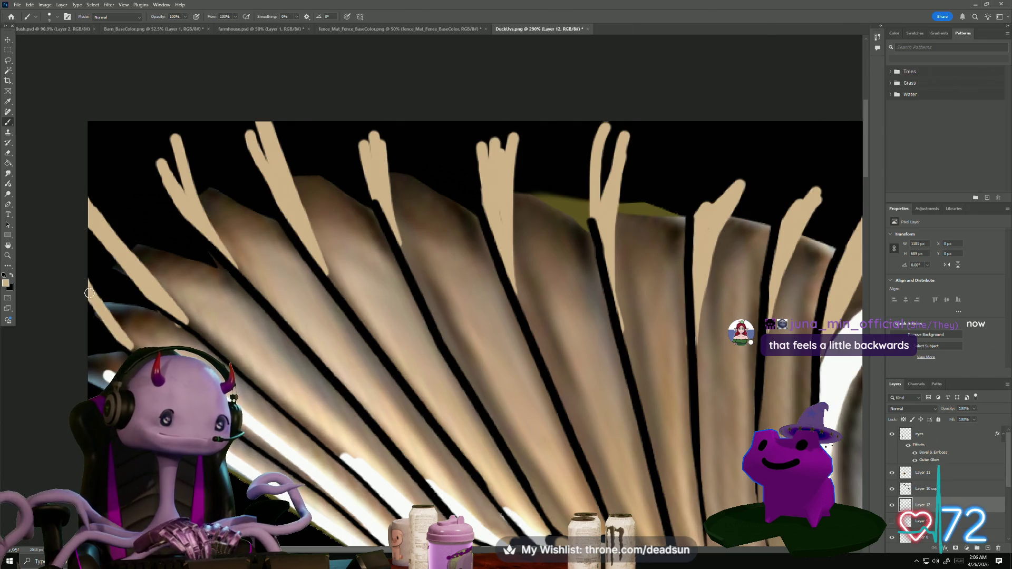
pyautogui.moveTo(247, 493); pyautogui.dragTo(274, 424)
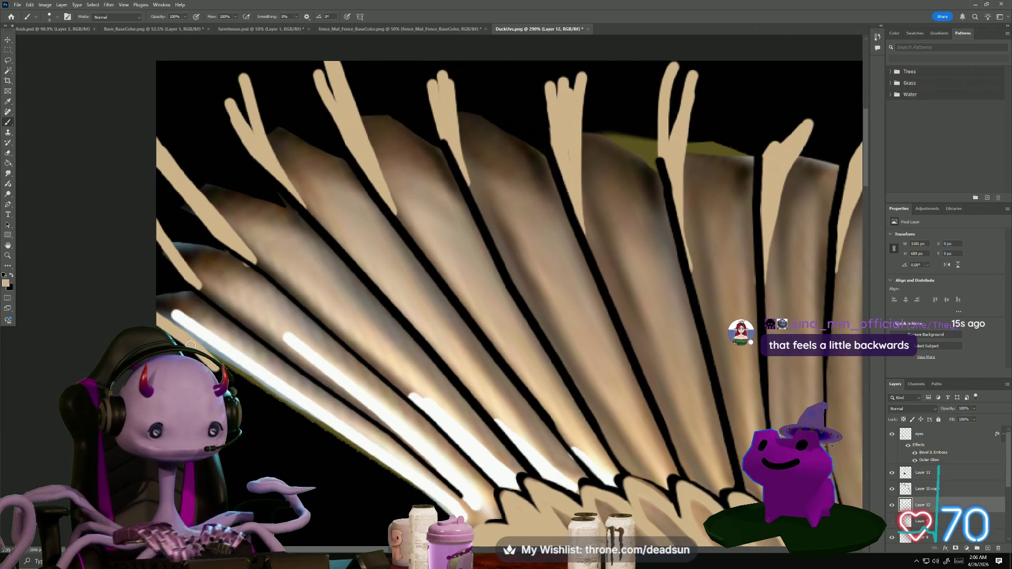
# Sample the speculum's blue with the Eyedropper (I), then return to the Brush (B)
pyautogui.scroll(-5, 271, 419)
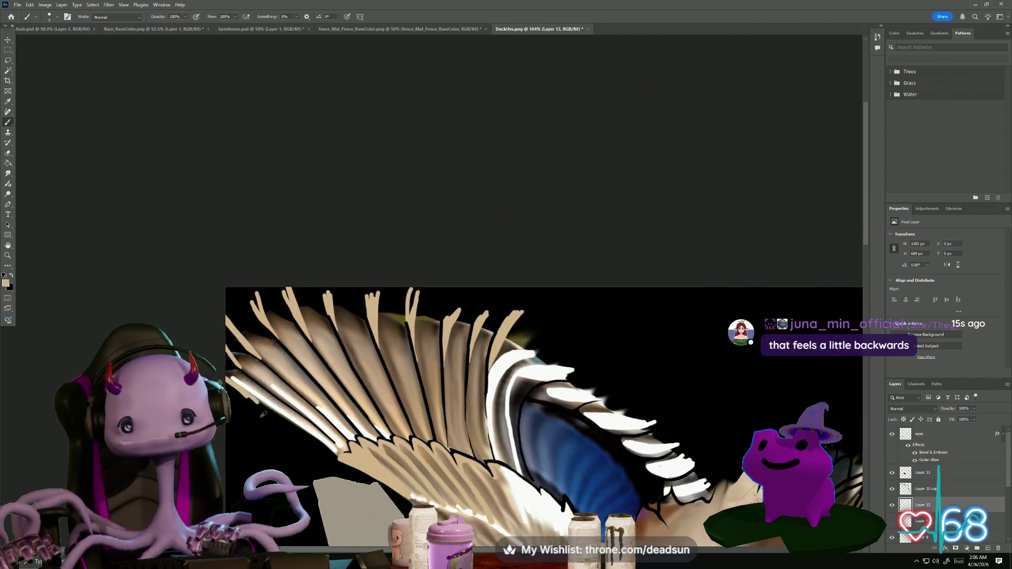
pyautogui.scroll(3, 279, 424)
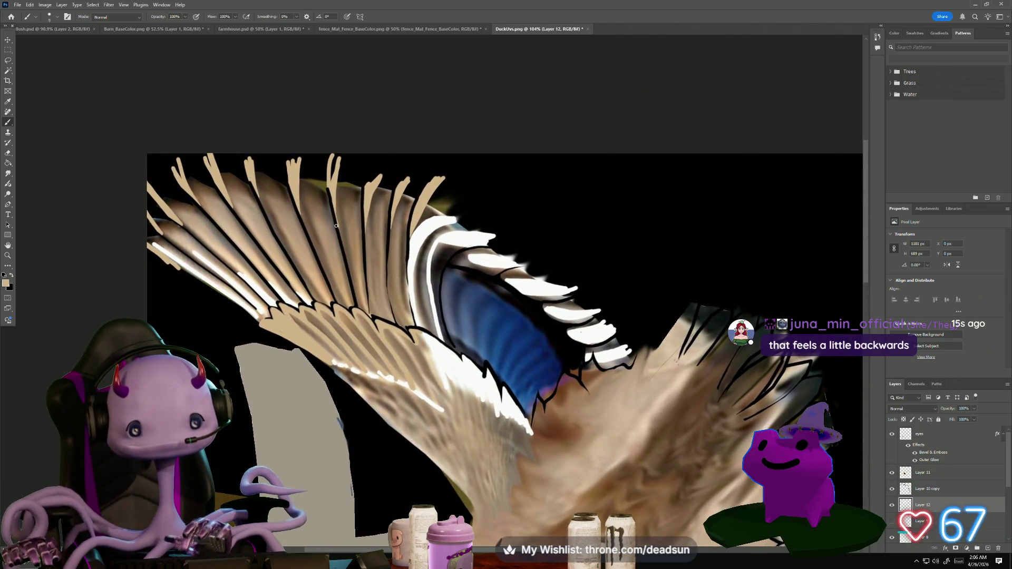
pyautogui.scroll(4, 393, 388)
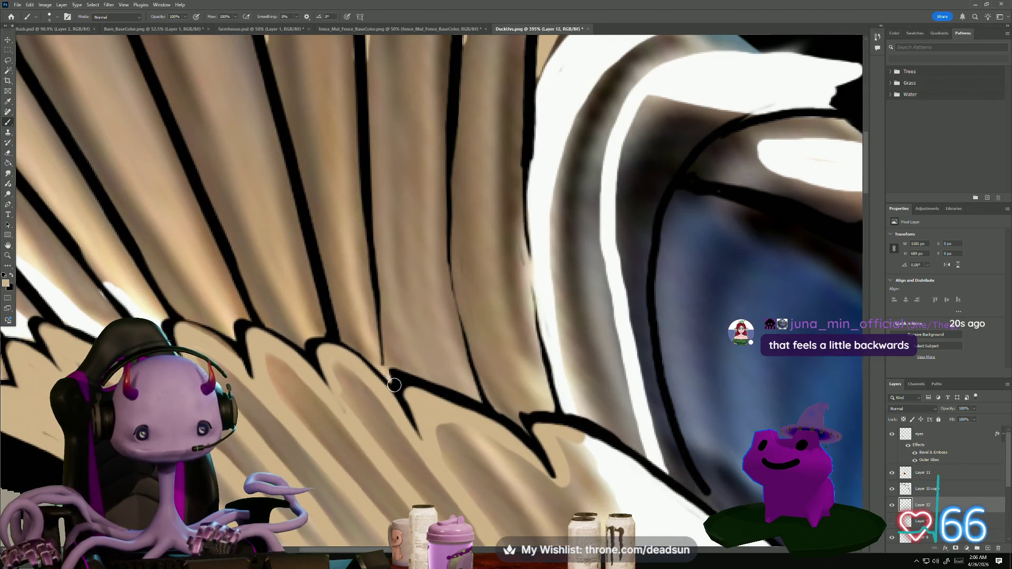
pyautogui.scroll(-4, 448, 132)
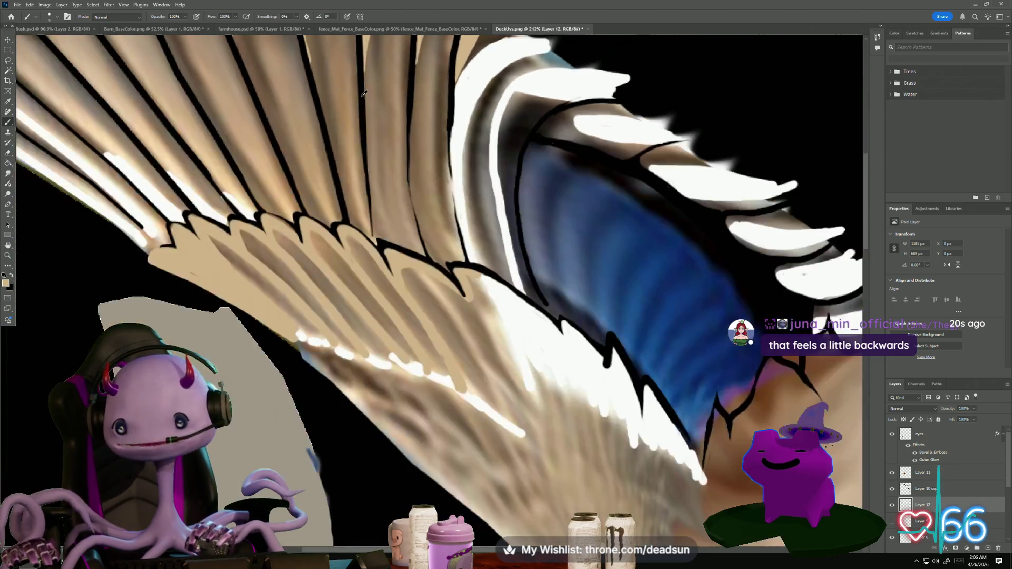
pyautogui.scroll(3, 595, 181)
pyautogui.scroll(-2, 595, 181)
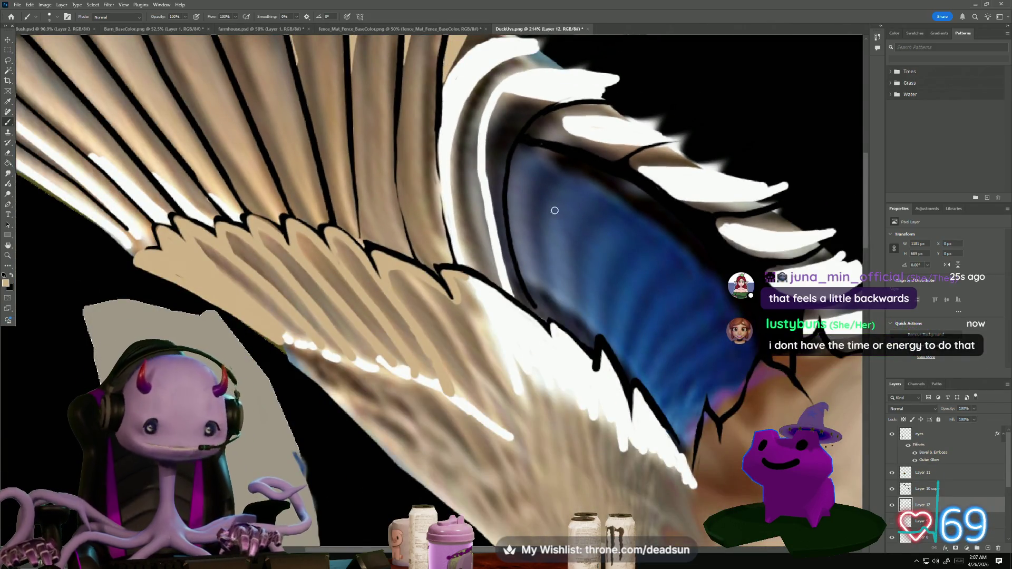
pyautogui.scroll(-1, 663, 283)
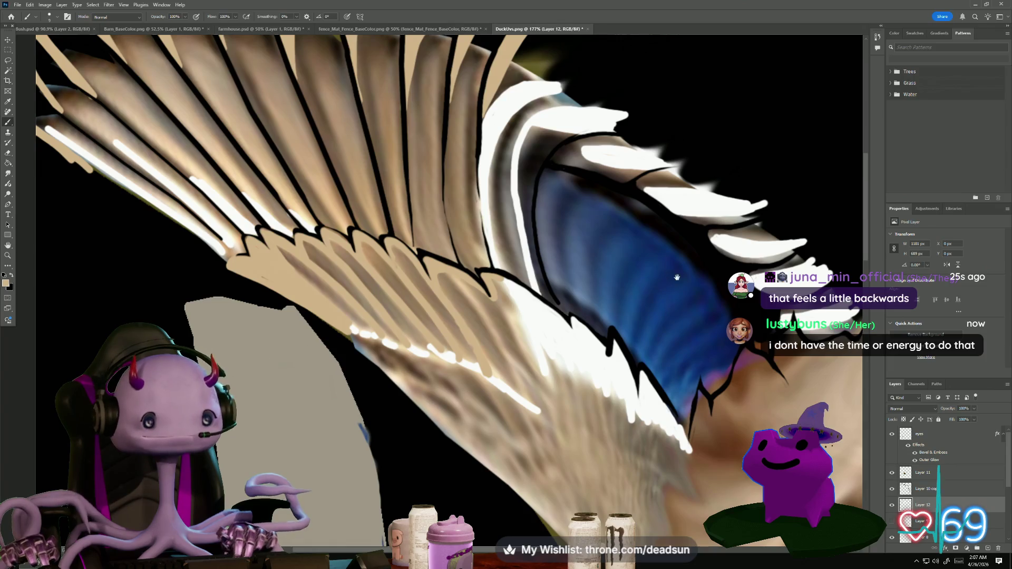
pyautogui.moveTo(677, 277); pyautogui.dragTo(452, 226)
pyautogui.press('i')
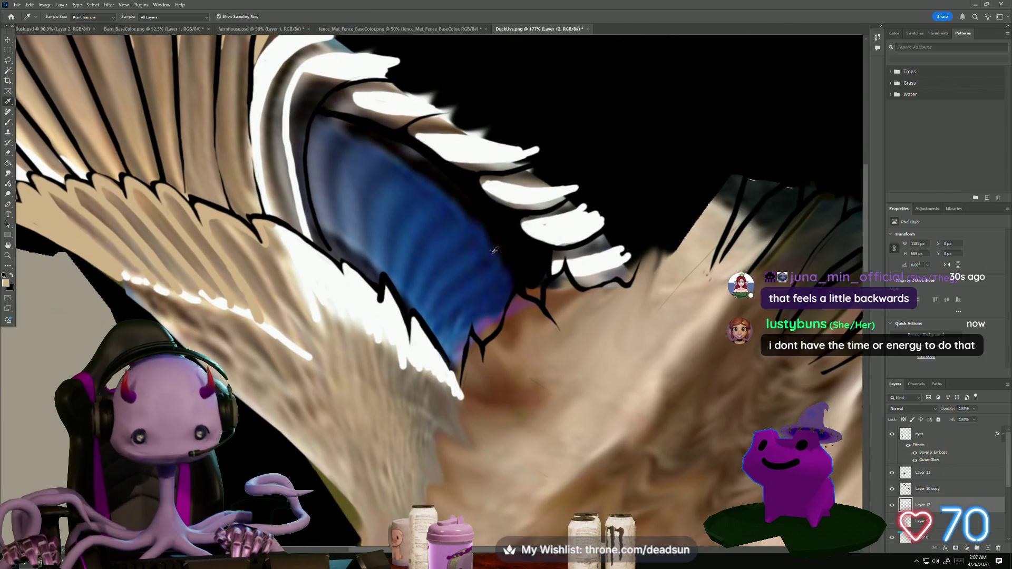
pyautogui.click(444, 239)
pyautogui.press('b')
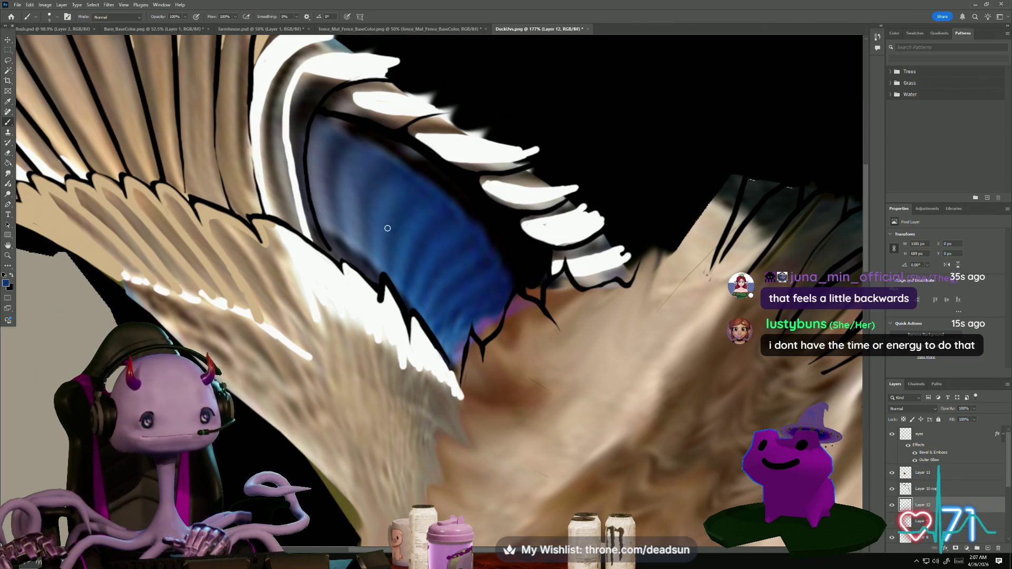
pyautogui.scroll(6, 387, 228)
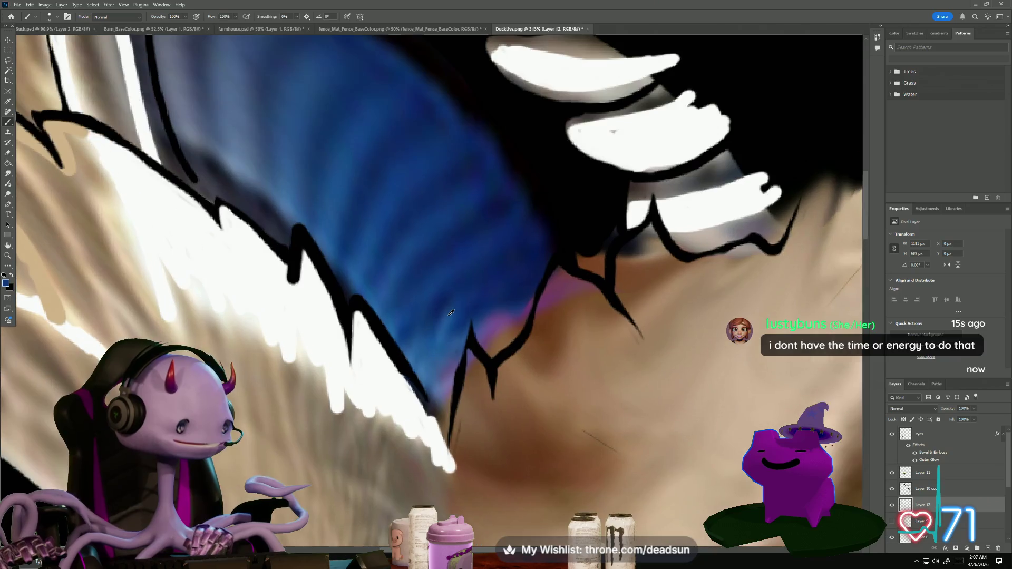
pyautogui.scroll(1, 451, 312)
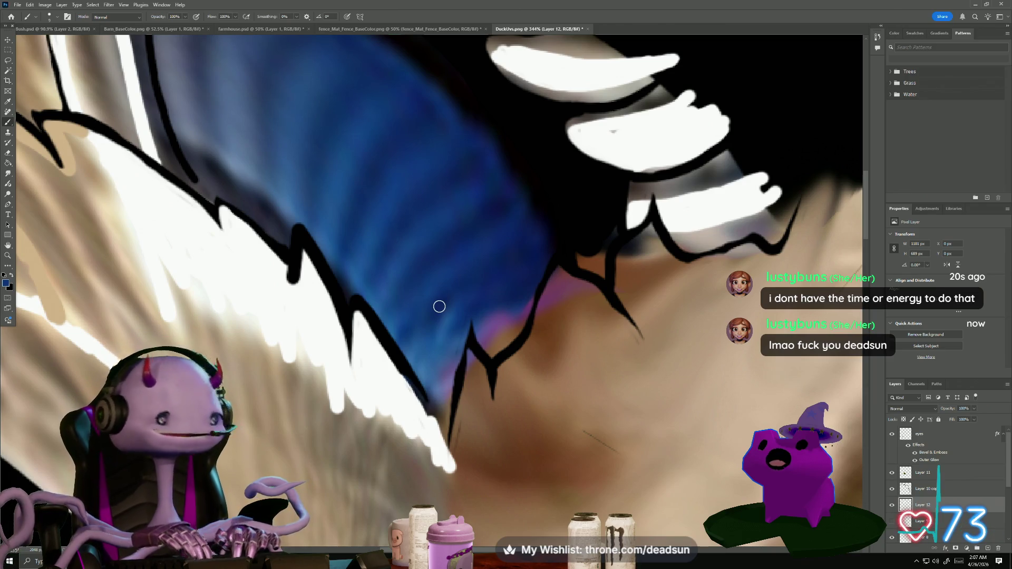
pyautogui.moveTo(345, 206)
pyautogui.mouseDown()
pyautogui.moveTo(343, 244)
pyautogui.moveTo(364, 304)
pyautogui.mouseUp()
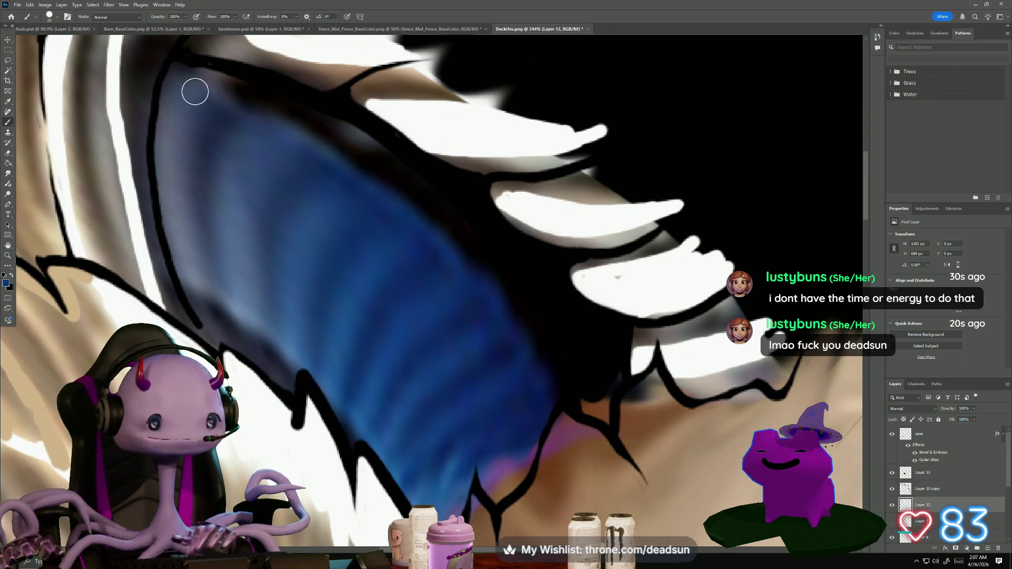
# Paint dark blue over the purple gaps and lighter patches across the speculum
pyautogui.moveTo(195, 94)
pyautogui.mouseDown()
pyautogui.moveTo(192, 228)
pyautogui.moveTo(208, 321)
pyautogui.moveTo(185, 255)
pyautogui.moveTo(169, 111)
pyautogui.moveTo(181, 79)
pyautogui.mouseUp()
pyautogui.moveTo(184, 134); pyautogui.dragTo(201, 80)
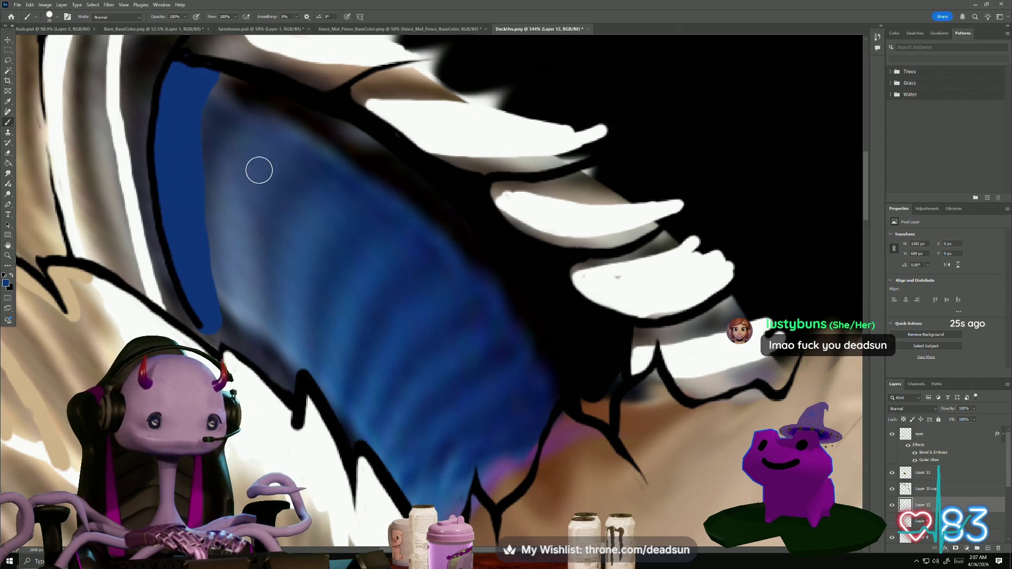
pyautogui.moveTo(296, 99)
pyautogui.mouseDown()
pyautogui.moveTo(251, 174)
pyautogui.moveTo(255, 330)
pyautogui.moveTo(246, 220)
pyautogui.moveTo(291, 111)
pyautogui.mouseUp()
pyautogui.moveTo(266, 291)
pyautogui.mouseDown()
pyautogui.moveTo(267, 228)
pyautogui.moveTo(307, 104)
pyautogui.moveTo(271, 314)
pyautogui.mouseUp()
pyautogui.moveTo(307, 364)
pyautogui.mouseDown()
pyautogui.moveTo(323, 382)
pyautogui.moveTo(343, 312)
pyautogui.moveTo(419, 226)
pyautogui.moveTo(459, 203)
pyautogui.moveTo(350, 333)
pyautogui.moveTo(330, 380)
pyautogui.moveTo(350, 439)
pyautogui.moveTo(367, 388)
pyautogui.moveTo(443, 292)
pyautogui.moveTo(491, 269)
pyautogui.moveTo(364, 402)
pyautogui.moveTo(351, 429)
pyautogui.moveTo(339, 402)
pyautogui.moveTo(360, 402)
pyautogui.moveTo(501, 255)
pyautogui.moveTo(384, 327)
pyautogui.moveTo(343, 388)
pyautogui.moveTo(291, 347)
pyautogui.mouseUp()
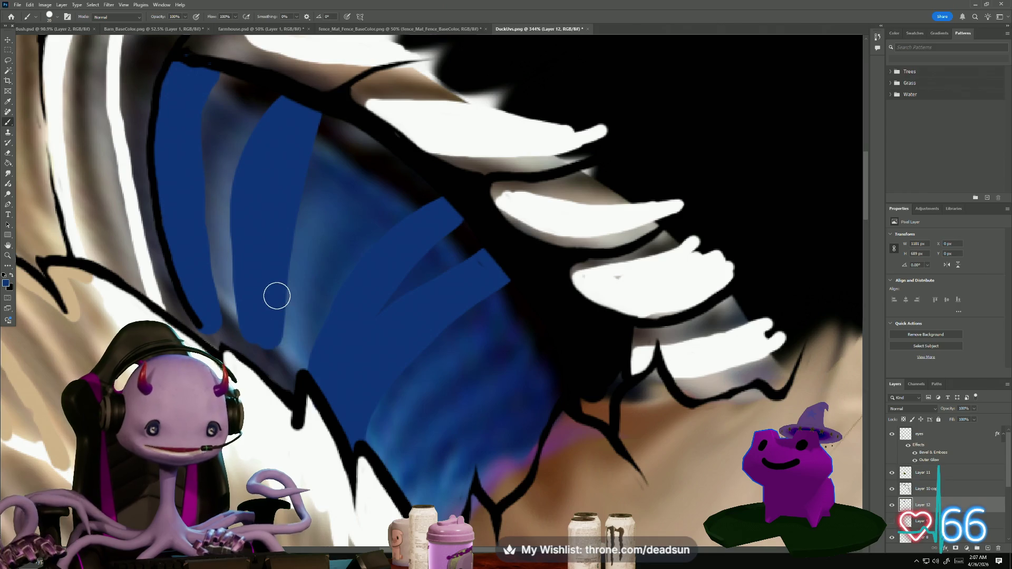
pyautogui.moveTo(271, 301)
pyautogui.mouseDown()
pyautogui.moveTo(280, 354)
pyautogui.moveTo(307, 384)
pyautogui.moveTo(311, 305)
pyautogui.mouseUp()
pyautogui.moveTo(421, 204); pyautogui.dragTo(436, 210)
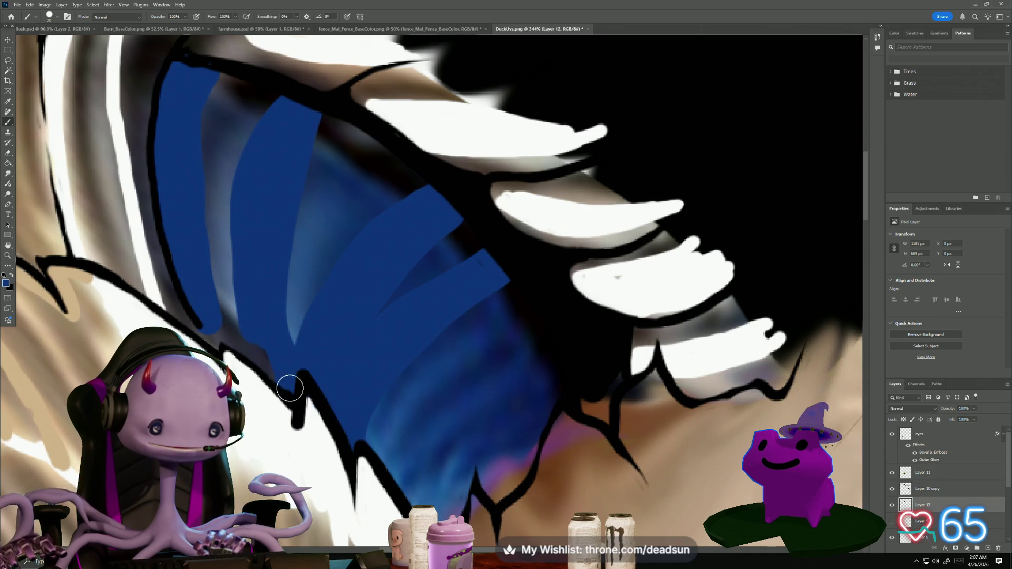
pyautogui.moveTo(242, 334); pyautogui.dragTo(224, 328)
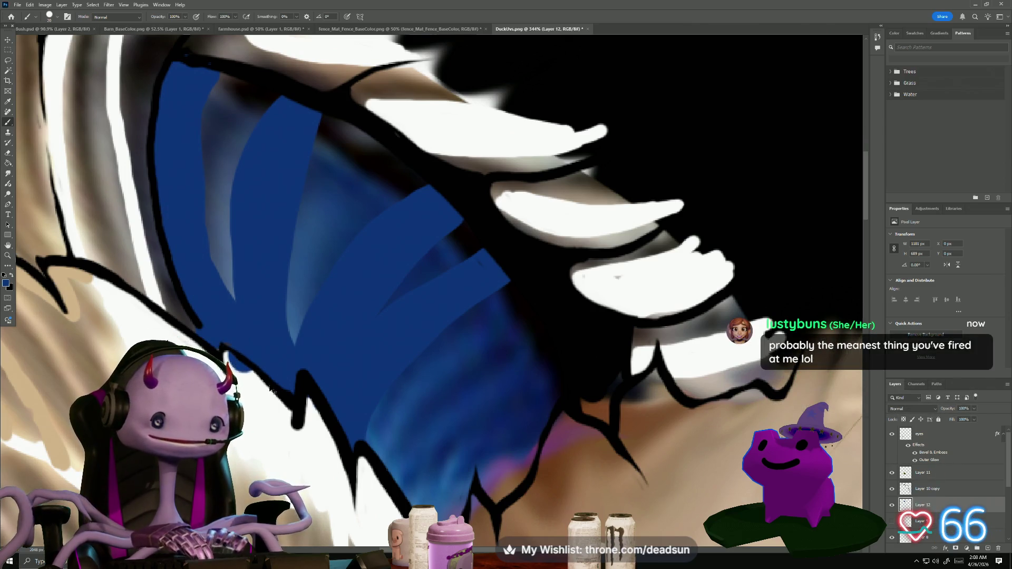
pyautogui.moveTo(239, 326)
pyautogui.mouseDown()
pyautogui.moveTo(195, 190)
pyautogui.moveTo(201, 95)
pyautogui.moveTo(220, 113)
pyautogui.mouseUp()
pyautogui.moveTo(277, 343)
pyautogui.mouseDown()
pyautogui.moveTo(294, 179)
pyautogui.moveTo(351, 106)
pyautogui.moveTo(309, 190)
pyautogui.moveTo(286, 317)
pyautogui.moveTo(312, 382)
pyautogui.moveTo(391, 459)
pyautogui.moveTo(446, 374)
pyautogui.moveTo(549, 312)
pyautogui.moveTo(466, 301)
pyautogui.moveTo(487, 263)
pyautogui.mouseUp()
pyautogui.moveTo(446, 415)
pyautogui.mouseDown()
pyautogui.moveTo(531, 374)
pyautogui.moveTo(454, 441)
pyautogui.moveTo(420, 490)
pyautogui.moveTo(389, 468)
pyautogui.moveTo(362, 409)
pyautogui.moveTo(402, 503)
pyautogui.mouseUp()
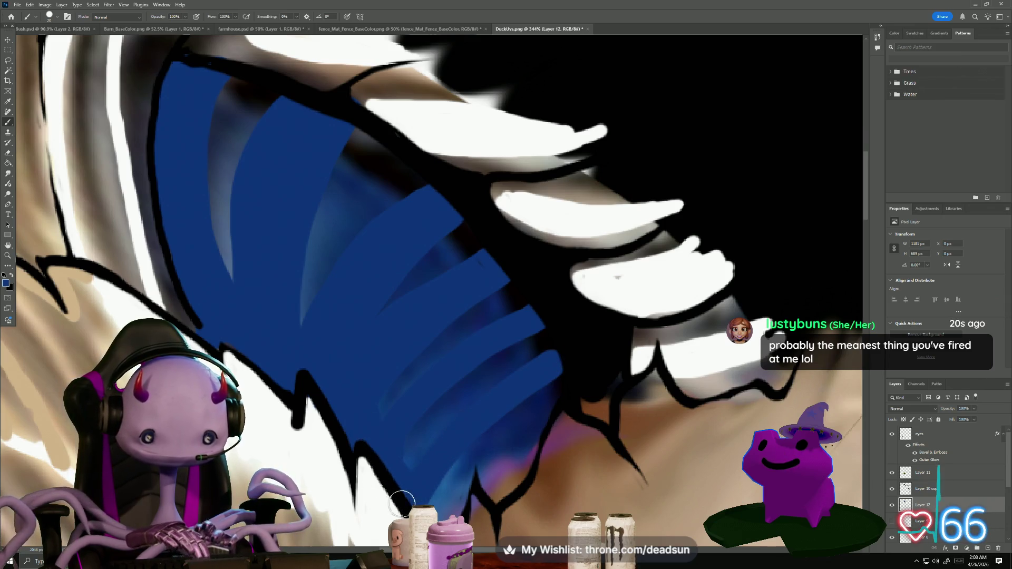
pyautogui.moveTo(434, 462); pyautogui.dragTo(369, 361)
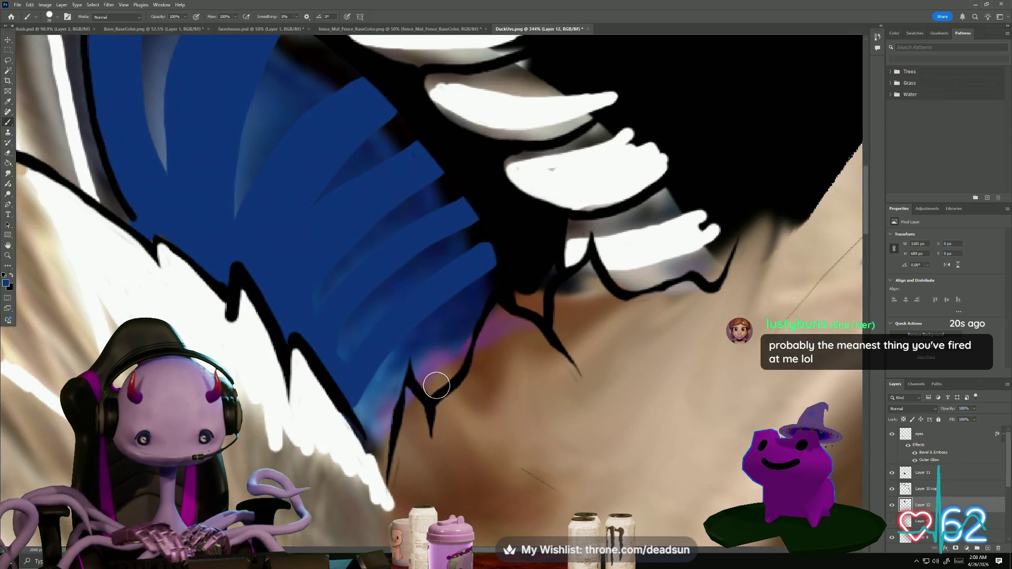
pyautogui.moveTo(425, 376)
pyautogui.mouseDown()
pyautogui.moveTo(465, 303)
pyautogui.moveTo(501, 271)
pyautogui.moveTo(470, 308)
pyautogui.moveTo(443, 380)
pyautogui.moveTo(464, 335)
pyautogui.moveTo(432, 375)
pyautogui.moveTo(379, 406)
pyautogui.mouseUp()
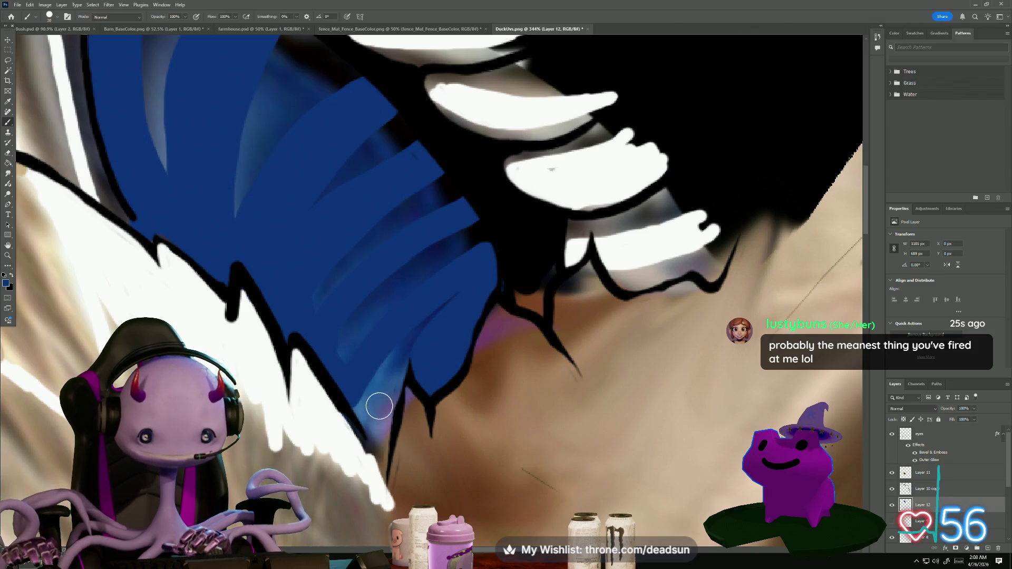
pyautogui.moveTo(376, 446)
pyautogui.mouseDown()
pyautogui.moveTo(380, 407)
pyautogui.moveTo(427, 321)
pyautogui.moveTo(366, 416)
pyautogui.mouseUp()
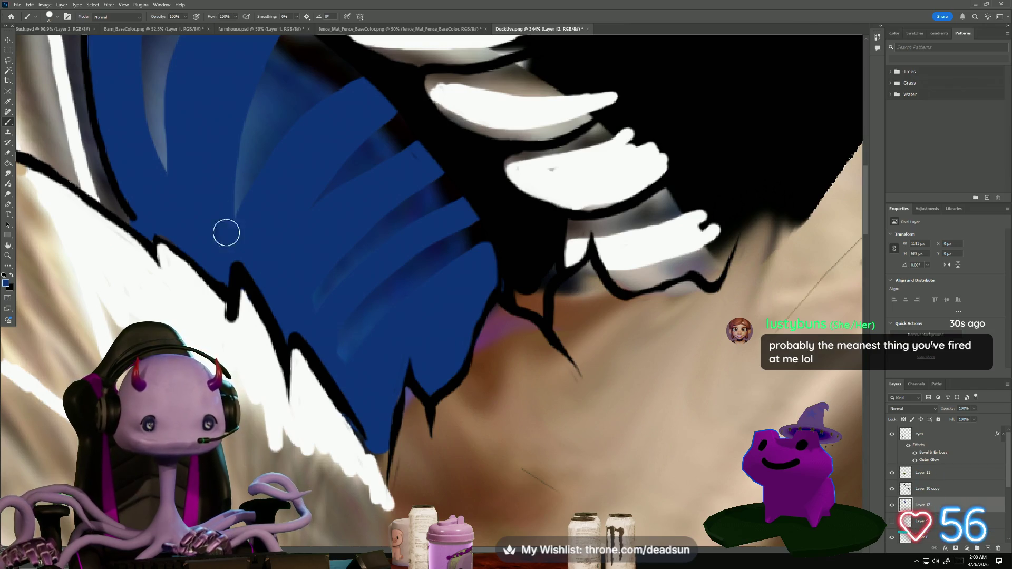
# Choose a lighter blue in the Color Picker and shrink the brush from 20 px to 7 px
pyautogui.click(5, 284)
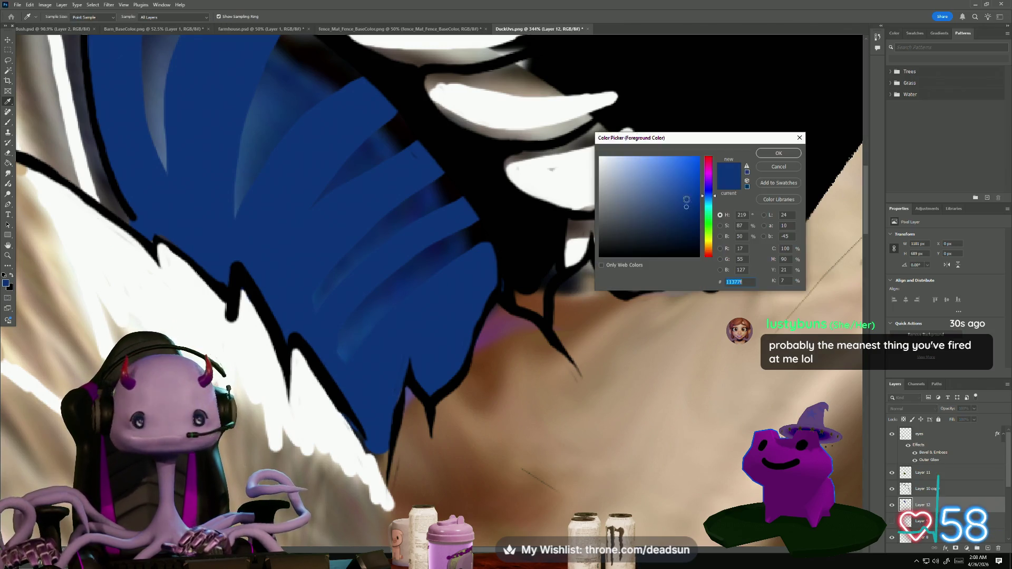
pyautogui.click(779, 153)
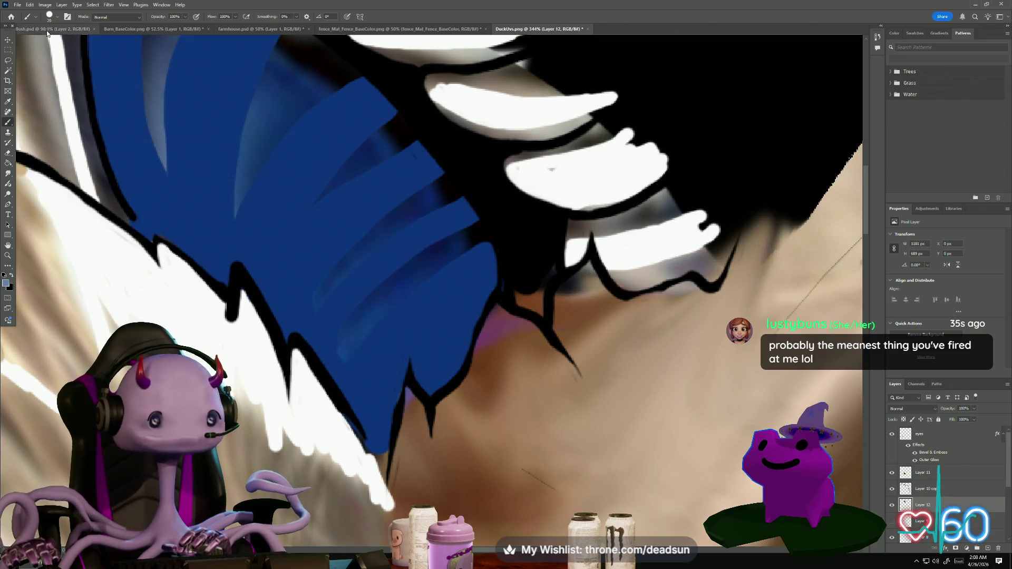
pyautogui.click(35, 18)
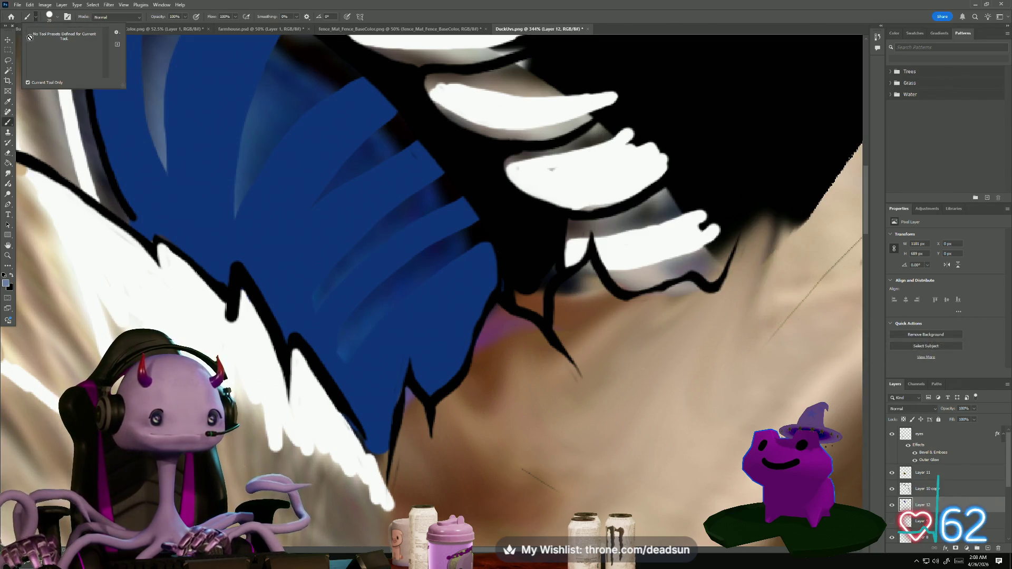
pyautogui.click(55, 16)
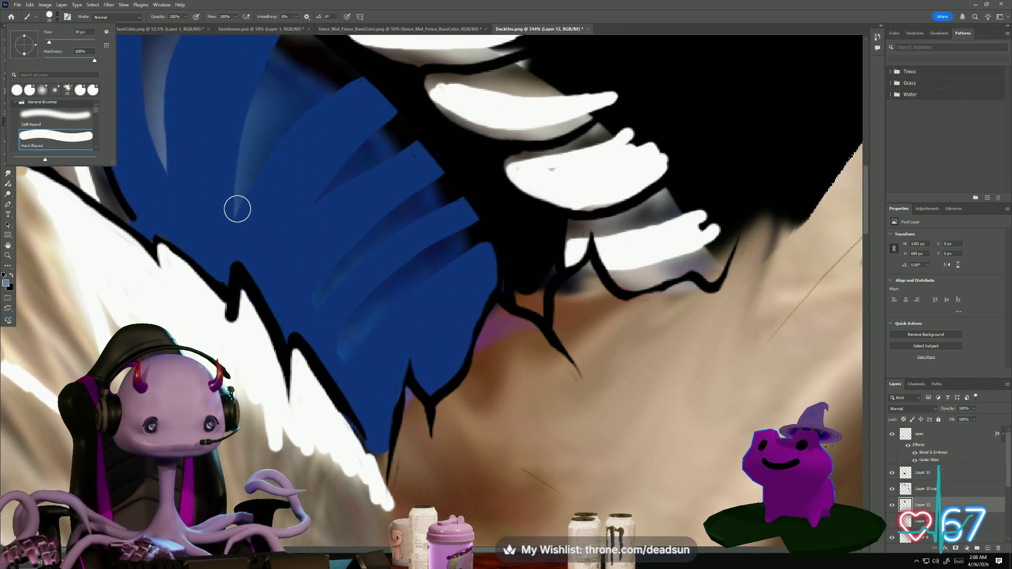
pyautogui.moveTo(49, 42); pyautogui.dragTo(47, 43)
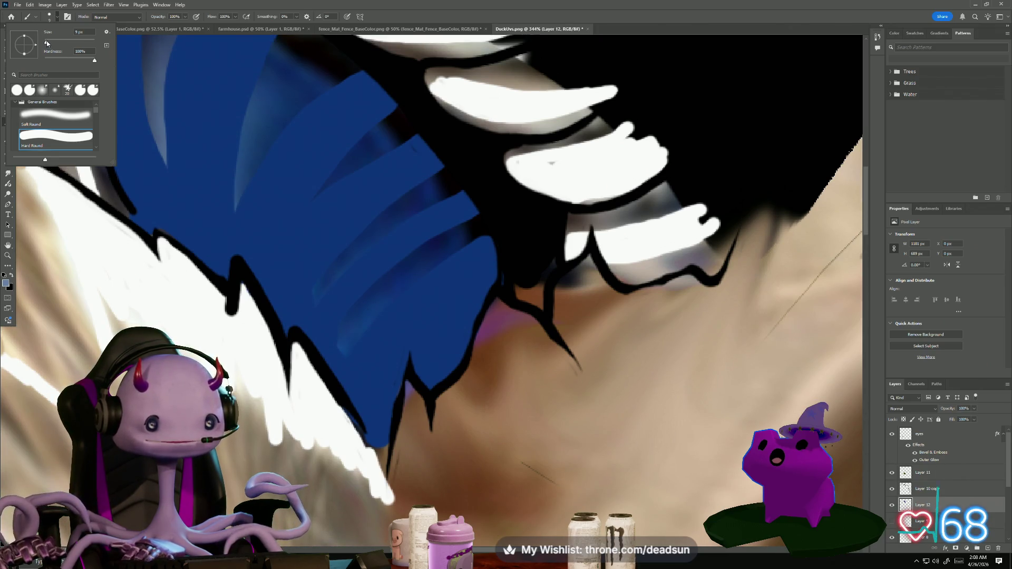
# Paint the first thin light-blue stripe across the upper speculum
pyautogui.click(400, 108)
pyautogui.moveTo(400, 108)
pyautogui.mouseDown()
pyautogui.moveTo(350, 140)
pyautogui.moveTo(308, 202)
pyautogui.moveTo(364, 161)
pyautogui.moveTo(427, 138)
pyautogui.mouseUp()
pyautogui.moveTo(327, 184); pyautogui.dragTo(406, 113)
pyautogui.moveTo(352, 162); pyautogui.dragTo(415, 125)
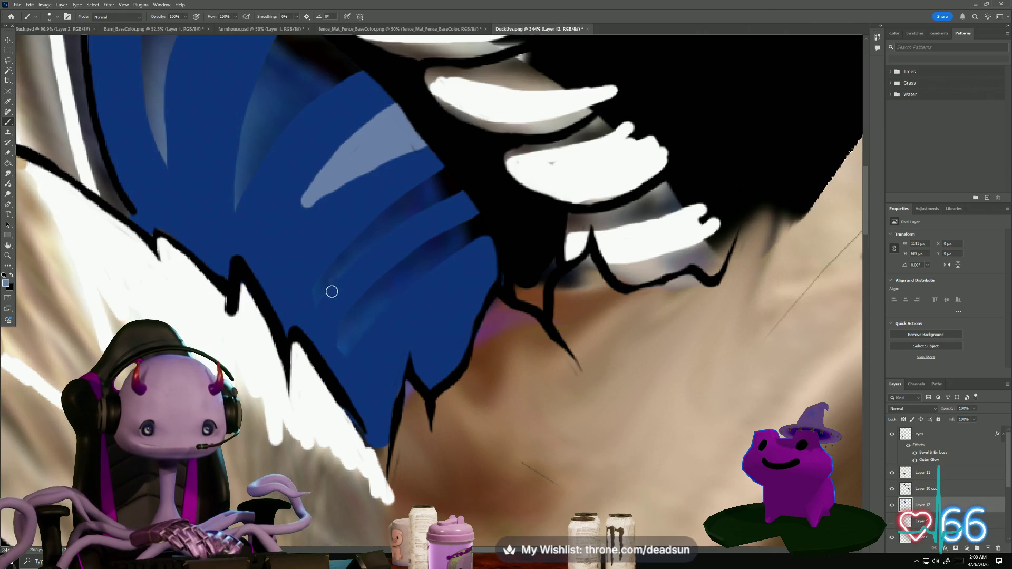
# Paint several more thin light-blue stripes fanning across the speculum, including its left edge
pyautogui.moveTo(315, 301); pyautogui.dragTo(455, 174)
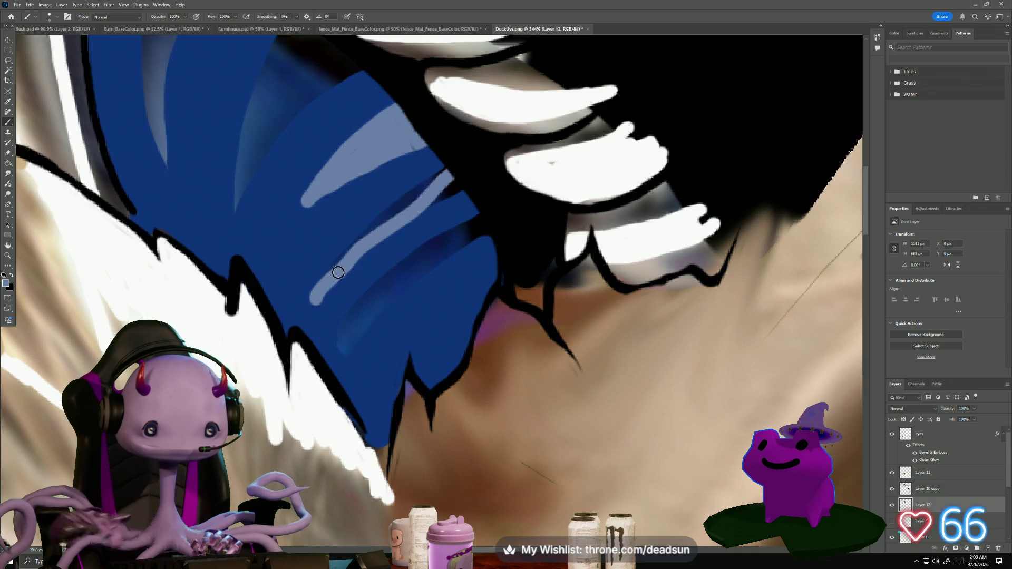
pyautogui.moveTo(332, 272)
pyautogui.mouseDown()
pyautogui.moveTo(384, 220)
pyautogui.moveTo(443, 183)
pyautogui.mouseUp()
pyautogui.moveTo(395, 224); pyautogui.dragTo(458, 186)
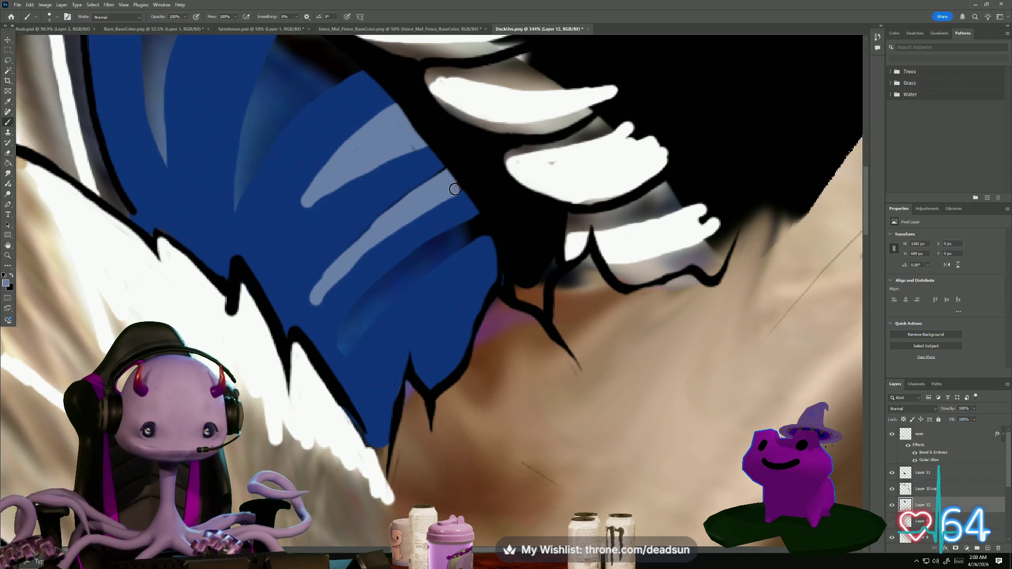
pyautogui.moveTo(341, 344)
pyautogui.mouseDown()
pyautogui.moveTo(416, 265)
pyautogui.moveTo(480, 224)
pyautogui.mouseUp()
pyautogui.moveTo(343, 323)
pyautogui.mouseDown()
pyautogui.moveTo(484, 228)
pyautogui.moveTo(359, 313)
pyautogui.mouseUp()
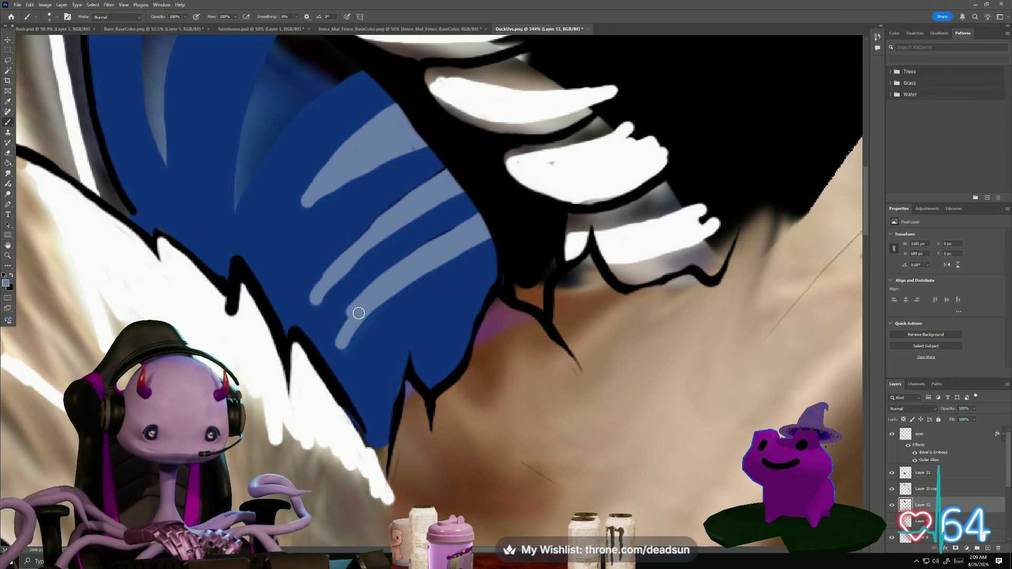
pyautogui.moveTo(398, 278); pyautogui.dragTo(473, 222)
pyautogui.scroll(3, 310, 300)
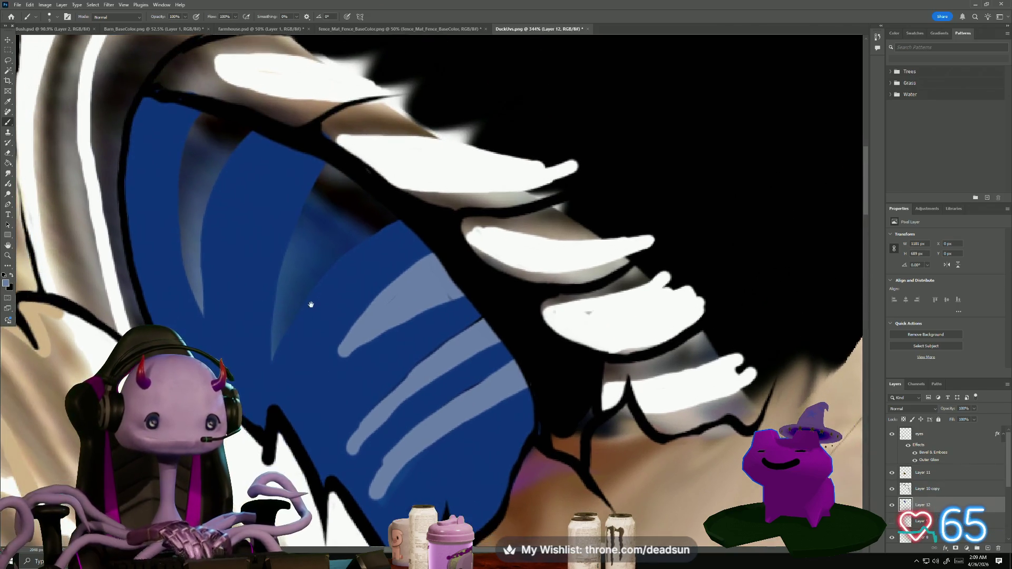
pyautogui.moveTo(330, 163)
pyautogui.mouseDown()
pyautogui.moveTo(300, 218)
pyautogui.moveTo(272, 340)
pyautogui.moveTo(300, 305)
pyautogui.mouseUp()
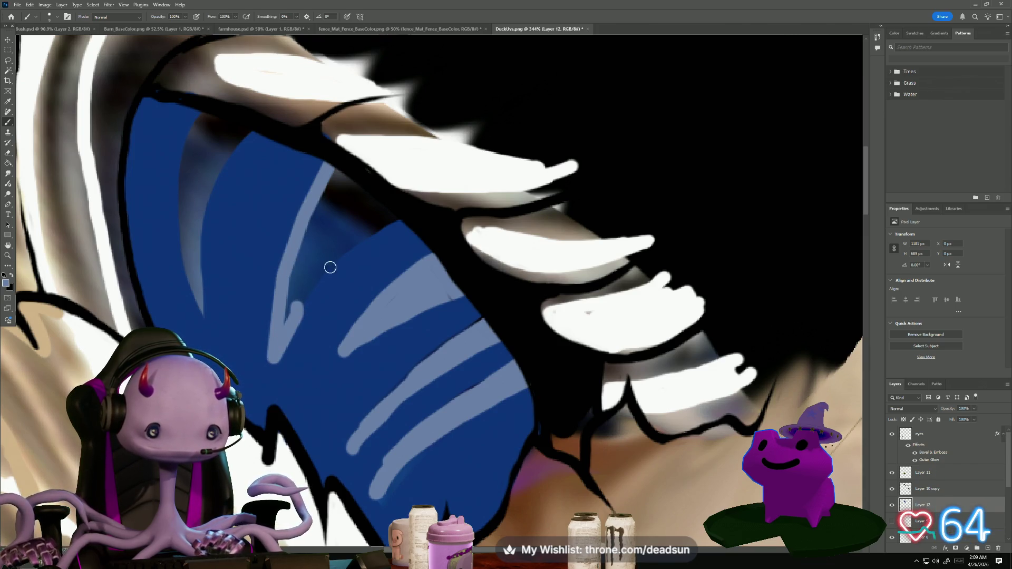
pyautogui.moveTo(409, 219)
pyautogui.mouseDown()
pyautogui.moveTo(304, 306)
pyautogui.moveTo(389, 204)
pyautogui.mouseUp()
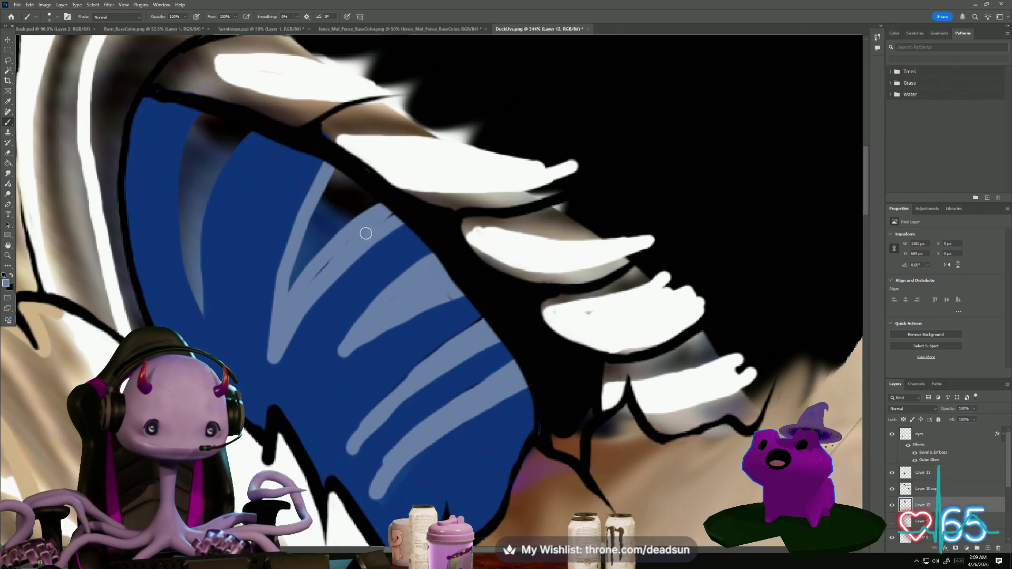
pyautogui.moveTo(291, 301)
pyautogui.mouseDown()
pyautogui.moveTo(330, 190)
pyautogui.moveTo(309, 244)
pyautogui.moveTo(369, 179)
pyautogui.moveTo(374, 206)
pyautogui.moveTo(327, 230)
pyautogui.moveTo(348, 182)
pyautogui.mouseUp()
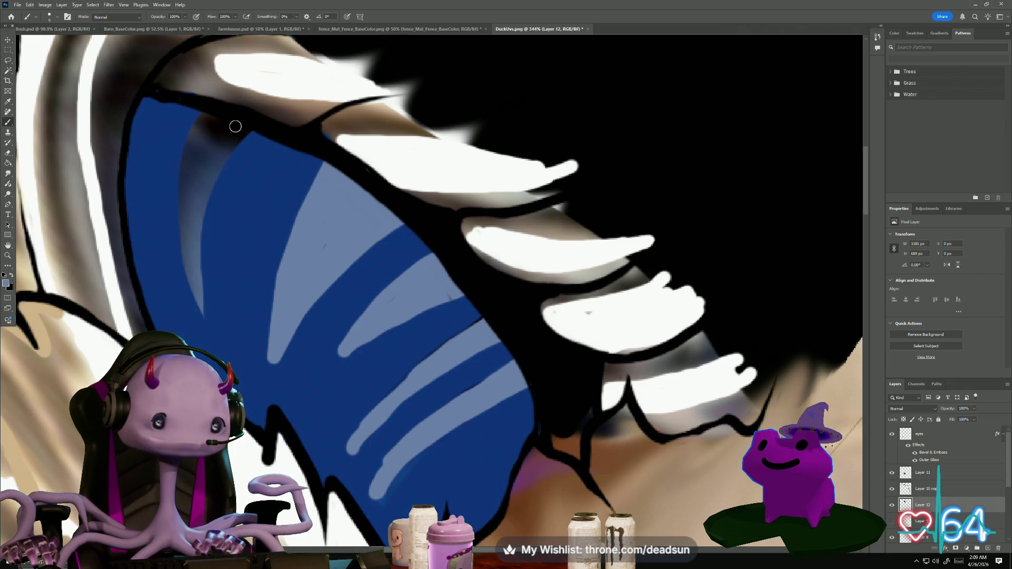
pyautogui.moveTo(203, 111)
pyautogui.mouseDown()
pyautogui.moveTo(184, 221)
pyautogui.moveTo(201, 311)
pyautogui.moveTo(196, 264)
pyautogui.moveTo(244, 135)
pyautogui.moveTo(211, 114)
pyautogui.moveTo(200, 152)
pyautogui.moveTo(225, 145)
pyautogui.moveTo(204, 153)
pyautogui.mouseUp()
pyautogui.moveTo(211, 119)
pyautogui.mouseDown()
pyautogui.moveTo(196, 141)
pyautogui.moveTo(199, 192)
pyautogui.moveTo(215, 154)
pyautogui.mouseUp()
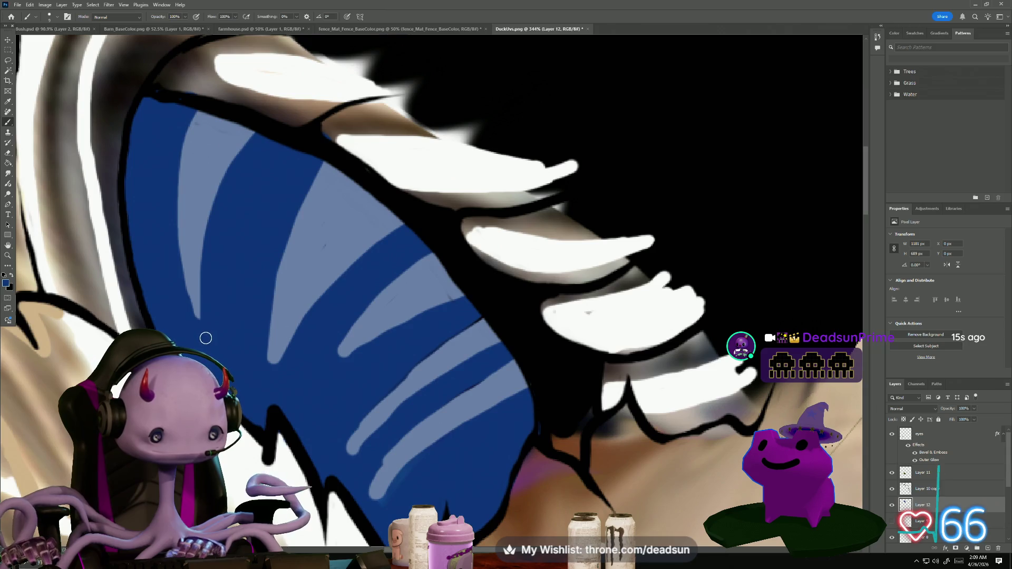
# Trim and taper the edges and tips of the light-blue stripes with dark blue
pyautogui.moveTo(187, 293); pyautogui.dragTo(175, 136)
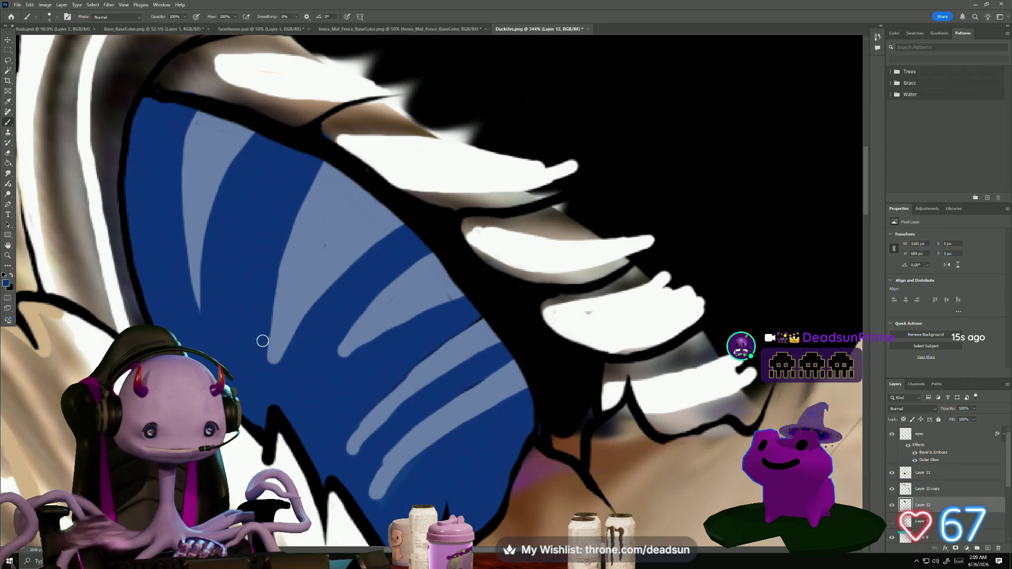
pyautogui.moveTo(292, 203); pyautogui.dragTo(274, 333)
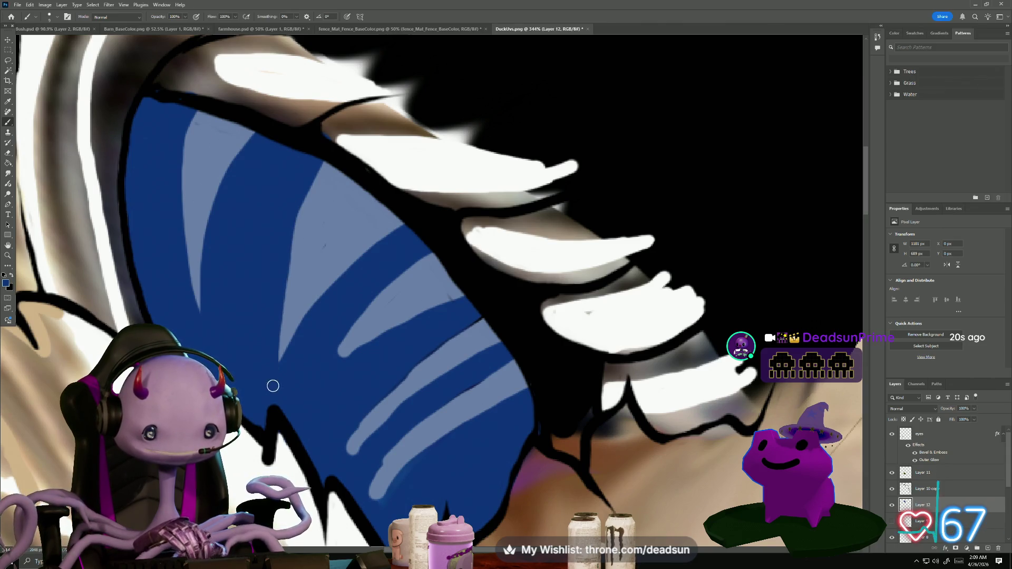
pyautogui.moveTo(400, 264); pyautogui.dragTo(341, 346)
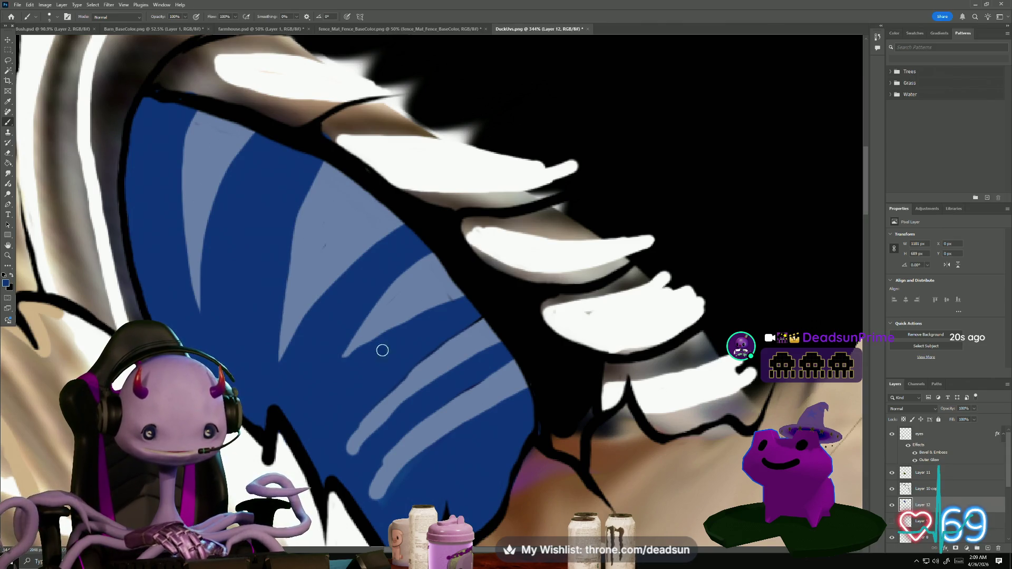
pyautogui.moveTo(443, 309); pyautogui.dragTo(353, 355)
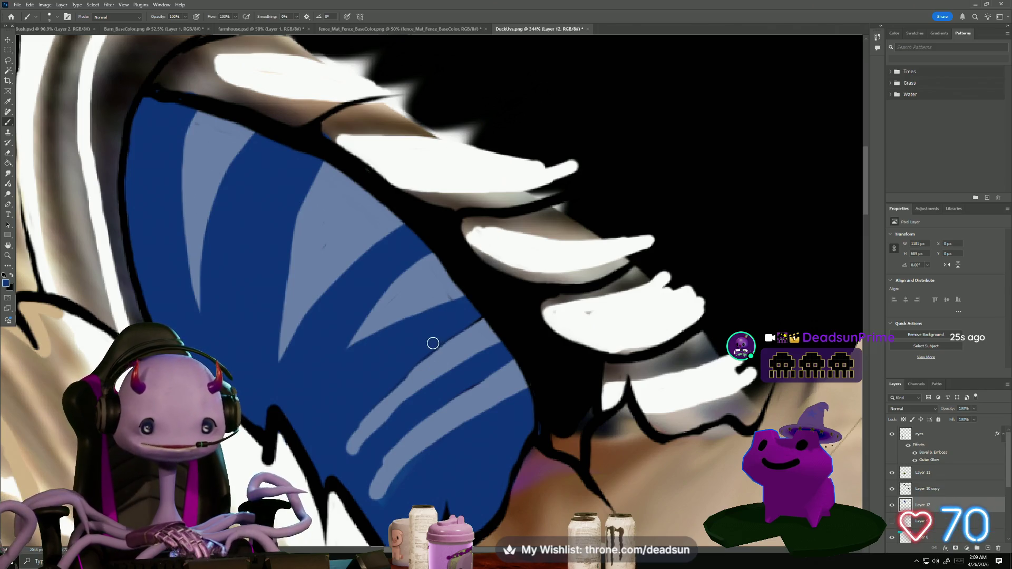
pyautogui.moveTo(390, 388); pyautogui.dragTo(337, 456)
pyautogui.moveTo(391, 422); pyautogui.dragTo(347, 458)
pyautogui.moveTo(442, 477); pyautogui.dragTo(427, 404)
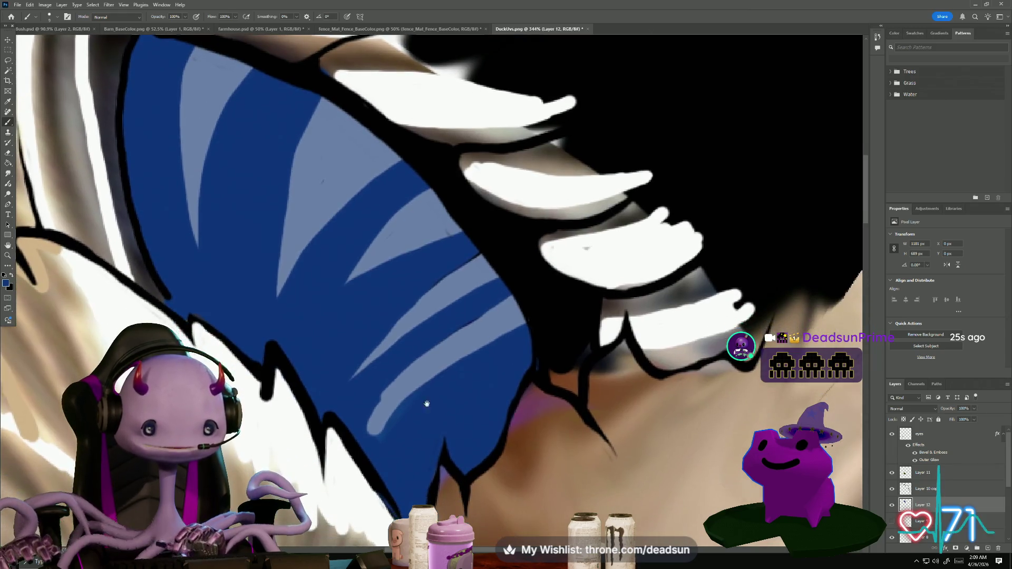
pyautogui.moveTo(398, 367); pyautogui.dragTo(354, 441)
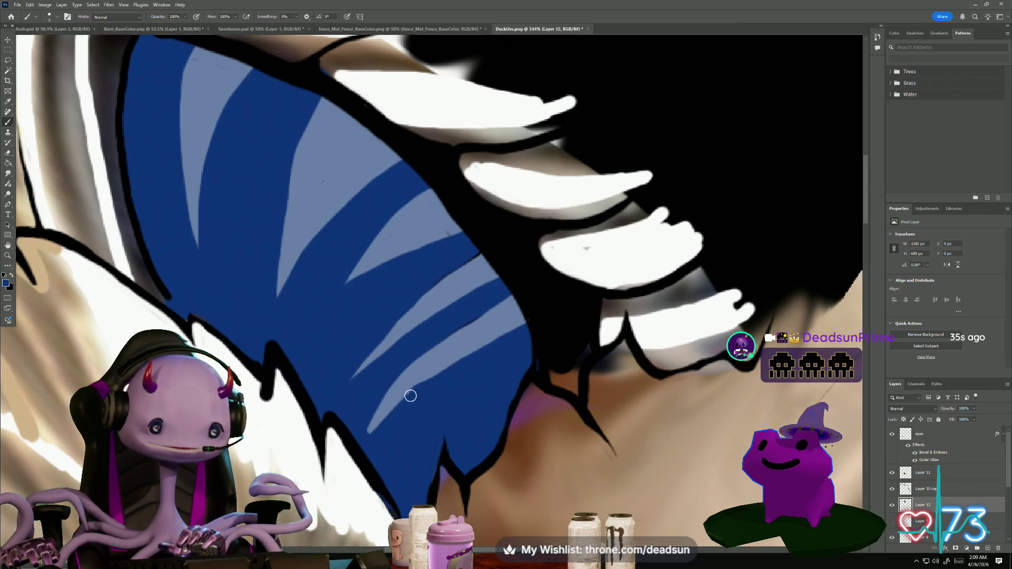
pyautogui.moveTo(412, 396); pyautogui.dragTo(357, 448)
# Cut back and taper one stripe's upper part in dark blue, undoing a stray stroke
pyautogui.scroll(-4, 426, 407)
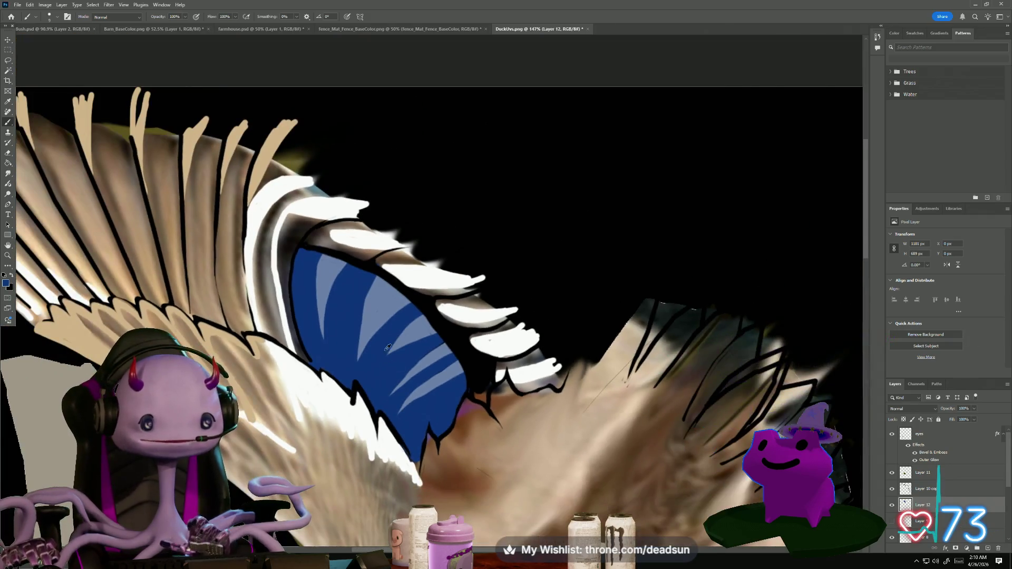
pyautogui.scroll(4, 391, 303)
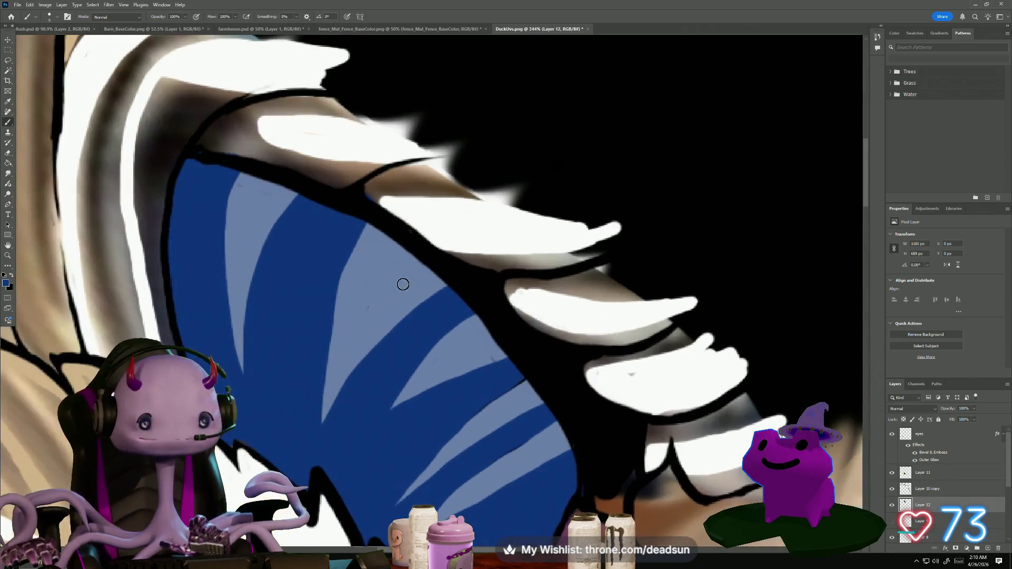
pyautogui.click(422, 237)
pyautogui.moveTo(417, 242); pyautogui.dragTo(296, 371)
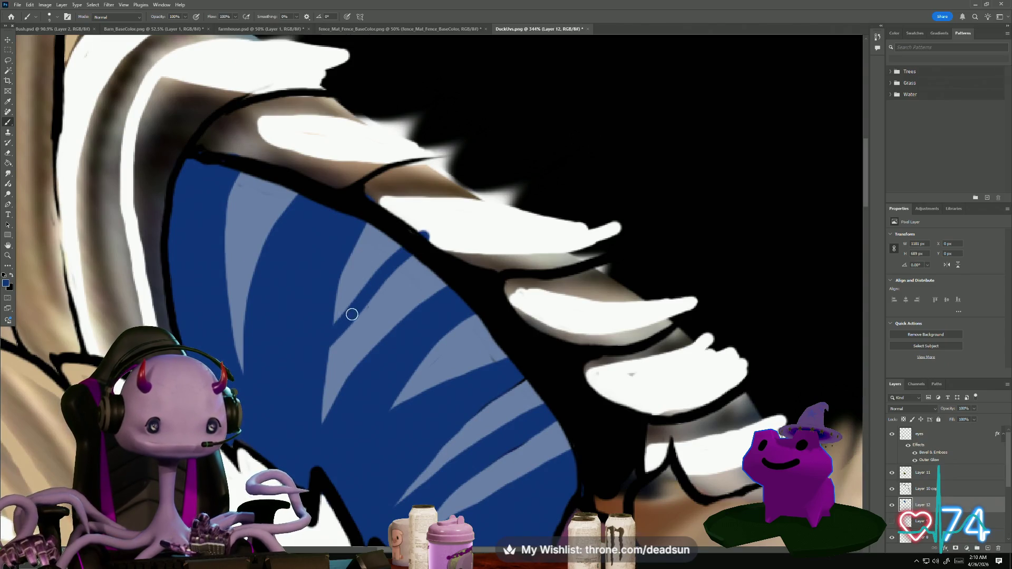
pyautogui.hotkey('ctrl', 'z')
pyautogui.moveTo(414, 235); pyautogui.dragTo(328, 317)
pyautogui.moveTo(405, 242)
pyautogui.mouseDown()
pyautogui.moveTo(359, 271)
pyautogui.moveTo(307, 332)
pyautogui.mouseUp()
pyautogui.moveTo(388, 233); pyautogui.dragTo(314, 321)
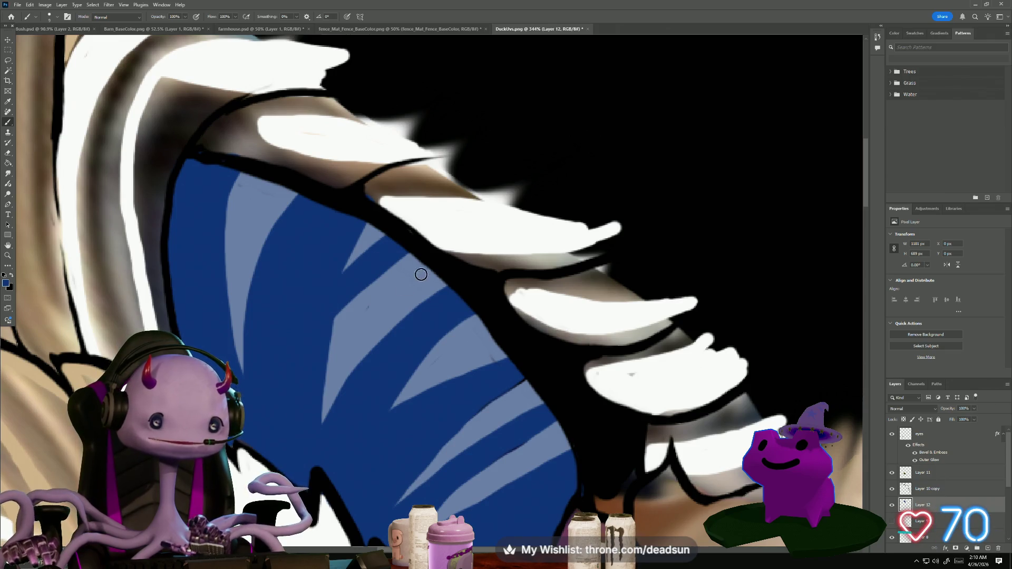
pyautogui.moveTo(425, 256)
pyautogui.mouseDown()
pyautogui.moveTo(378, 282)
pyautogui.moveTo(310, 366)
pyautogui.mouseUp()
pyautogui.moveTo(406, 267)
pyautogui.mouseDown()
pyautogui.moveTo(335, 318)
pyautogui.moveTo(321, 374)
pyautogui.mouseUp()
pyautogui.scroll(-8, 301, 425)
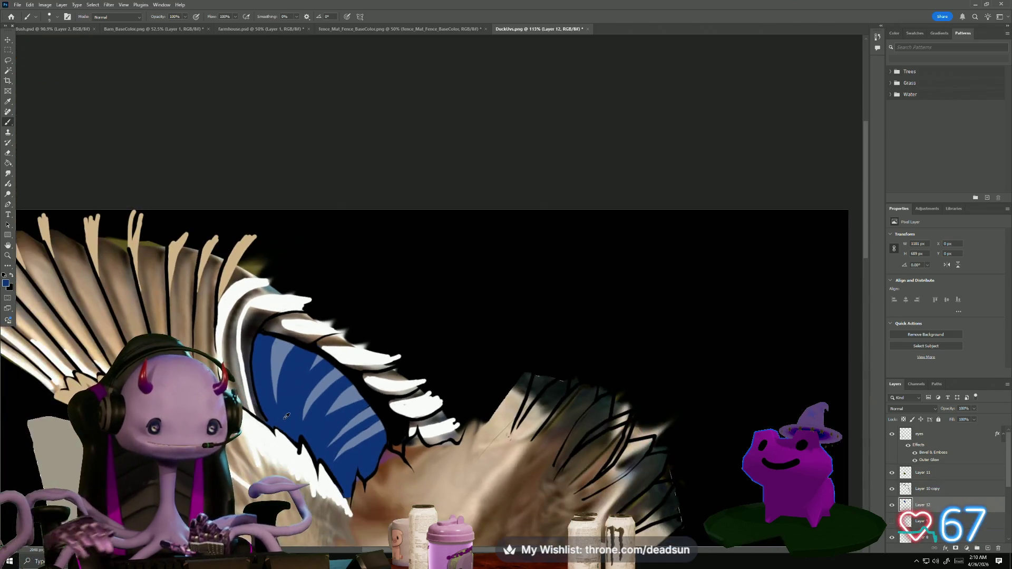
# Sample the light beige from the wing with the Eyedropper and return to the Brush
pyautogui.moveTo(298, 364); pyautogui.dragTo(333, 221)
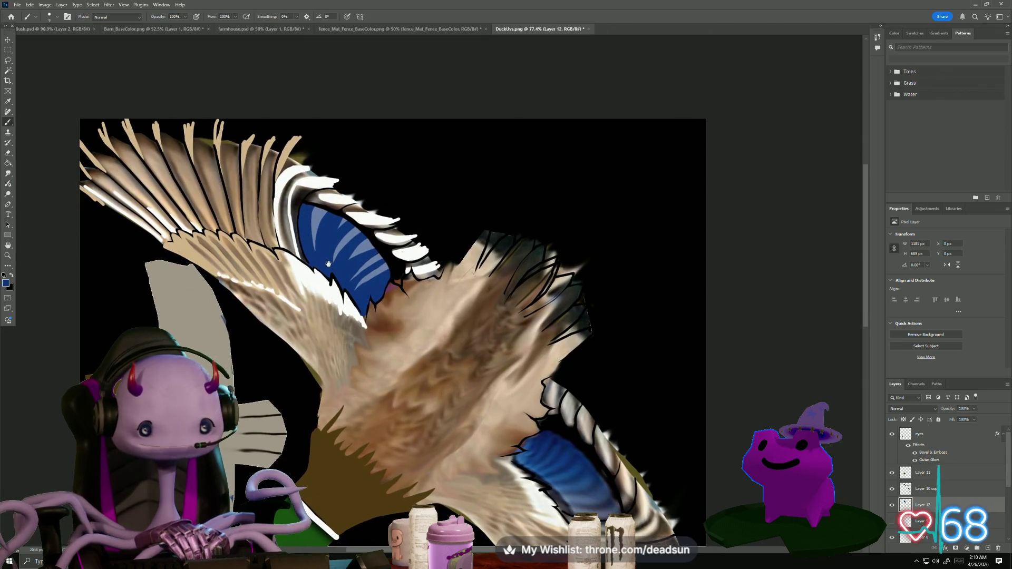
pyautogui.scroll(5, 354, 347)
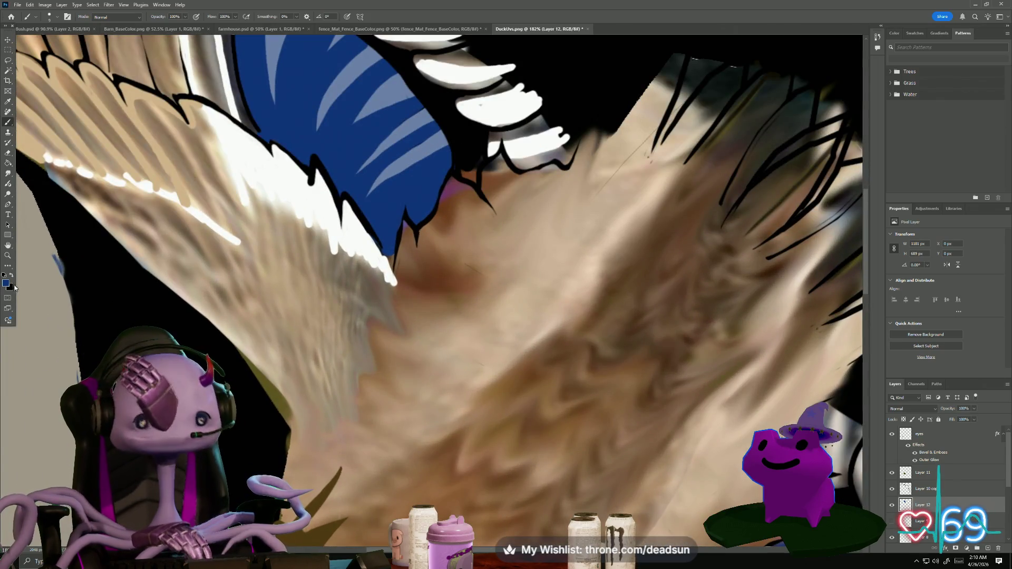
pyautogui.press('i')
pyautogui.click(390, 305)
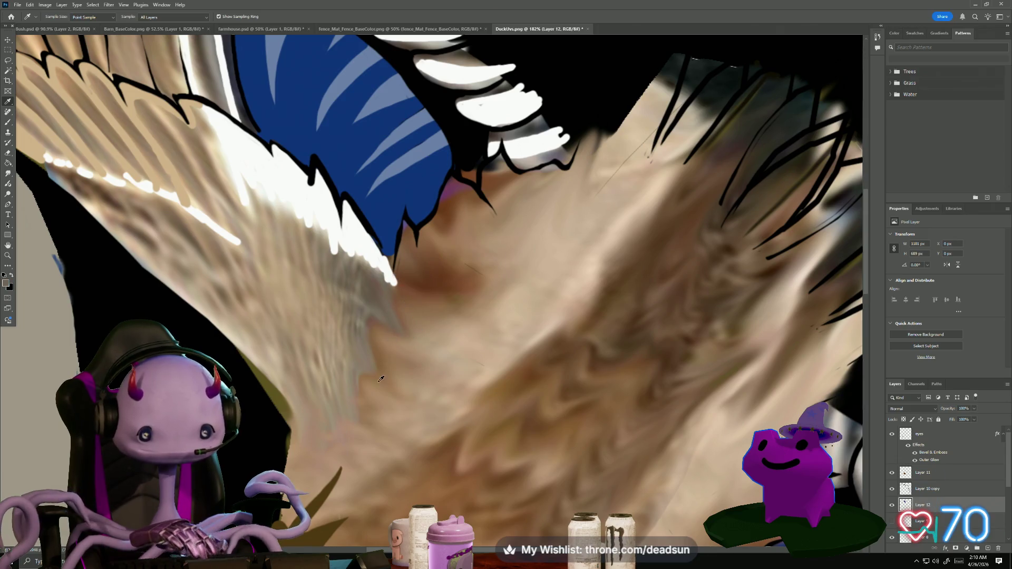
pyautogui.press('b')
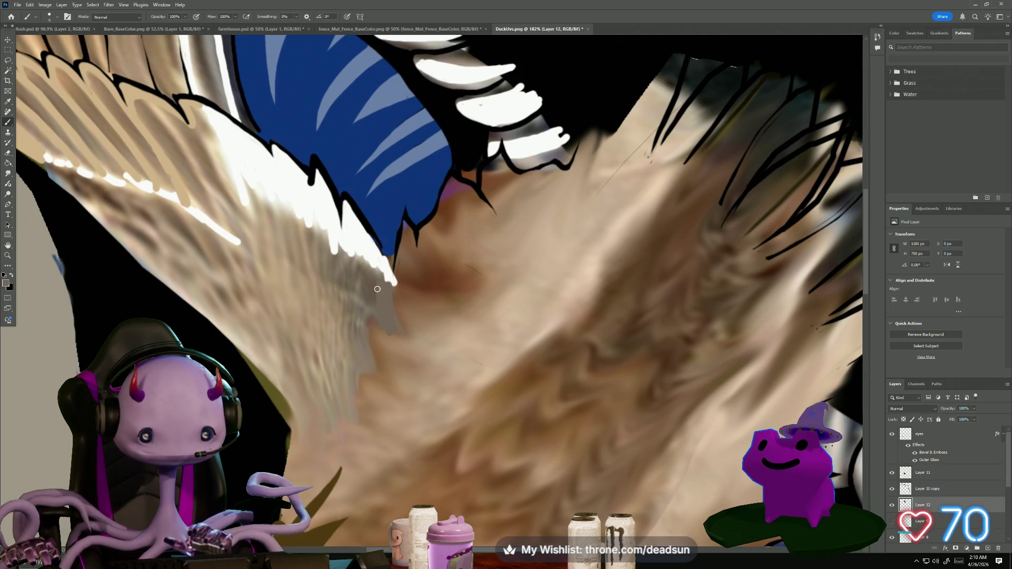
# Paint a grey feather shape with pointed tips below the speculum, plus diagonal wing strokes
pyautogui.moveTo(389, 337); pyautogui.dragTo(416, 347)
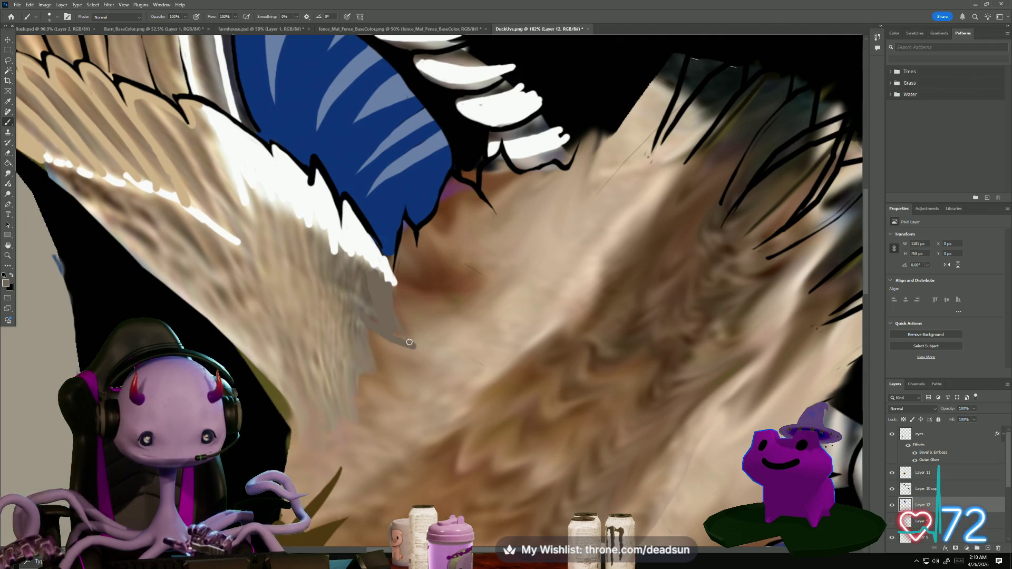
pyautogui.moveTo(369, 286)
pyautogui.mouseDown()
pyautogui.moveTo(366, 353)
pyautogui.moveTo(387, 378)
pyautogui.moveTo(363, 367)
pyautogui.moveTo(386, 381)
pyautogui.mouseUp()
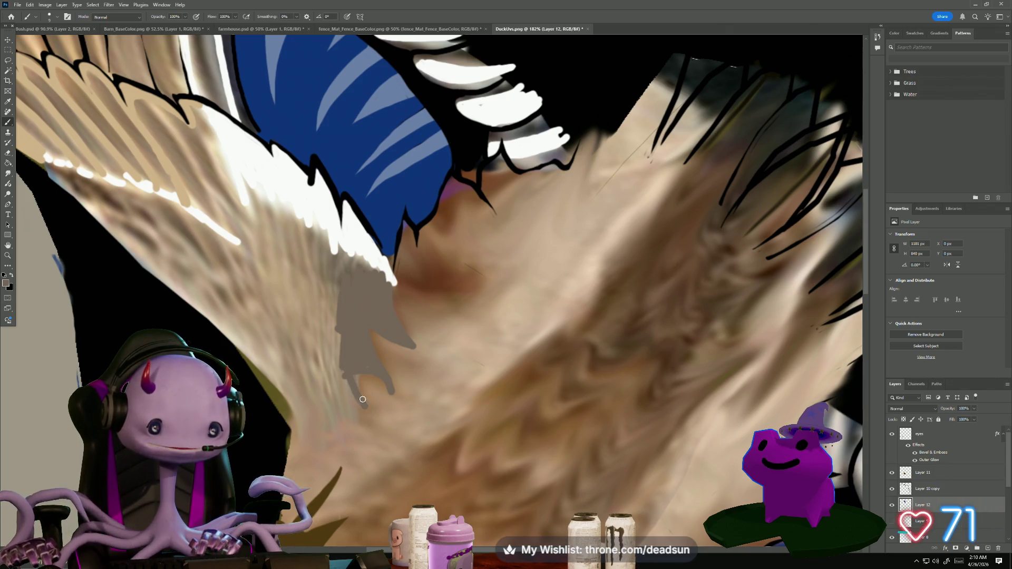
pyautogui.moveTo(347, 378); pyautogui.dragTo(352, 427)
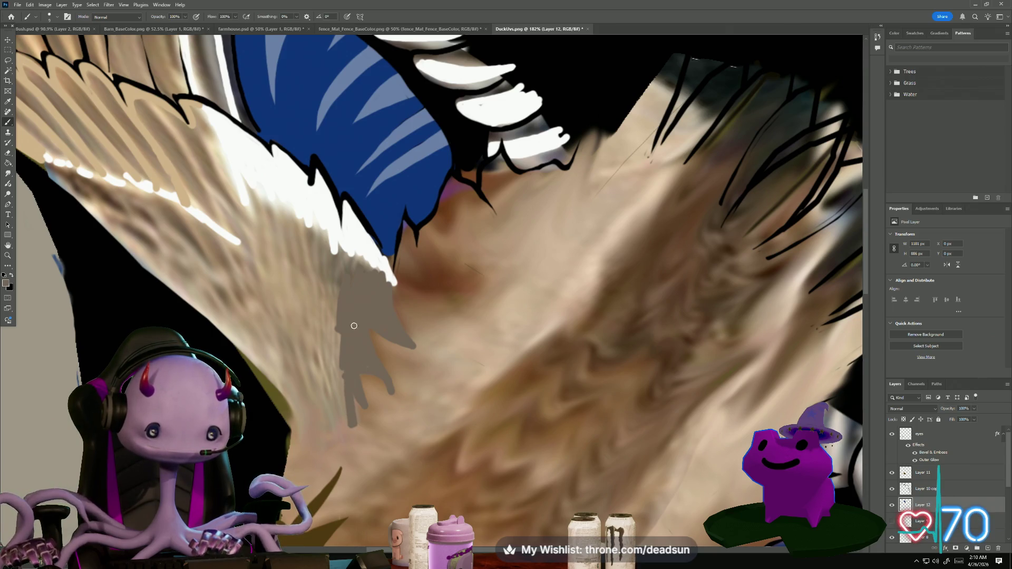
pyautogui.moveTo(348, 384)
pyautogui.mouseDown()
pyautogui.moveTo(341, 428)
pyautogui.moveTo(329, 417)
pyautogui.mouseUp()
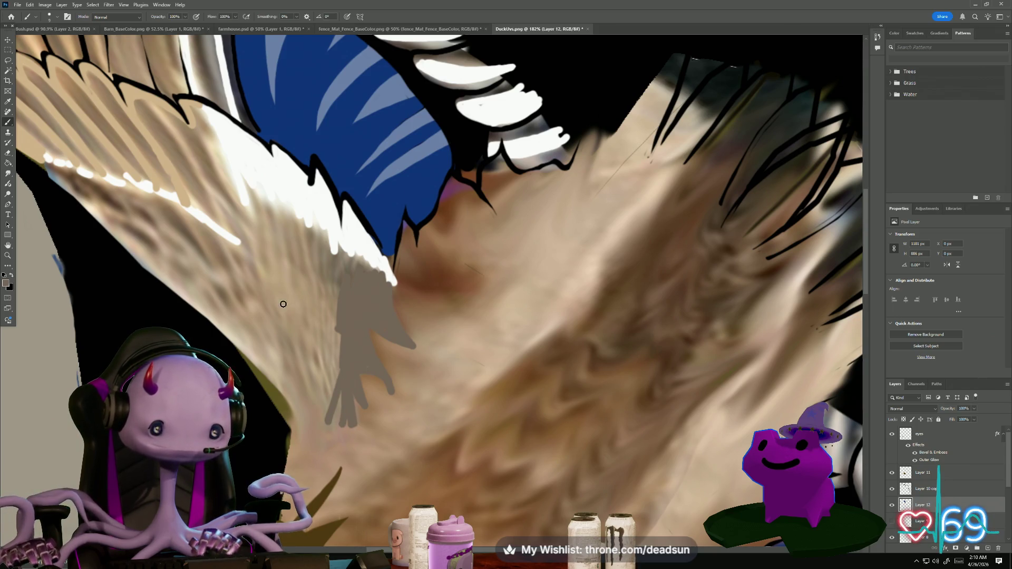
pyautogui.moveTo(124, 226); pyautogui.dragTo(159, 268)
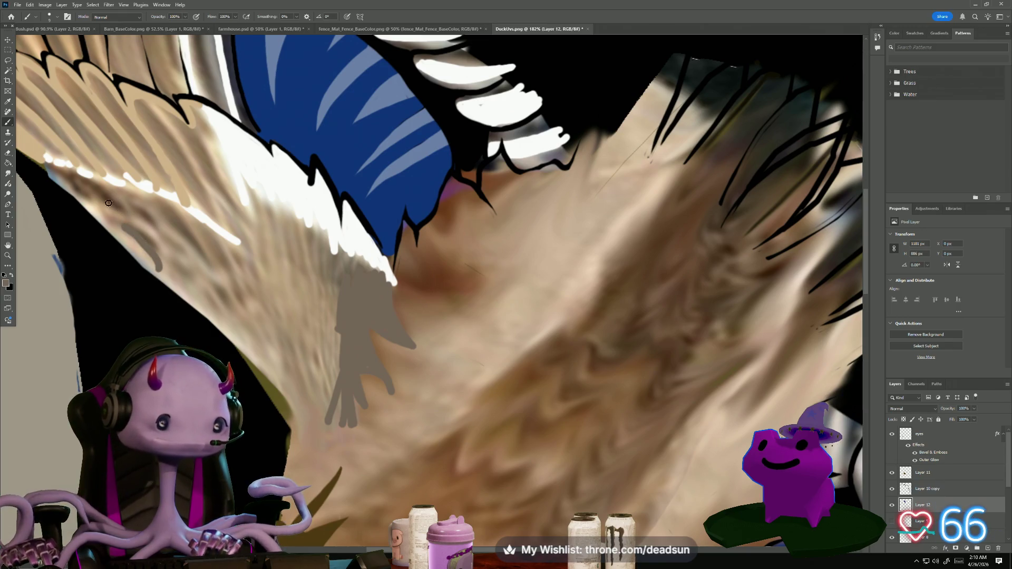
pyautogui.moveTo(139, 211); pyautogui.dragTo(185, 269)
pyautogui.moveTo(175, 216)
pyautogui.mouseDown()
pyautogui.moveTo(227, 288)
pyautogui.moveTo(220, 281)
pyautogui.moveTo(236, 276)
pyautogui.mouseUp()
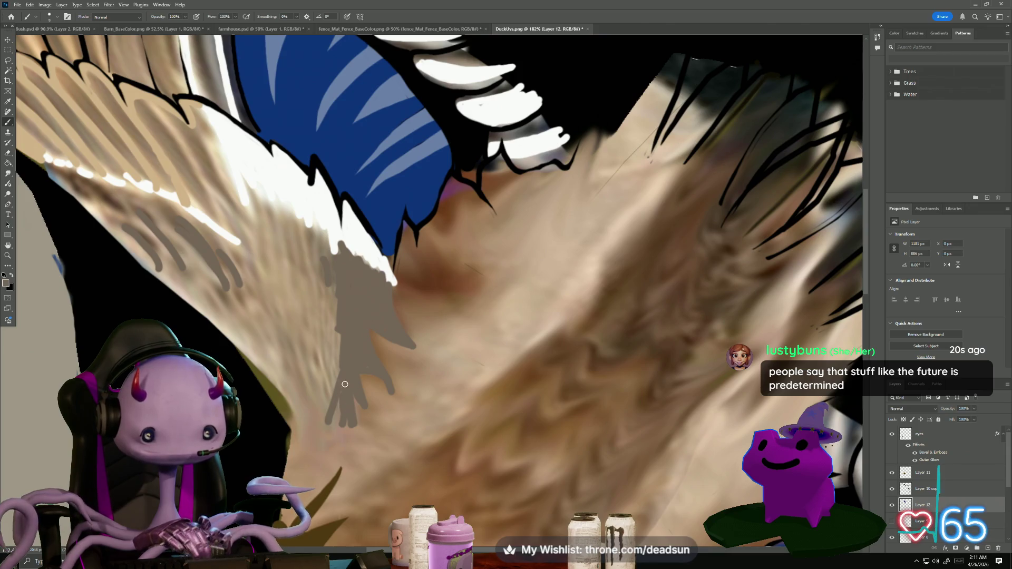
pyautogui.scroll(5, 350, 413)
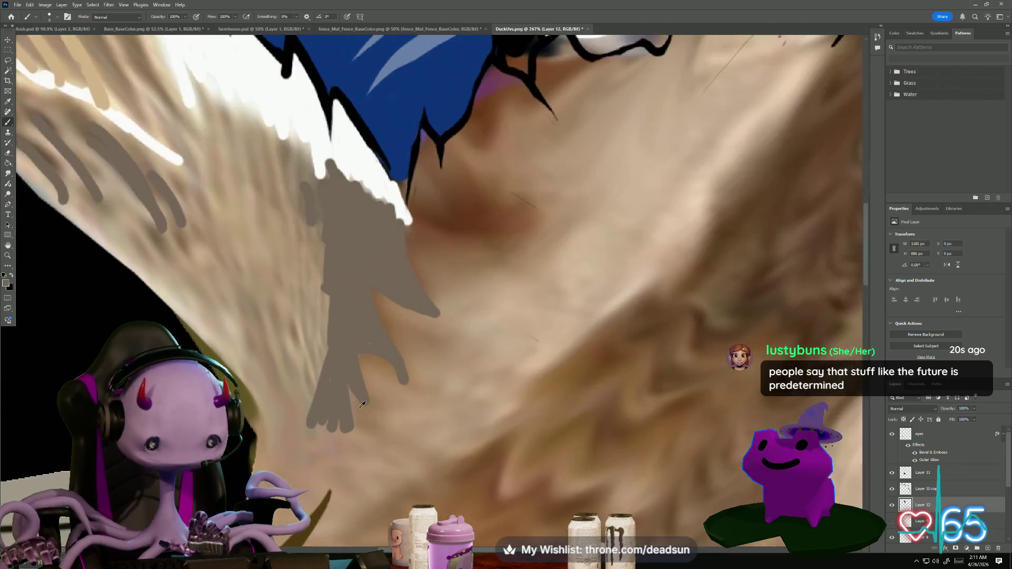
pyautogui.moveTo(284, 314)
pyautogui.mouseDown()
pyautogui.moveTo(306, 384)
pyautogui.moveTo(321, 245)
pyautogui.mouseUp()
pyautogui.moveTo(313, 319)
pyautogui.mouseDown()
pyautogui.moveTo(292, 227)
pyautogui.moveTo(290, 363)
pyautogui.moveTo(293, 339)
pyautogui.mouseUp()
pyautogui.moveTo(233, 290)
pyautogui.mouseDown()
pyautogui.moveTo(300, 396)
pyautogui.moveTo(286, 387)
pyautogui.mouseUp()
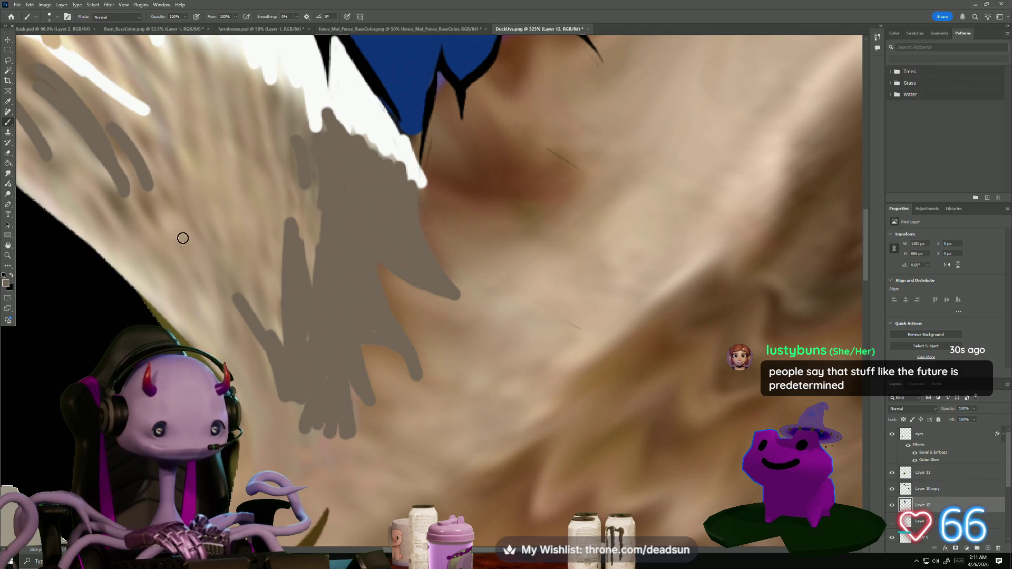
# Erase ragged edges of the grey feather shape and stroke tip, then return to the Brush
pyautogui.press('e')
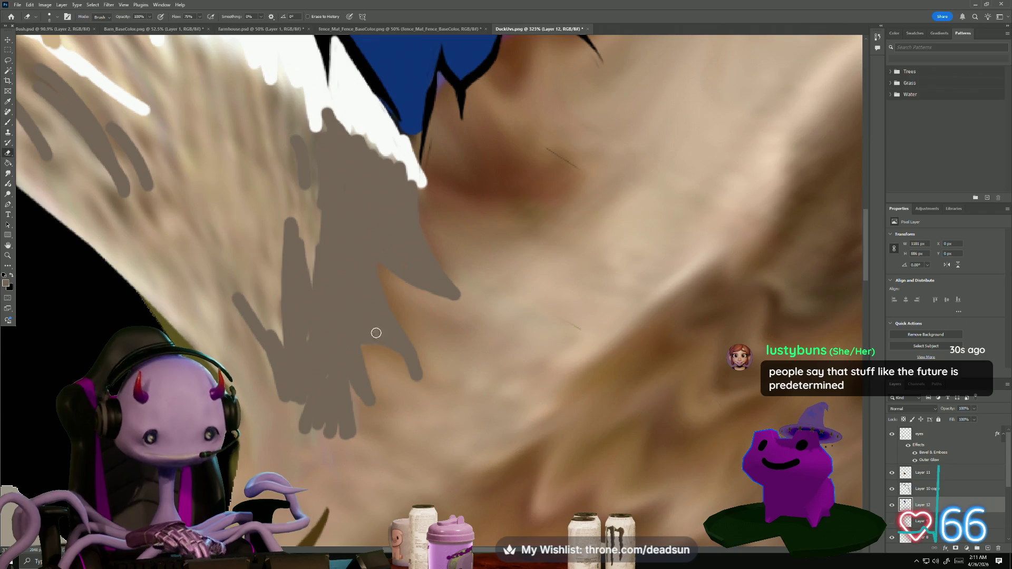
pyautogui.moveTo(401, 316)
pyautogui.mouseDown()
pyautogui.moveTo(428, 390)
pyautogui.moveTo(402, 357)
pyautogui.moveTo(366, 339)
pyautogui.moveTo(383, 424)
pyautogui.moveTo(355, 375)
pyautogui.moveTo(355, 400)
pyautogui.moveTo(392, 442)
pyautogui.moveTo(343, 384)
pyautogui.moveTo(362, 449)
pyautogui.moveTo(344, 445)
pyautogui.moveTo(353, 450)
pyautogui.moveTo(320, 391)
pyautogui.moveTo(319, 445)
pyautogui.moveTo(332, 443)
pyautogui.moveTo(335, 416)
pyautogui.moveTo(291, 390)
pyautogui.moveTo(300, 432)
pyautogui.mouseUp()
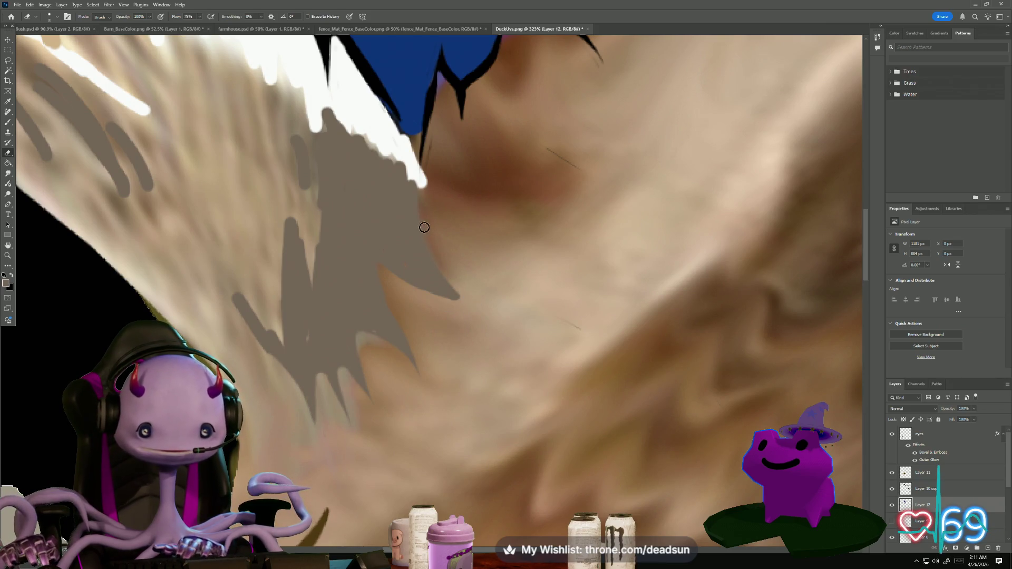
pyautogui.moveTo(417, 197); pyautogui.dragTo(420, 184)
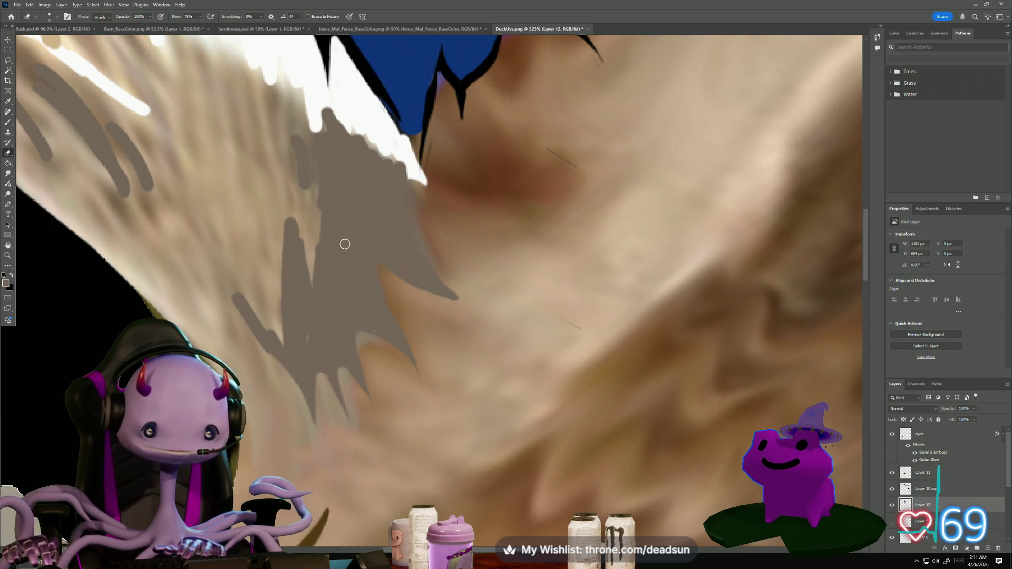
pyautogui.moveTo(303, 203)
pyautogui.mouseDown()
pyautogui.moveTo(296, 217)
pyautogui.moveTo(310, 287)
pyautogui.moveTo(315, 228)
pyautogui.moveTo(296, 138)
pyautogui.moveTo(314, 112)
pyautogui.moveTo(330, 143)
pyautogui.moveTo(317, 219)
pyautogui.moveTo(289, 127)
pyautogui.moveTo(283, 216)
pyautogui.moveTo(317, 104)
pyautogui.moveTo(317, 161)
pyautogui.mouseUp()
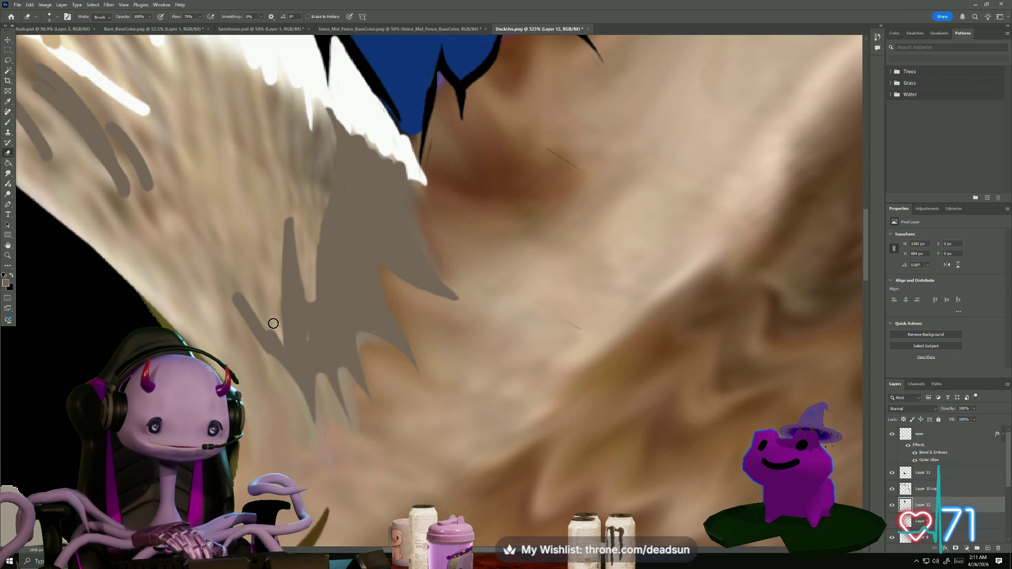
pyautogui.moveTo(289, 213); pyautogui.dragTo(280, 320)
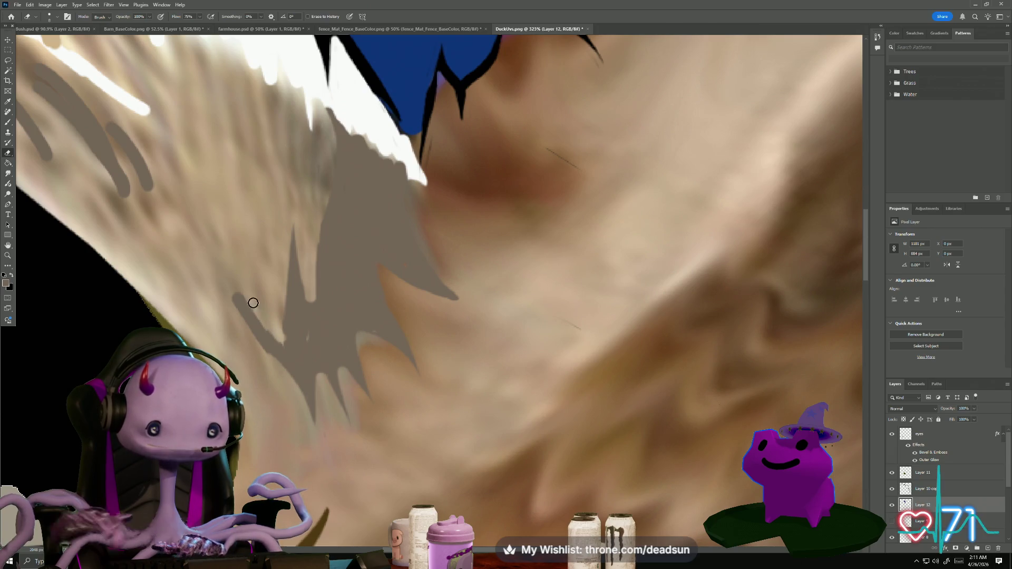
pyautogui.moveTo(235, 271)
pyautogui.mouseDown()
pyautogui.moveTo(264, 361)
pyautogui.moveTo(255, 296)
pyautogui.mouseUp()
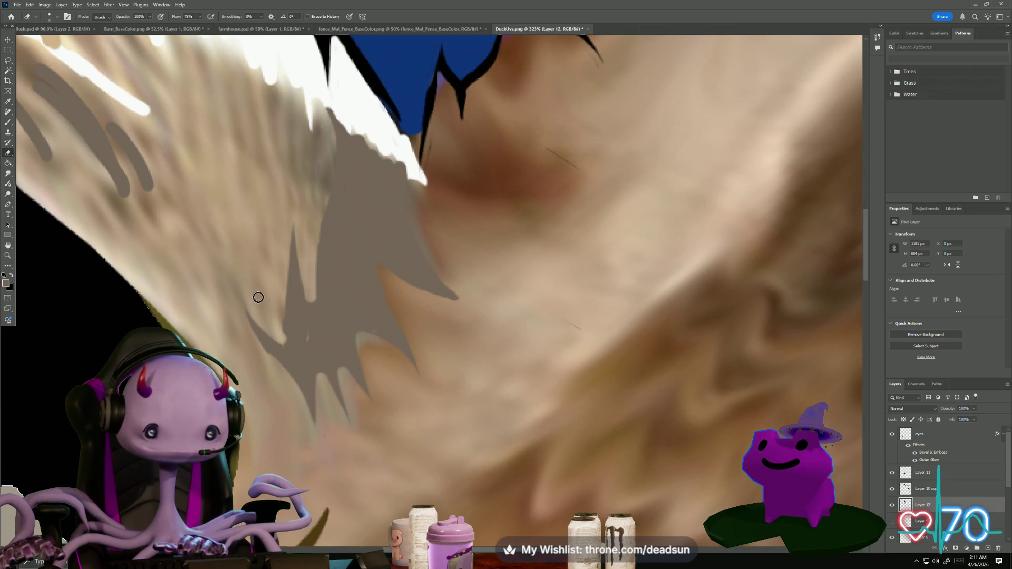
pyautogui.press('b')
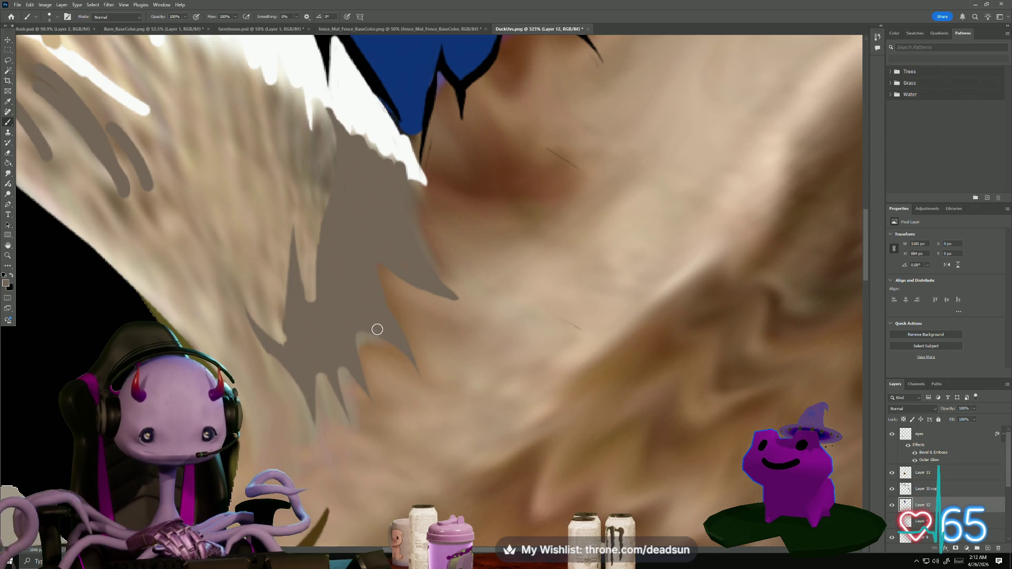
pyautogui.scroll(-5, 350, 328)
# Switch to the Eraser and add an empty Layer 13 above Layer 12
pyautogui.scroll(3, 311, 300)
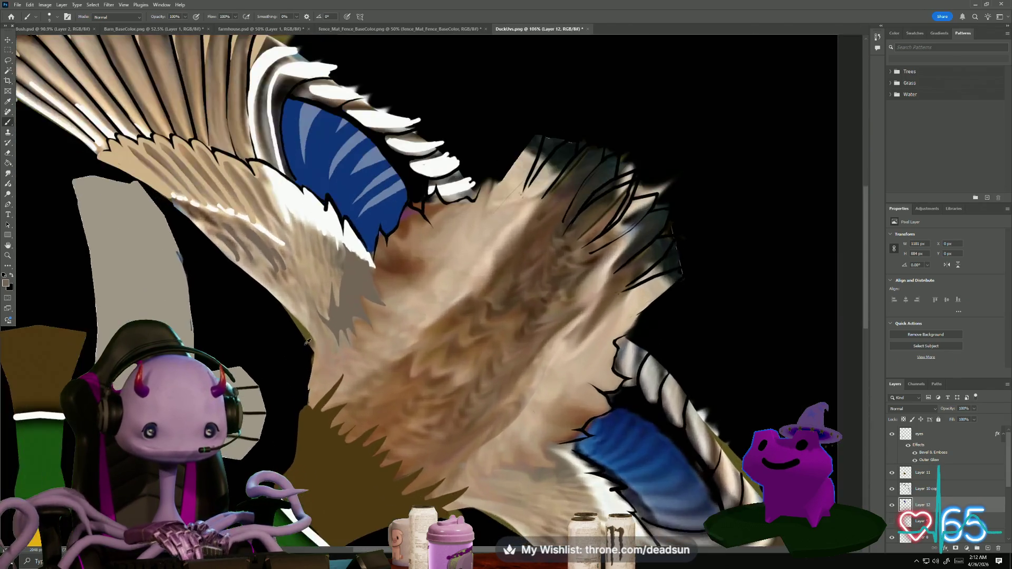
pyautogui.scroll(1, 306, 251)
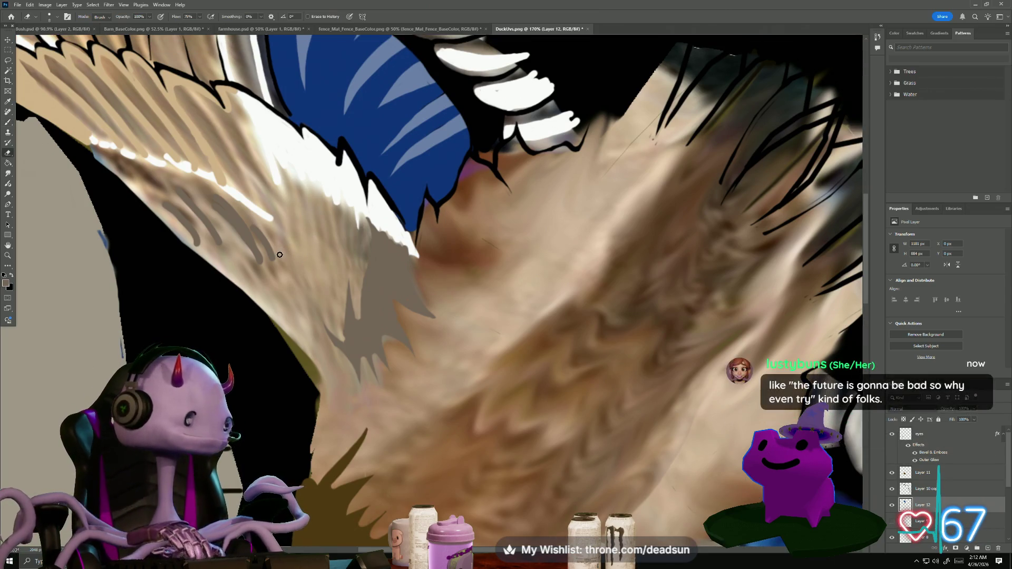
pyautogui.press('e')
pyautogui.scroll(1, 276, 248)
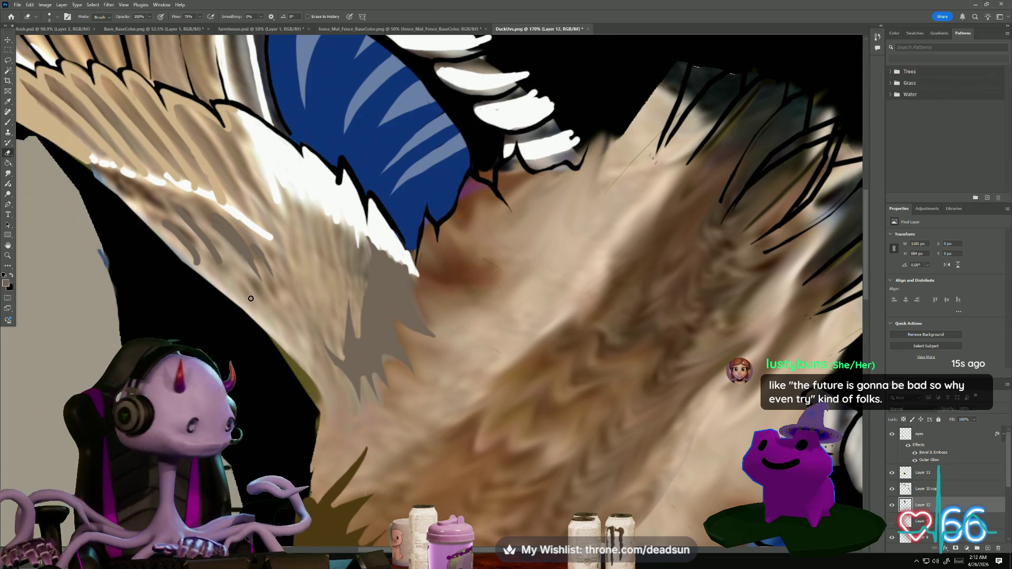
pyautogui.scroll(4, 245, 284)
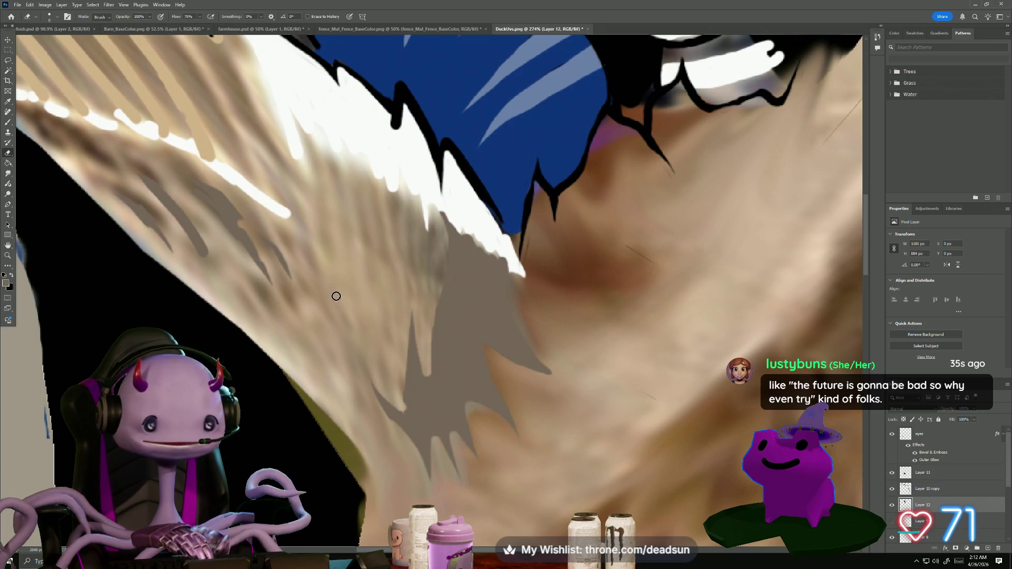
pyautogui.scroll(-3, 336, 296)
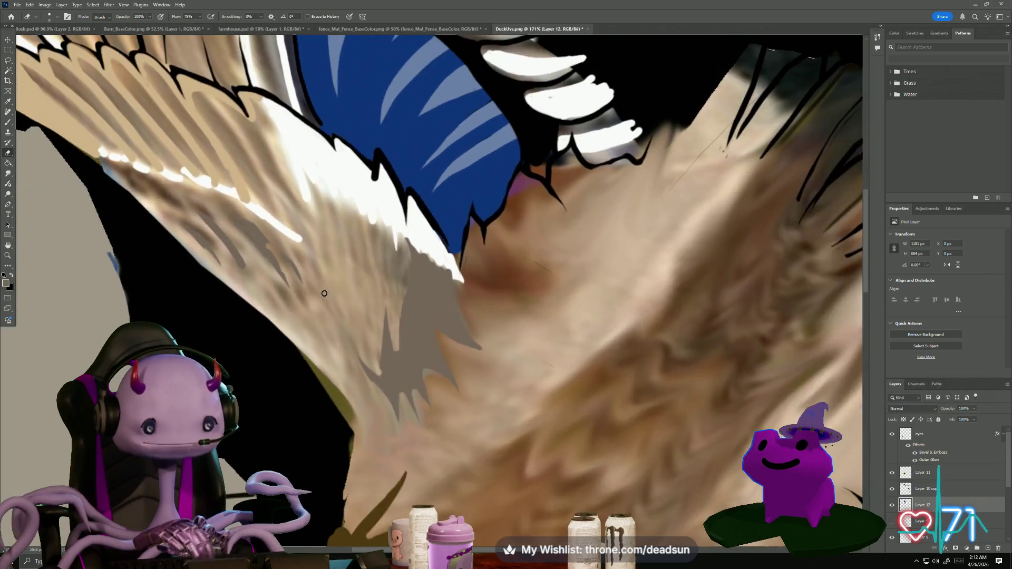
pyautogui.scroll(2, 325, 293)
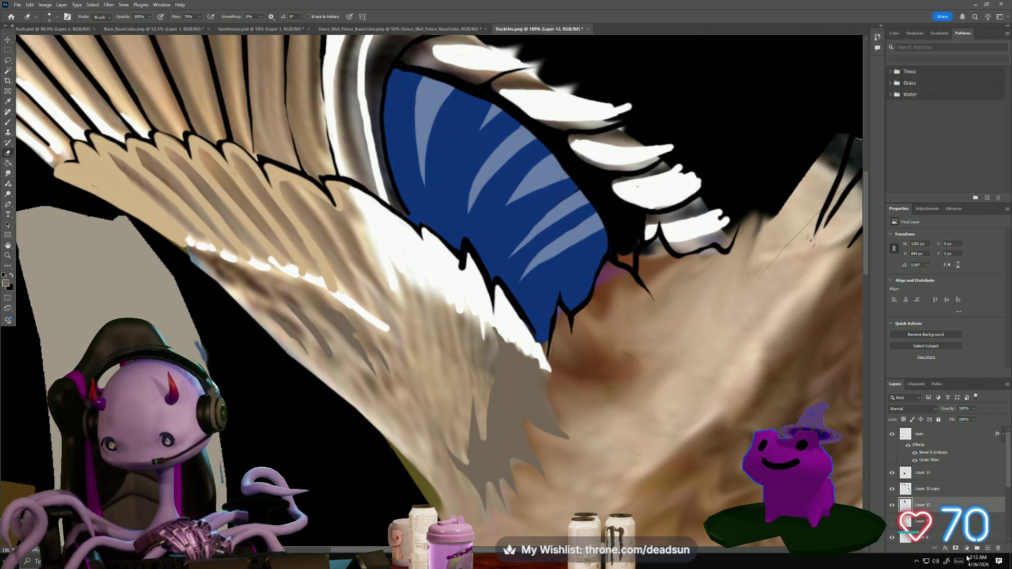
pyautogui.click(987, 549)
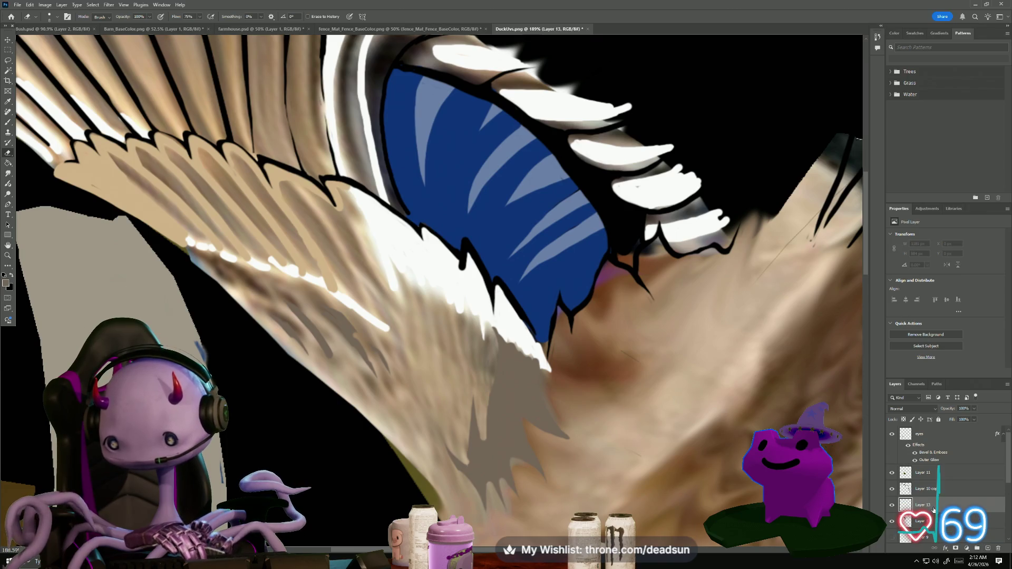
# Move the new layer below Layer 12 and paint darker grey feather shading across the wing
pyautogui.hotkey('ctrl', '[')
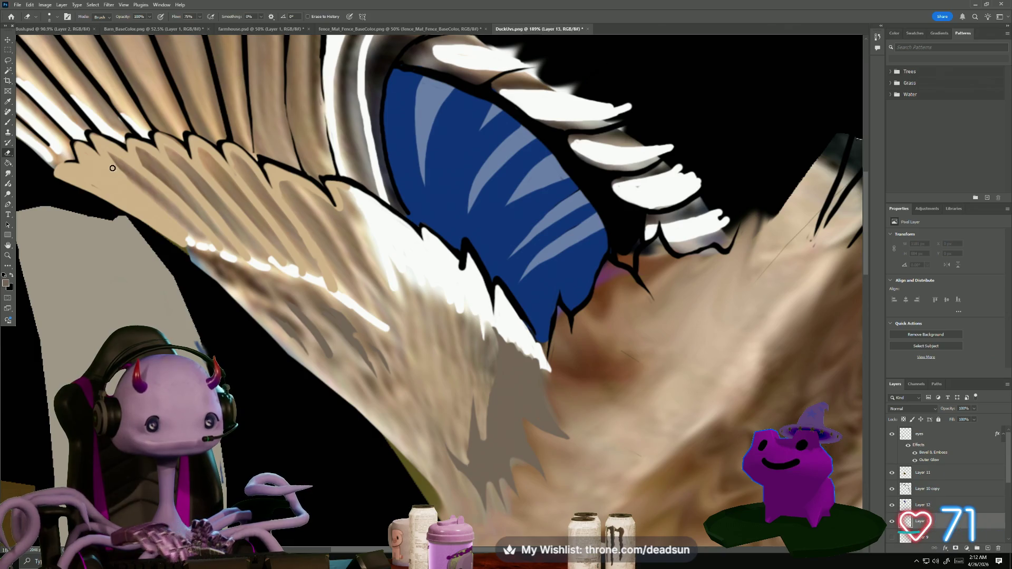
pyautogui.press('b')
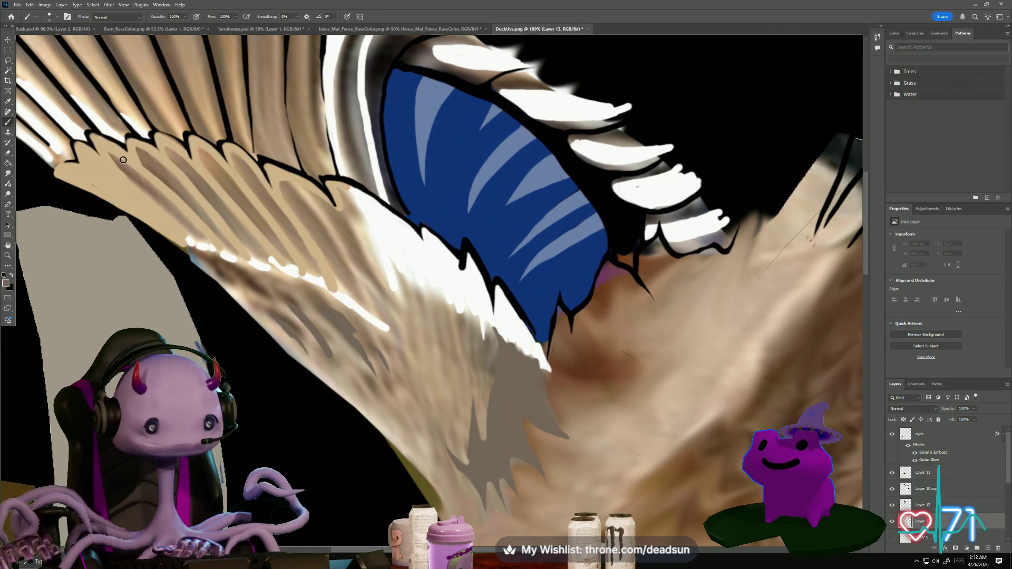
pyautogui.moveTo(115, 158)
pyautogui.mouseDown()
pyautogui.moveTo(163, 214)
pyautogui.moveTo(130, 187)
pyautogui.moveTo(206, 243)
pyautogui.moveTo(197, 234)
pyautogui.mouseUp()
pyautogui.press(']')
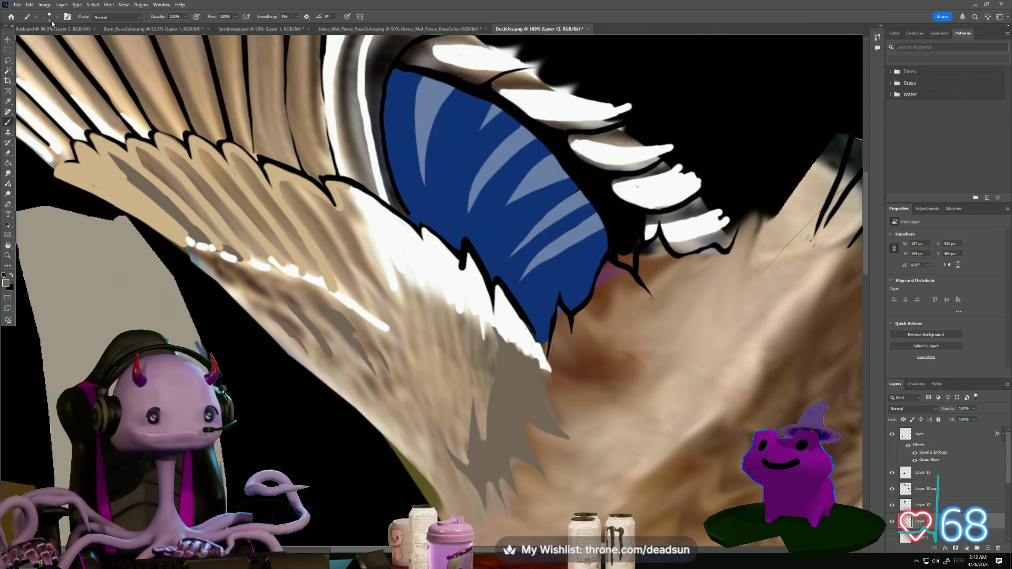
pyautogui.press(']')
pyautogui.moveTo(148, 161)
pyautogui.mouseDown()
pyautogui.moveTo(216, 230)
pyautogui.moveTo(211, 242)
pyautogui.moveTo(331, 269)
pyautogui.moveTo(282, 191)
pyautogui.moveTo(312, 198)
pyautogui.moveTo(349, 255)
pyautogui.moveTo(350, 287)
pyautogui.moveTo(295, 201)
pyautogui.moveTo(357, 290)
pyautogui.moveTo(371, 284)
pyautogui.moveTo(338, 193)
pyautogui.moveTo(376, 310)
pyautogui.moveTo(352, 217)
pyautogui.moveTo(315, 275)
pyautogui.moveTo(240, 169)
pyautogui.moveTo(253, 221)
pyautogui.moveTo(200, 158)
pyautogui.moveTo(247, 232)
pyautogui.moveTo(164, 152)
pyautogui.moveTo(169, 158)
pyautogui.mouseUp()
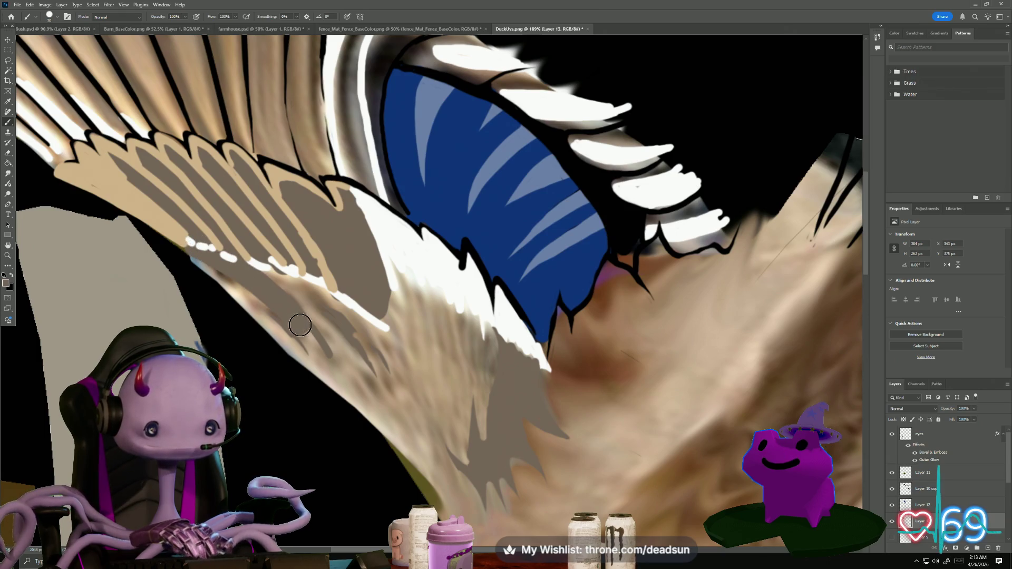
# Bring the image's top-left corner into view and open the foreground Color Picker
pyautogui.scroll(-5, 364, 369)
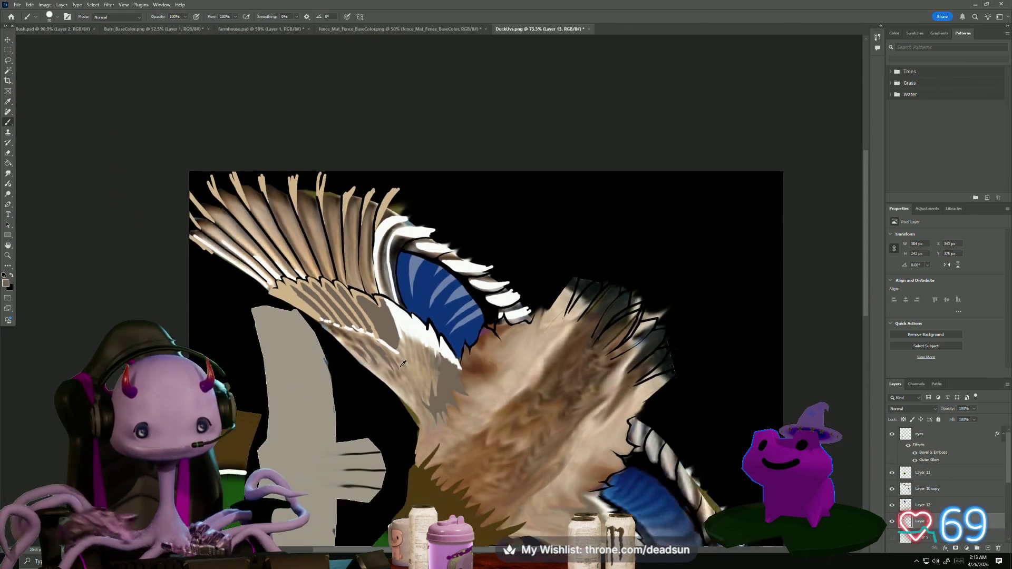
pyautogui.scroll(4, 404, 364)
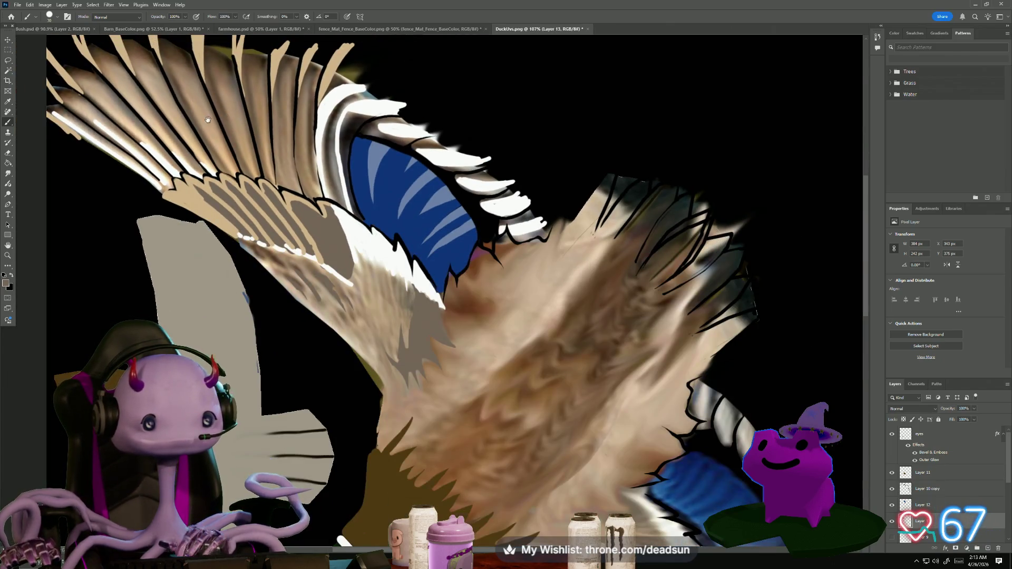
pyautogui.moveTo(226, 127); pyautogui.dragTo(319, 241)
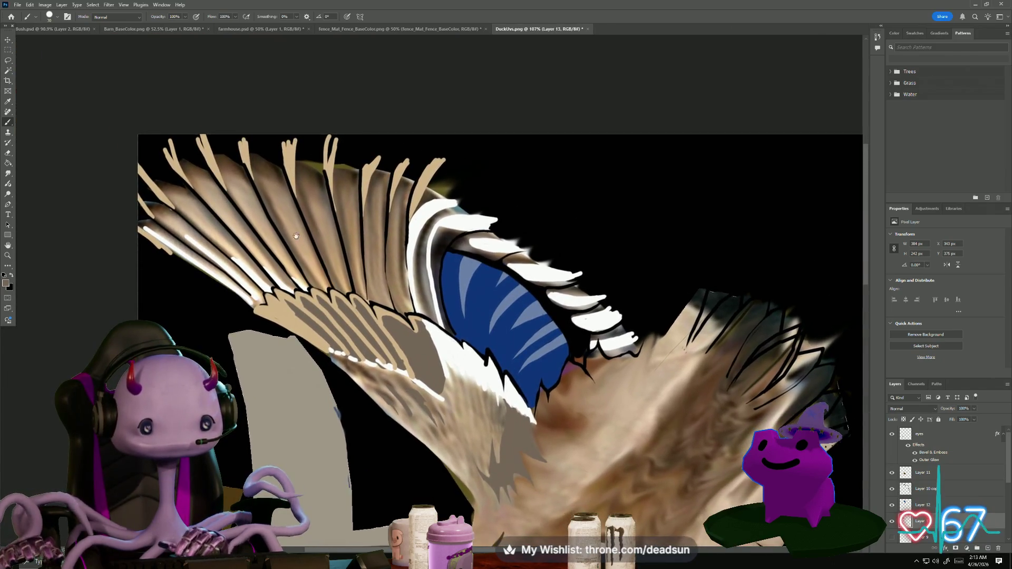
pyautogui.click(7, 284)
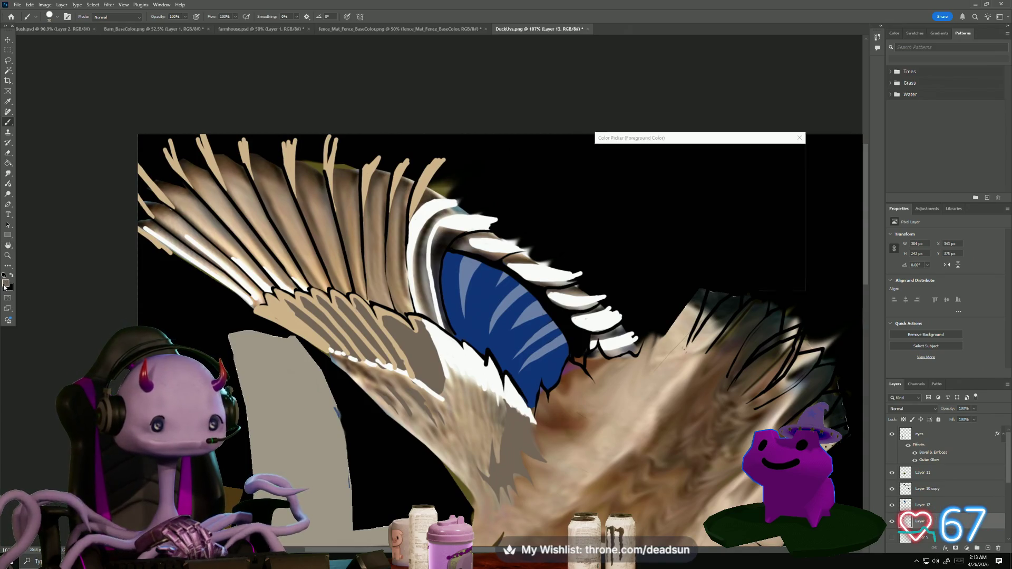
# Choose tan #aa8769 and paint it over the dark feather lines, undoing the last stroke
pyautogui.click(638, 190)
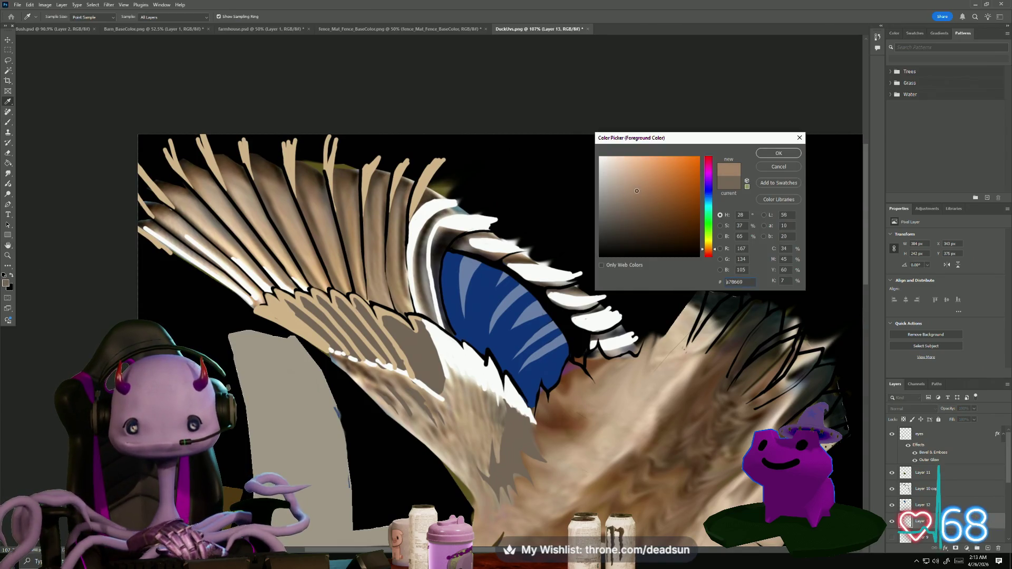
pyautogui.press('Return')
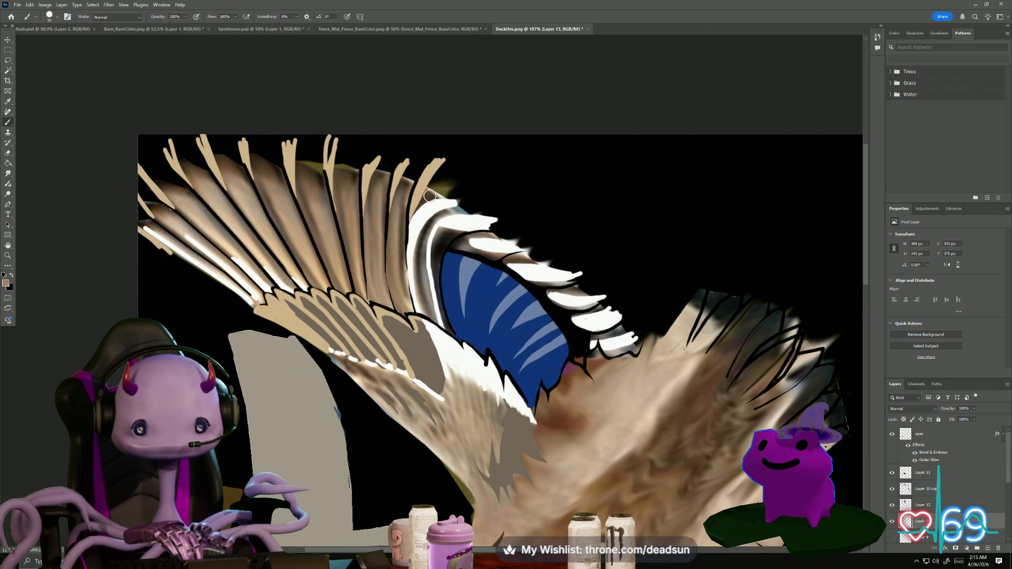
pyautogui.moveTo(431, 197)
pyautogui.mouseDown()
pyautogui.moveTo(372, 175)
pyautogui.moveTo(369, 232)
pyautogui.moveTo(403, 191)
pyautogui.moveTo(384, 233)
pyautogui.moveTo(424, 199)
pyautogui.mouseUp()
pyautogui.moveTo(405, 244)
pyautogui.mouseDown()
pyautogui.moveTo(397, 293)
pyautogui.moveTo(379, 266)
pyautogui.moveTo(366, 275)
pyautogui.moveTo(346, 182)
pyautogui.moveTo(374, 196)
pyautogui.moveTo(363, 212)
pyautogui.moveTo(308, 165)
pyautogui.moveTo(343, 272)
pyautogui.moveTo(335, 289)
pyautogui.moveTo(304, 217)
pyautogui.moveTo(320, 279)
pyautogui.mouseUp()
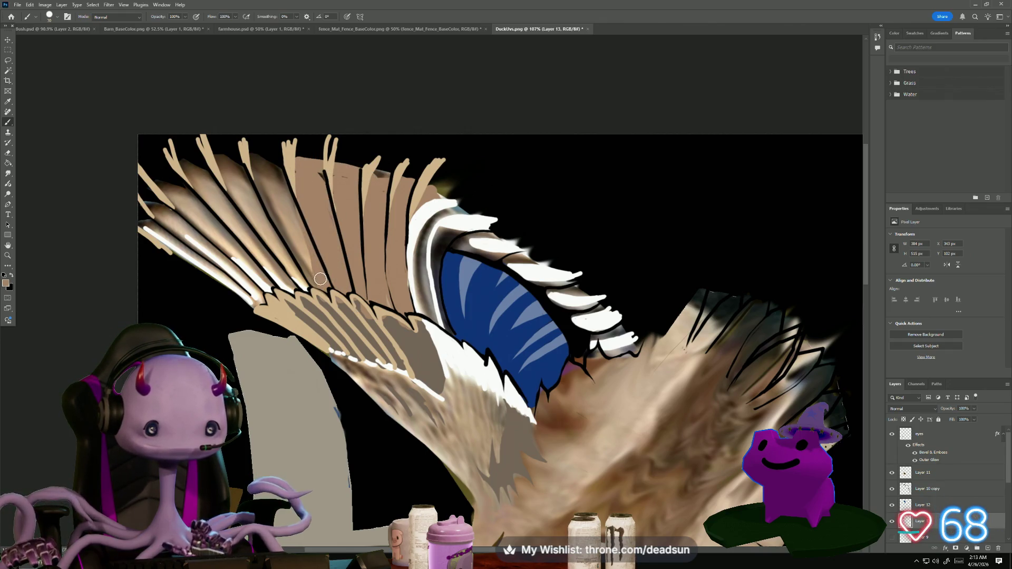
pyautogui.moveTo(391, 311); pyautogui.dragTo(377, 312)
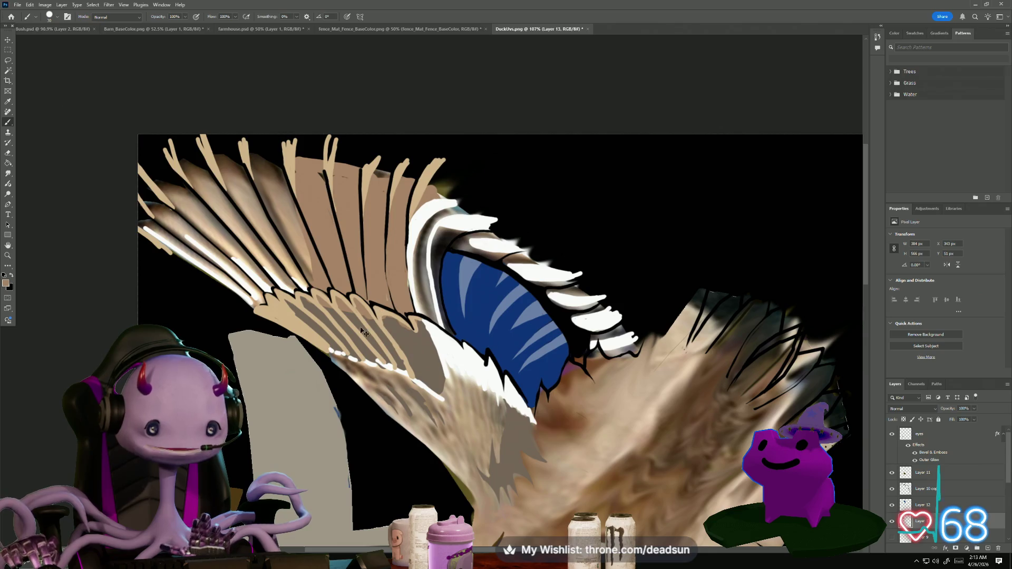
pyautogui.hotkey('ctrl', 'z')
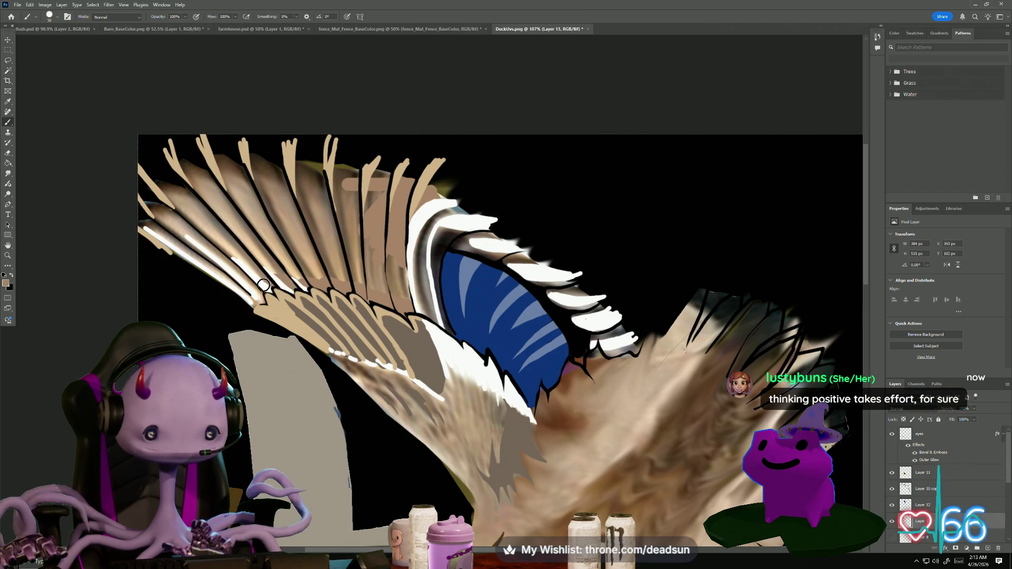
# Paint the upper wing feathers and their white edge highlights, filling top-edge gaps with brown
pyautogui.moveTo(252, 299); pyautogui.dragTo(252, 281)
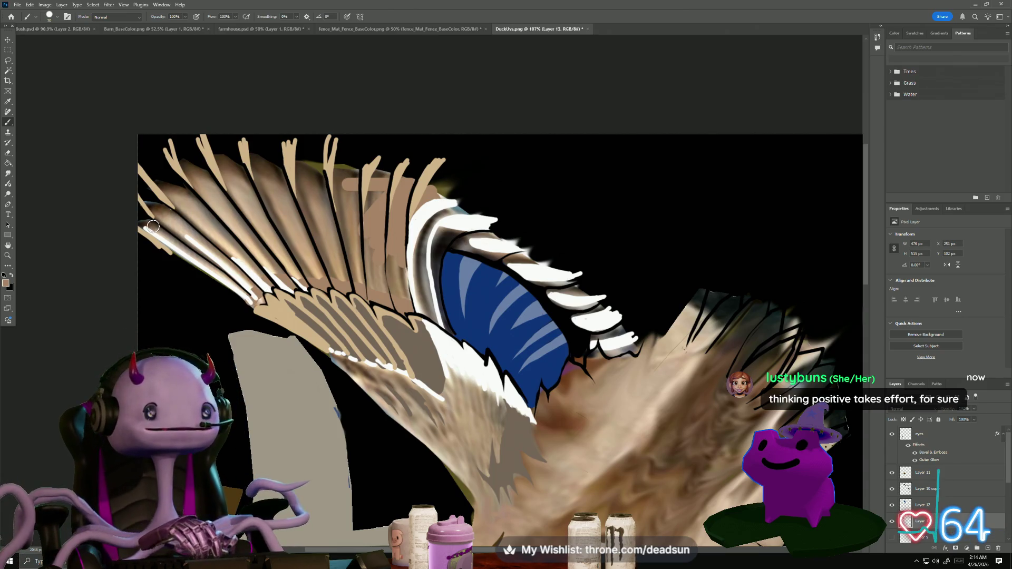
pyautogui.moveTo(143, 228); pyautogui.dragTo(154, 230)
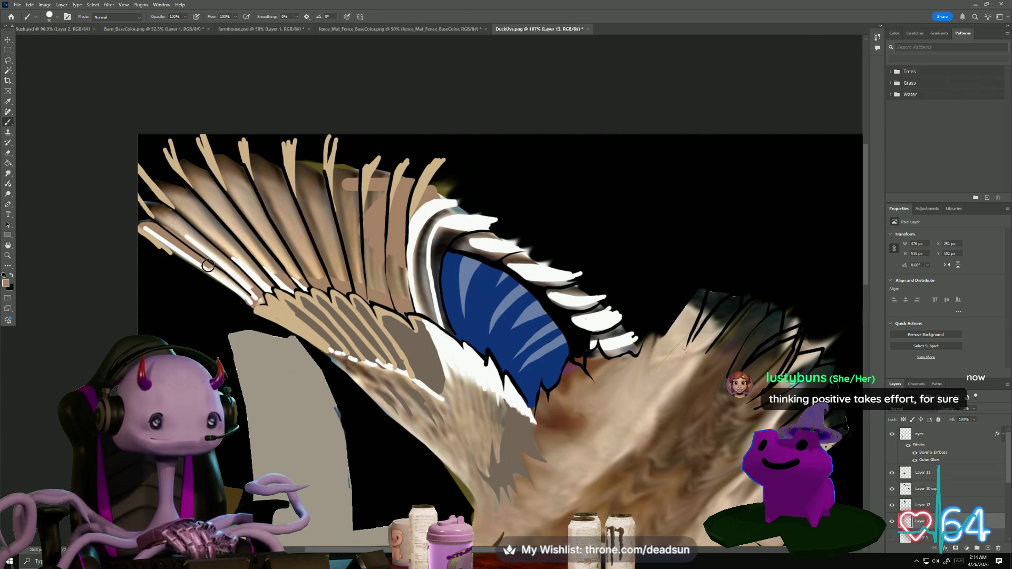
pyautogui.moveTo(208, 266); pyautogui.dragTo(240, 285)
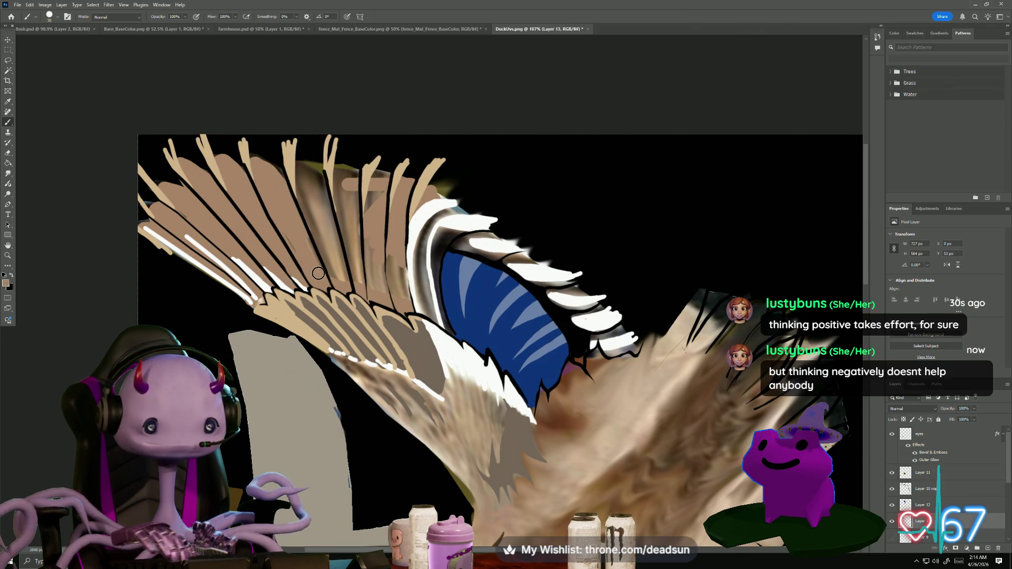
pyautogui.moveTo(297, 177)
pyautogui.mouseDown()
pyautogui.moveTo(317, 192)
pyautogui.moveTo(346, 280)
pyautogui.moveTo(327, 237)
pyautogui.moveTo(348, 182)
pyautogui.moveTo(365, 286)
pyautogui.moveTo(401, 296)
pyautogui.moveTo(396, 232)
pyautogui.moveTo(384, 285)
pyautogui.moveTo(372, 206)
pyautogui.mouseUp()
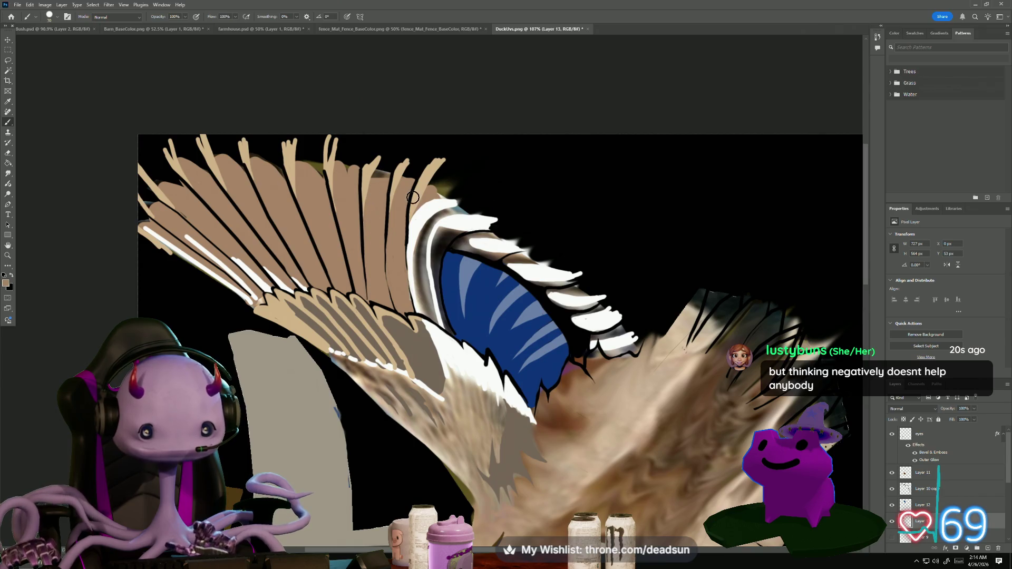
pyautogui.moveTo(398, 276); pyautogui.dragTo(413, 281)
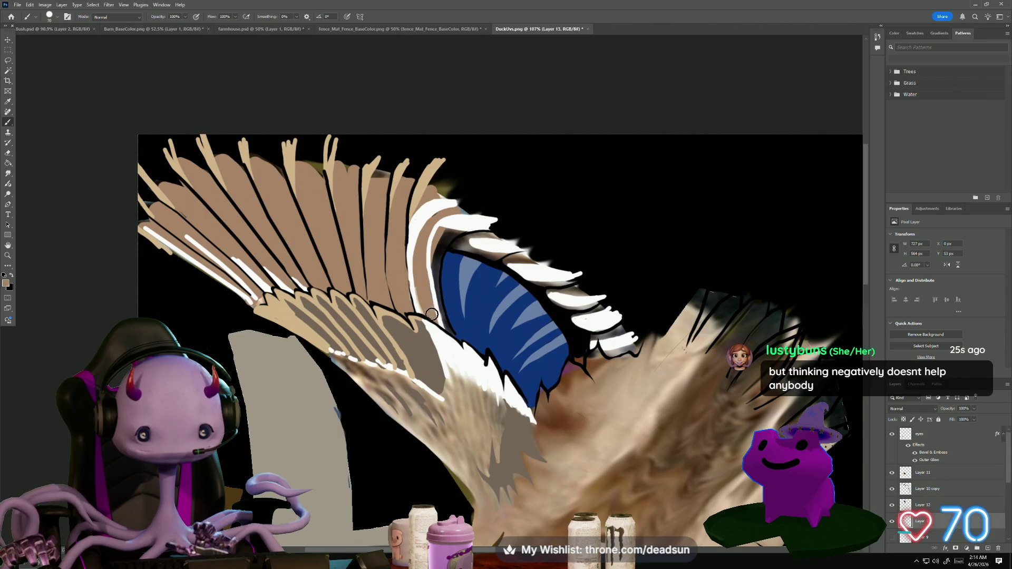
pyautogui.moveTo(413, 262)
pyautogui.mouseDown()
pyautogui.moveTo(443, 244)
pyautogui.moveTo(440, 317)
pyautogui.mouseUp()
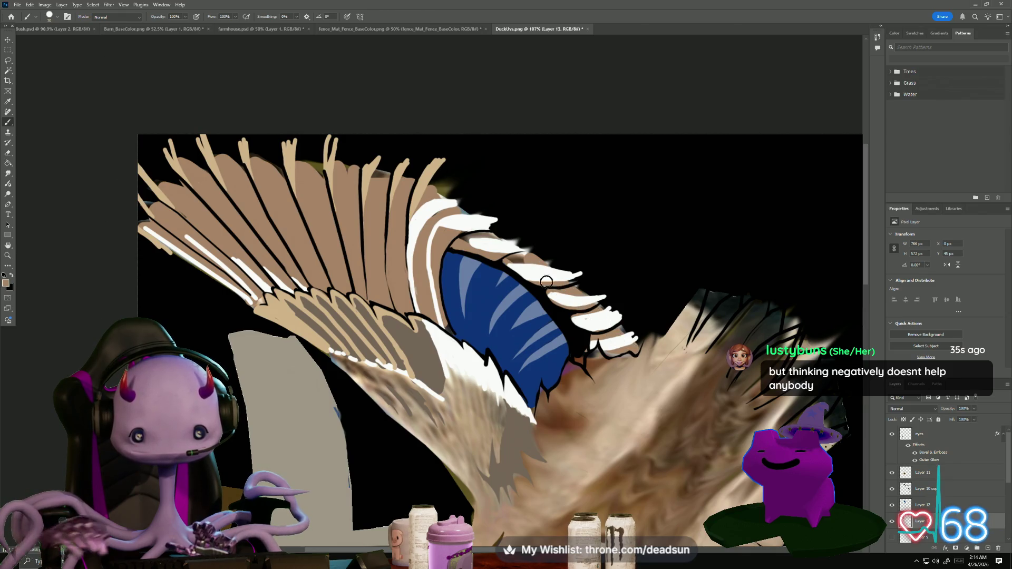
pyautogui.moveTo(441, 221); pyautogui.dragTo(461, 218)
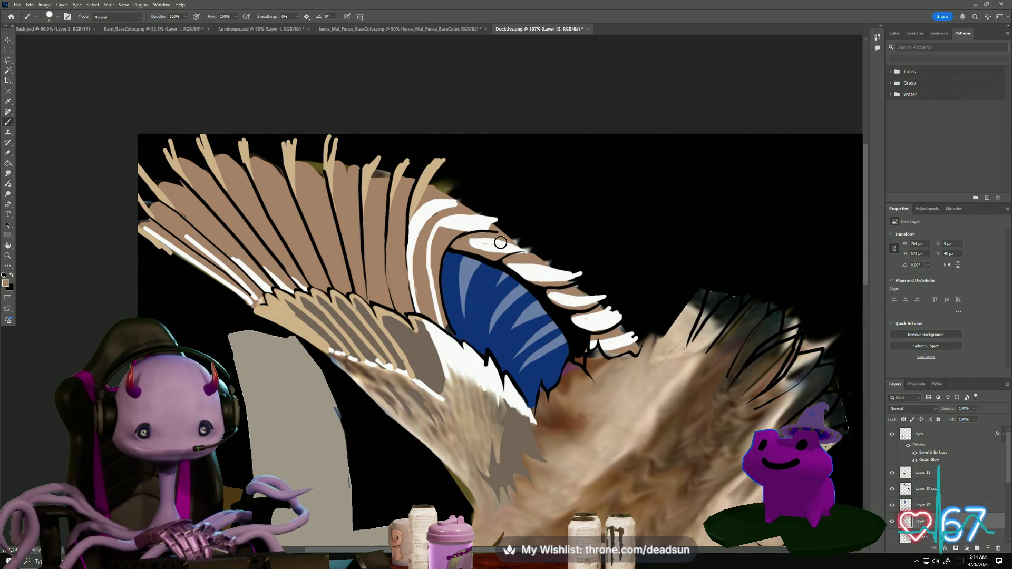
pyautogui.moveTo(325, 166)
pyautogui.mouseDown()
pyautogui.moveTo(175, 192)
pyautogui.moveTo(147, 224)
pyautogui.moveTo(142, 211)
pyautogui.mouseUp()
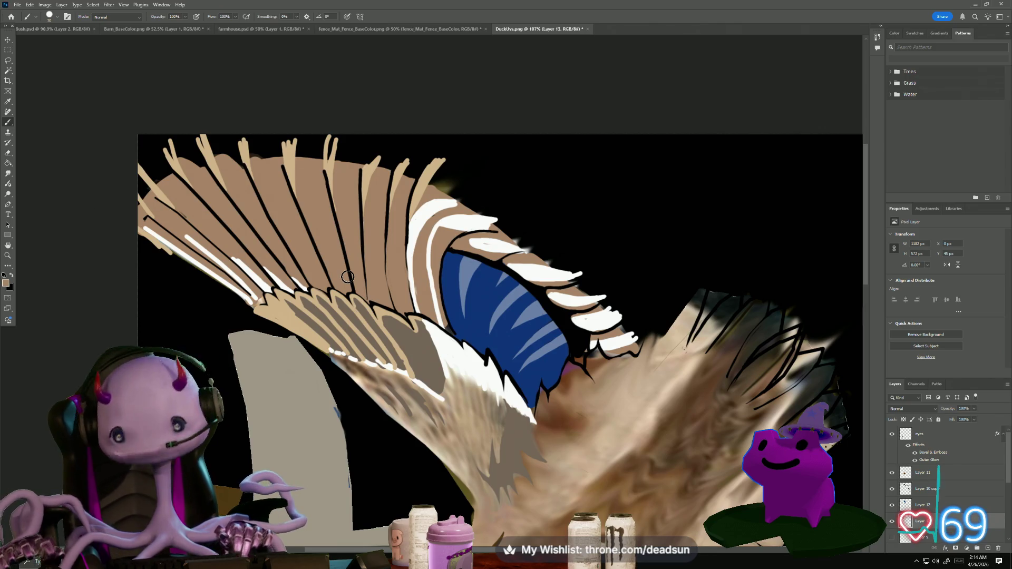
pyautogui.scroll(5, 419, 400)
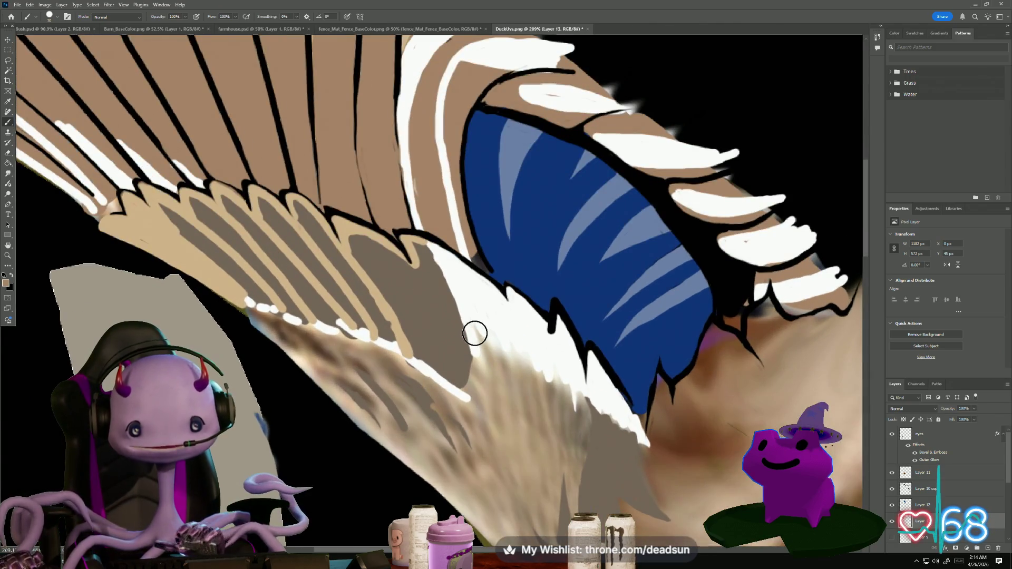
# Brush brown over the pale streaks along the lower wing's diagonal edge
pyautogui.moveTo(474, 352); pyautogui.dragTo(479, 361)
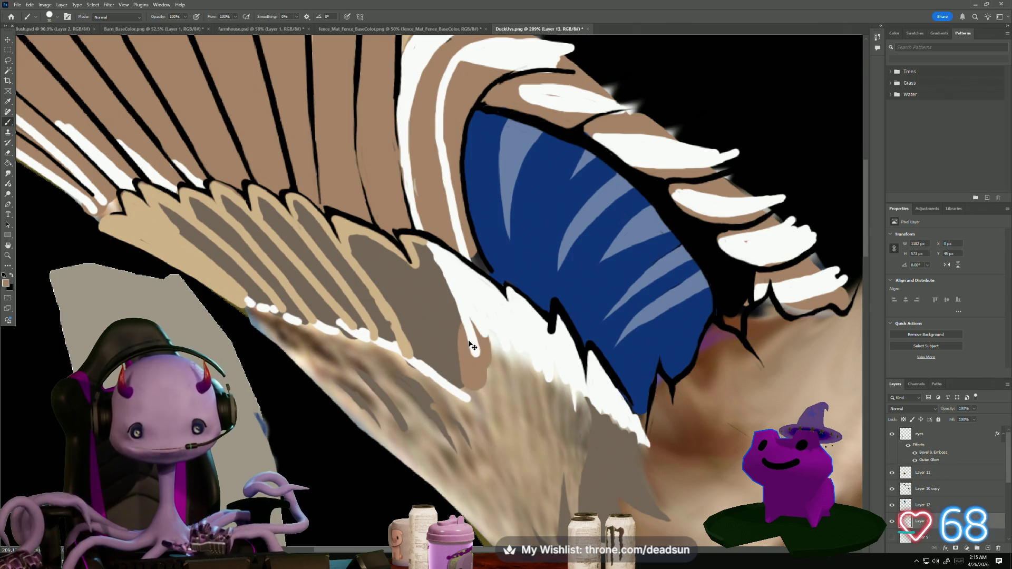
pyautogui.hotkey('ctrl', 'z')
pyautogui.moveTo(461, 289)
pyautogui.mouseDown()
pyautogui.moveTo(466, 392)
pyautogui.moveTo(473, 323)
pyautogui.moveTo(508, 341)
pyautogui.moveTo(532, 426)
pyautogui.moveTo(569, 389)
pyautogui.moveTo(588, 491)
pyautogui.moveTo(579, 479)
pyautogui.mouseUp()
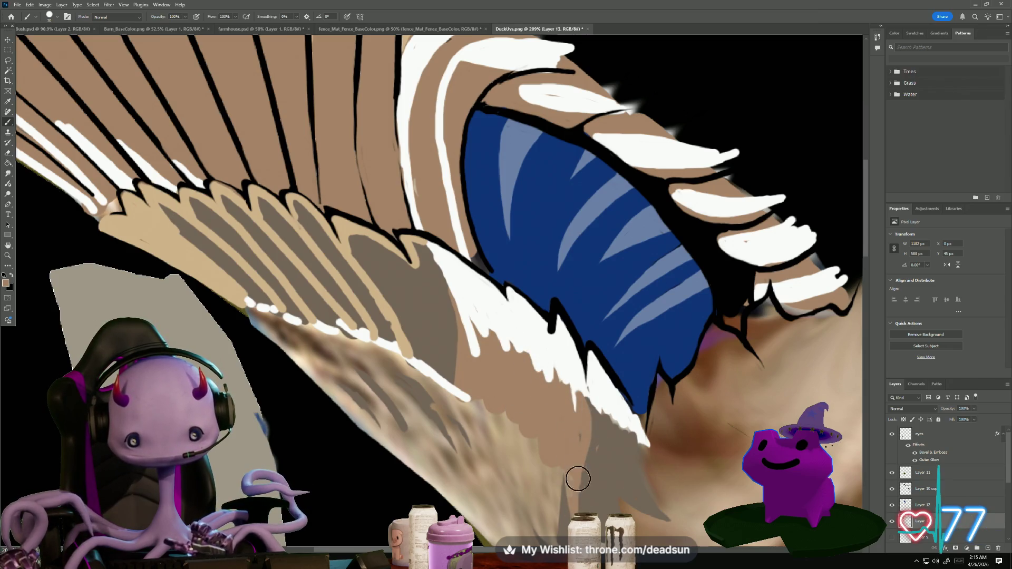
pyautogui.scroll(-5, 564, 475)
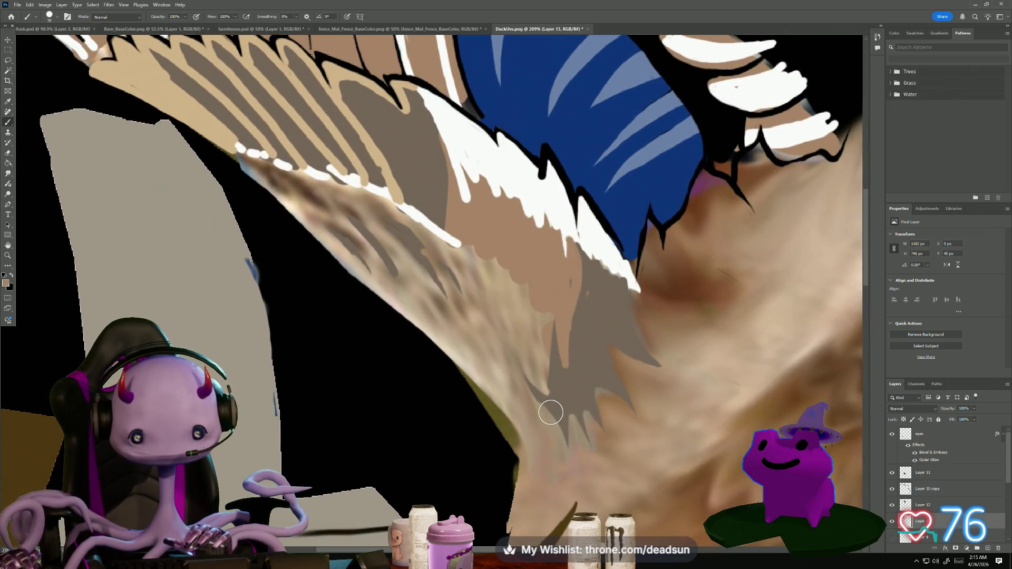
pyautogui.moveTo(537, 399)
pyautogui.mouseDown()
pyautogui.moveTo(519, 405)
pyautogui.moveTo(235, 156)
pyautogui.moveTo(295, 182)
pyautogui.moveTo(432, 301)
pyautogui.moveTo(381, 261)
pyautogui.mouseUp()
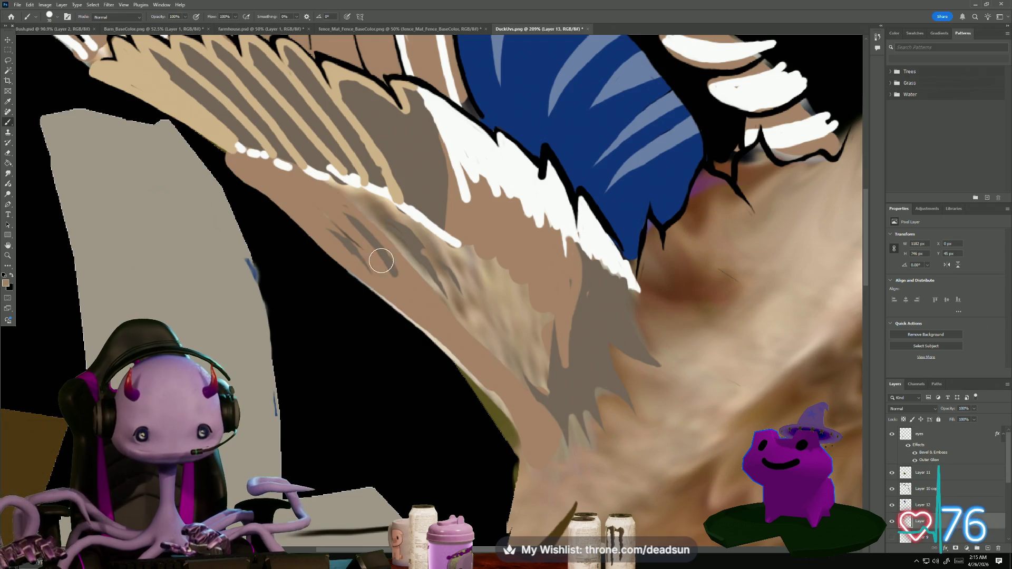
pyautogui.moveTo(386, 218)
pyautogui.mouseDown()
pyautogui.moveTo(451, 295)
pyautogui.moveTo(522, 343)
pyautogui.moveTo(433, 228)
pyautogui.mouseUp()
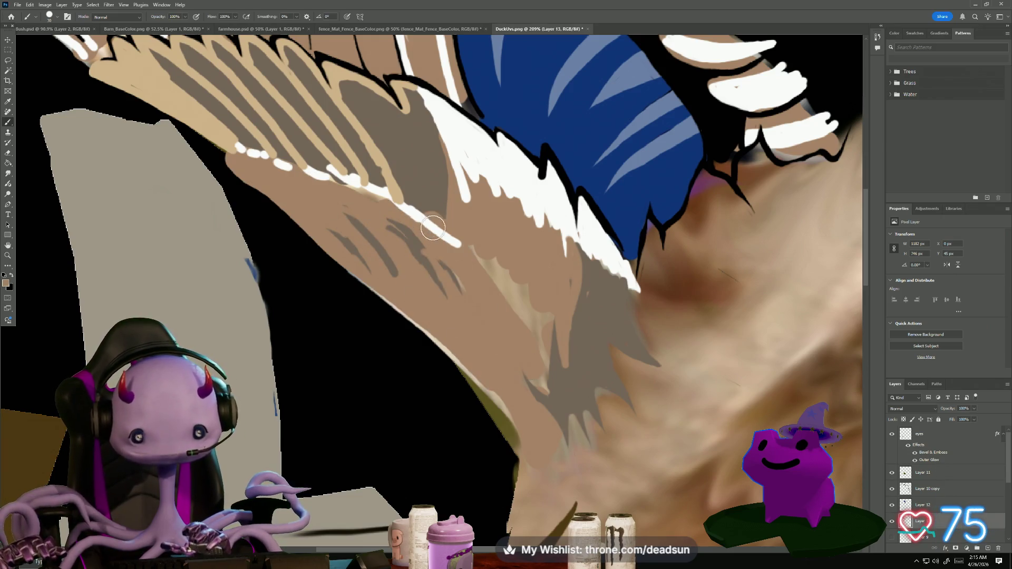
pyautogui.moveTo(501, 316)
pyautogui.mouseDown()
pyautogui.moveTo(549, 373)
pyautogui.moveTo(531, 265)
pyautogui.mouseUp()
pyautogui.moveTo(540, 383)
pyautogui.mouseDown()
pyautogui.moveTo(482, 385)
pyautogui.moveTo(341, 235)
pyautogui.mouseUp()
pyautogui.moveTo(372, 268); pyautogui.dragTo(528, 454)
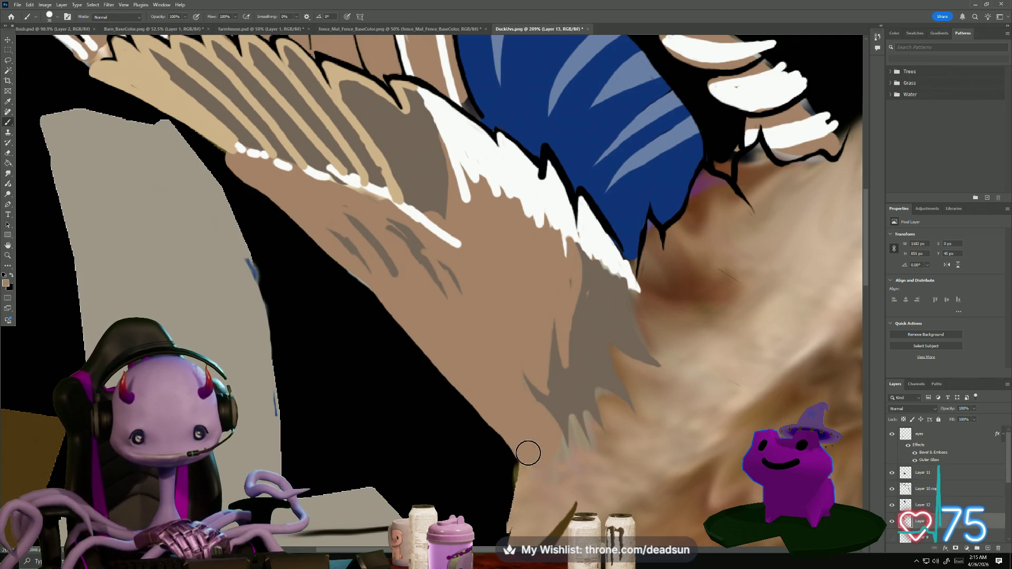
pyautogui.moveTo(347, 251)
pyautogui.mouseDown()
pyautogui.moveTo(398, 357)
pyautogui.moveTo(433, 392)
pyautogui.mouseUp()
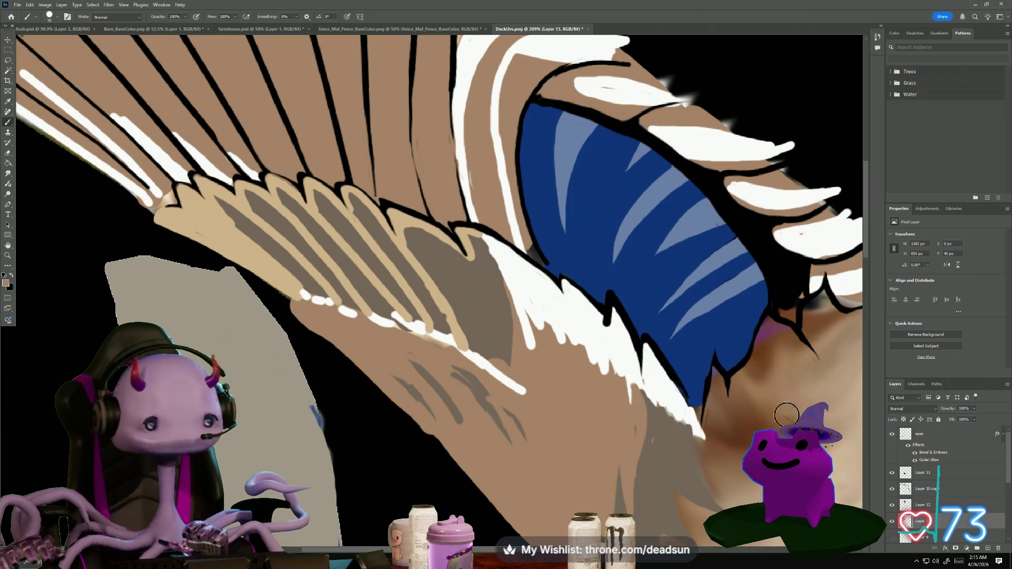
# Hide and show Layer 12 to check it, then switch to the Eraser
pyautogui.click(891, 506)
pyautogui.click(891, 507)
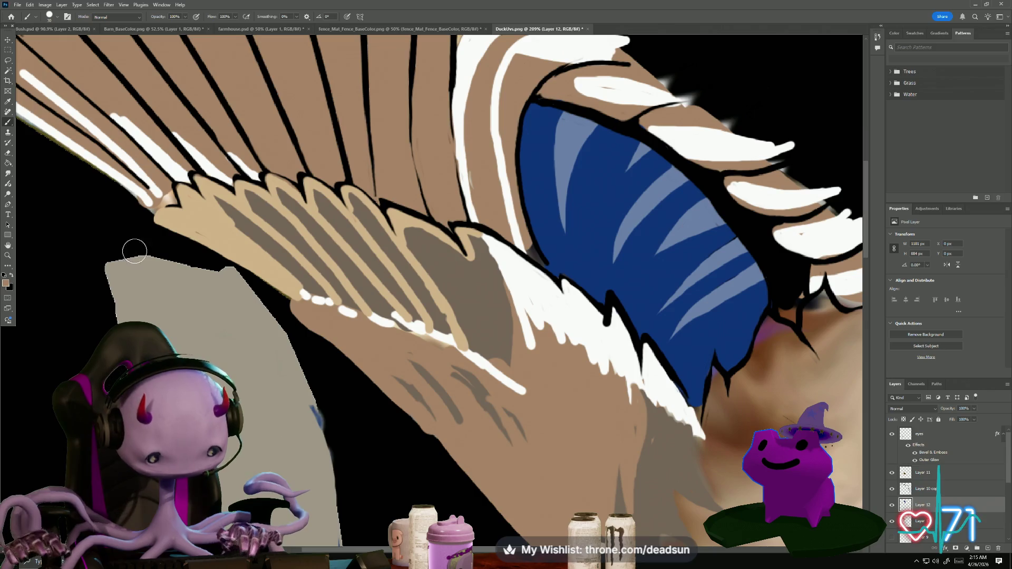
pyautogui.press('e')
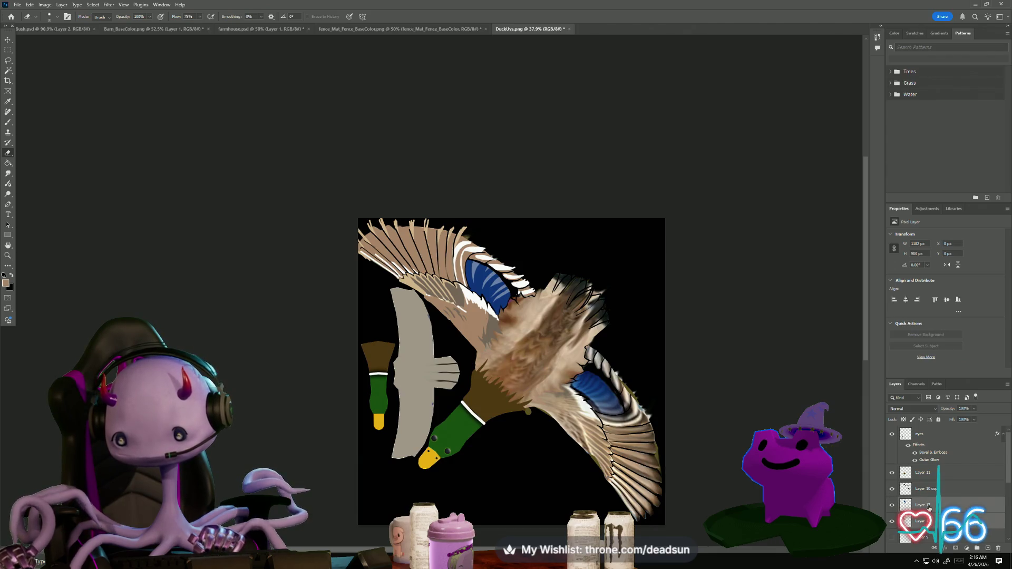
# Bring up the layer actions for the selected layers, including Merge Layers
pyautogui.rightClick(930, 508)
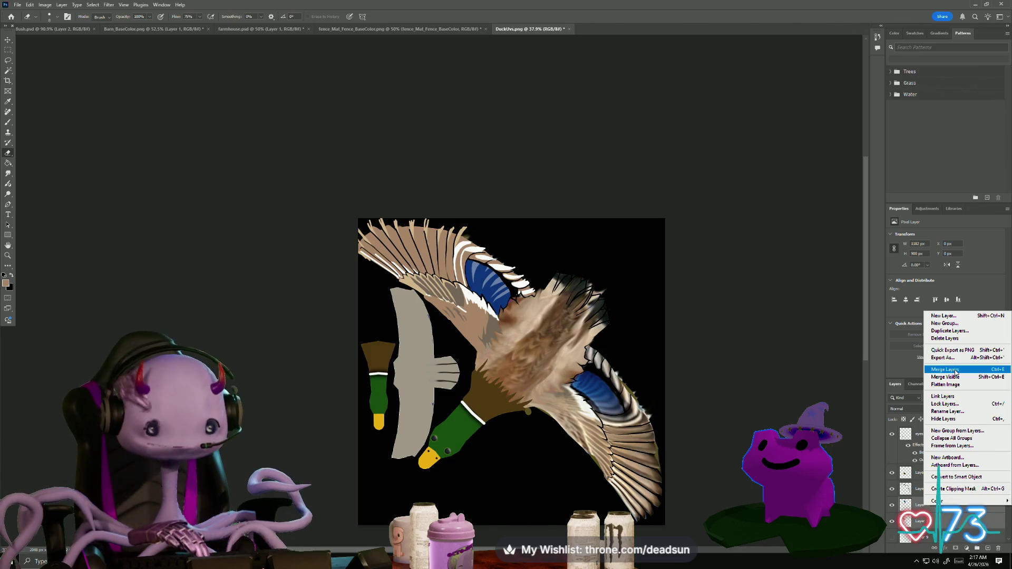
# Duplicate the wing layer, creating Layer 12 copy
pyautogui.click(812, 405)
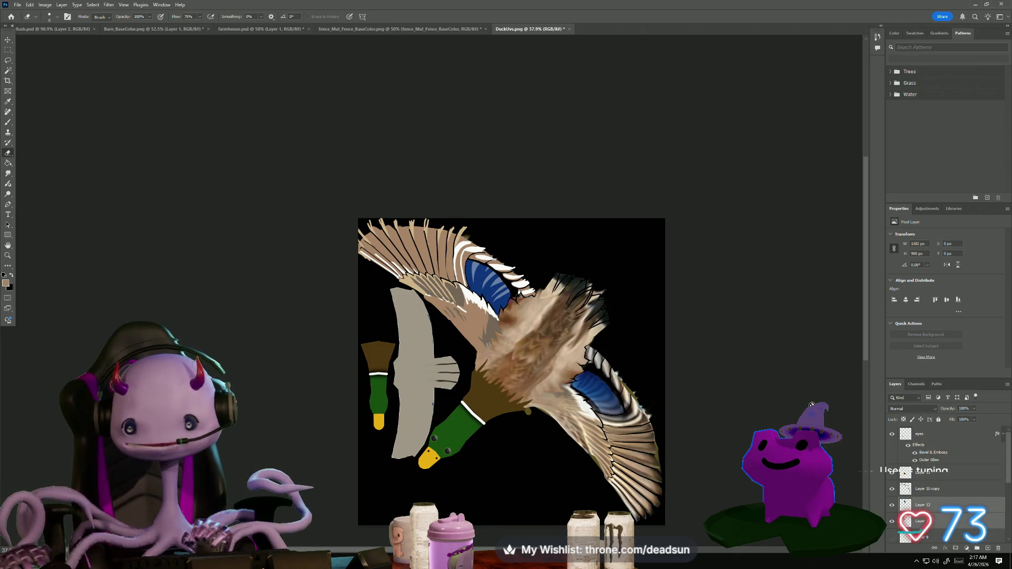
pyautogui.rightClick(918, 503)
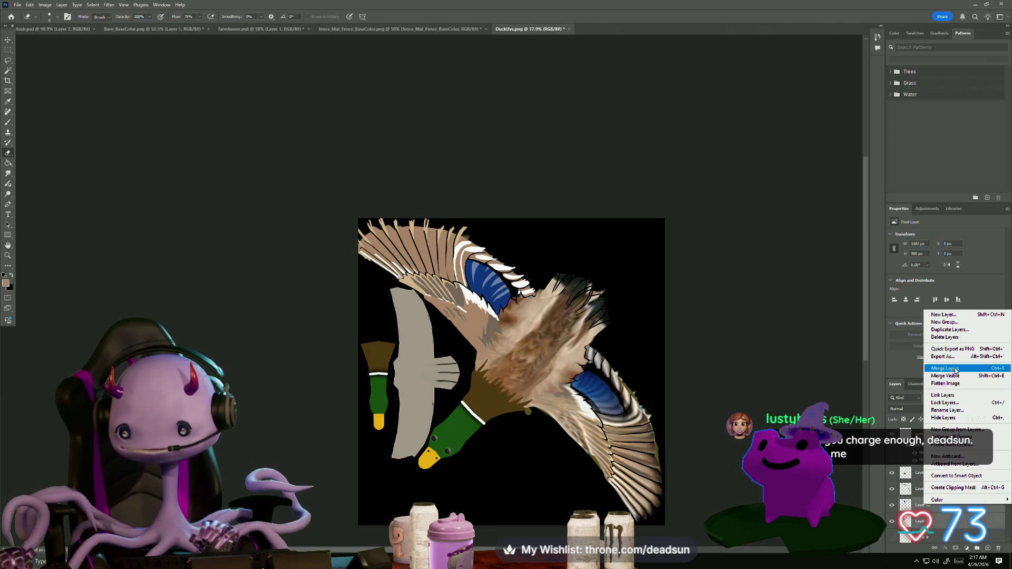
pyautogui.click(949, 329)
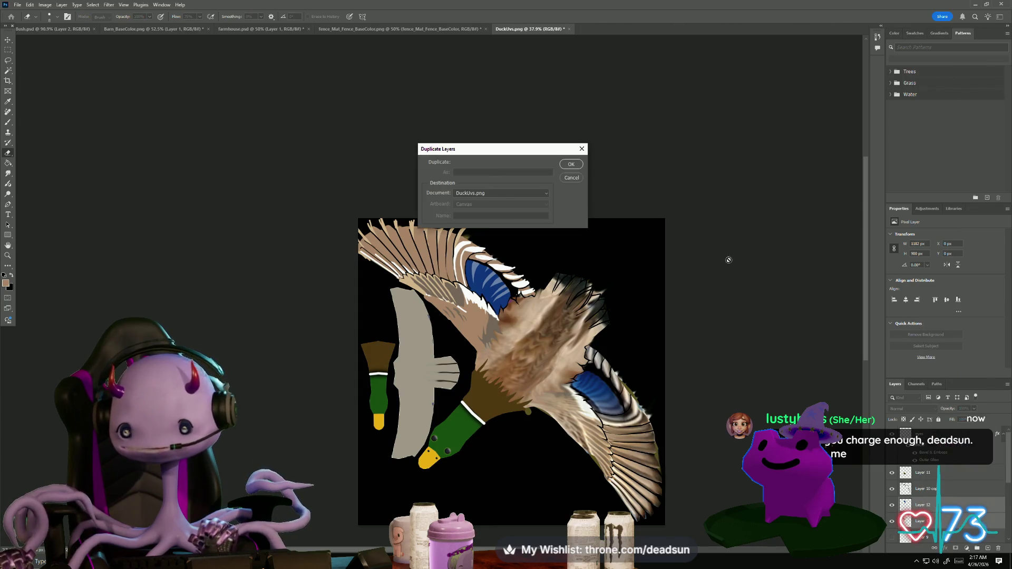
pyautogui.click(576, 164)
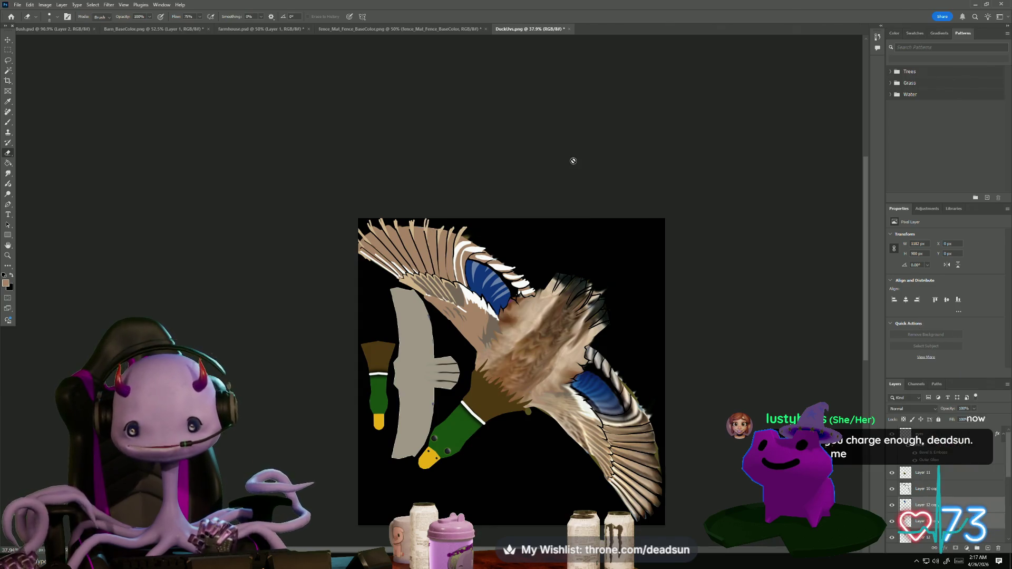
# Flip the copied wing horizontally with Edit > Transform > Flip Horizontal
pyautogui.rightClick(945, 505)
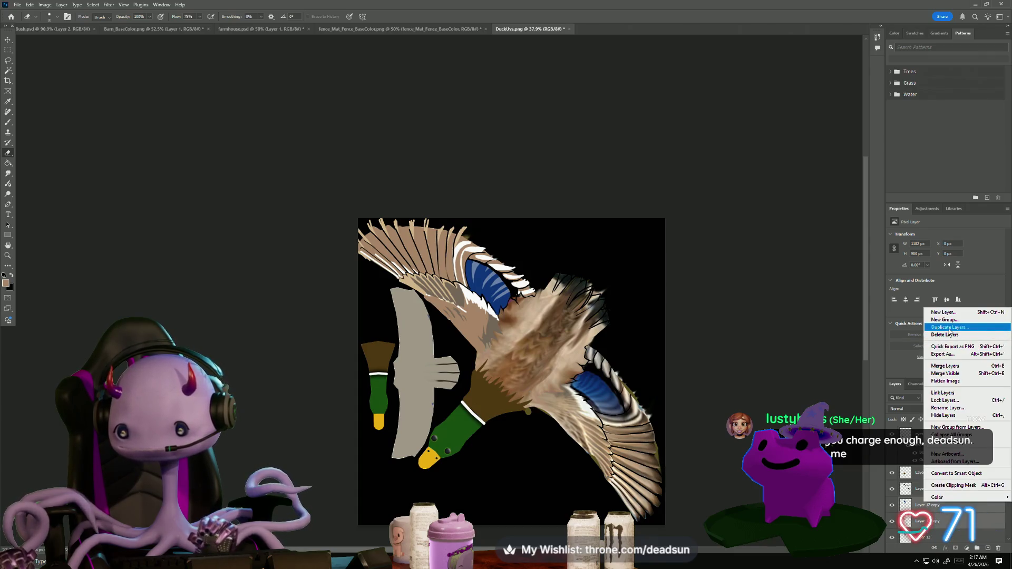
pyautogui.click(633, 356)
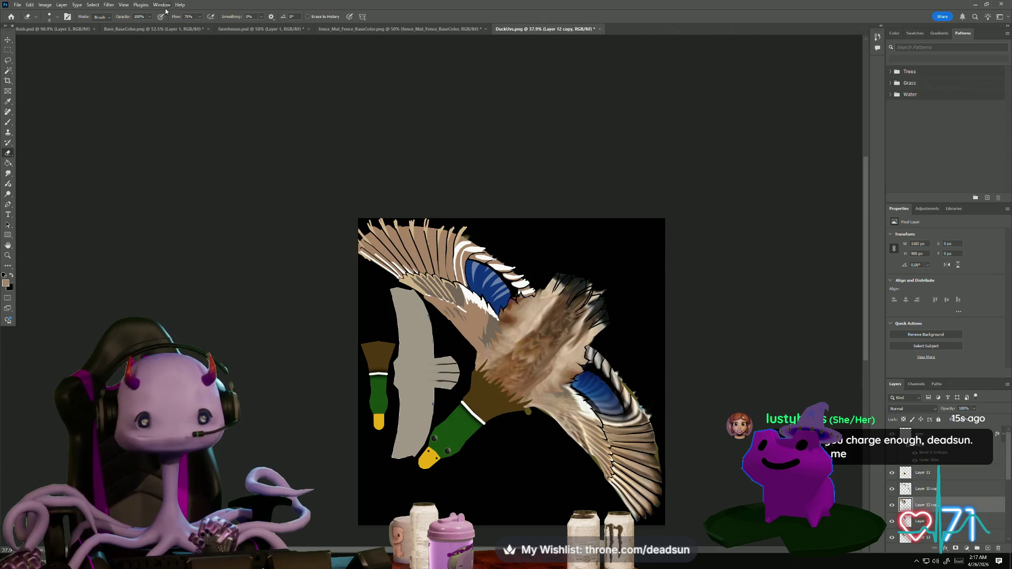
pyautogui.click(76, 6)
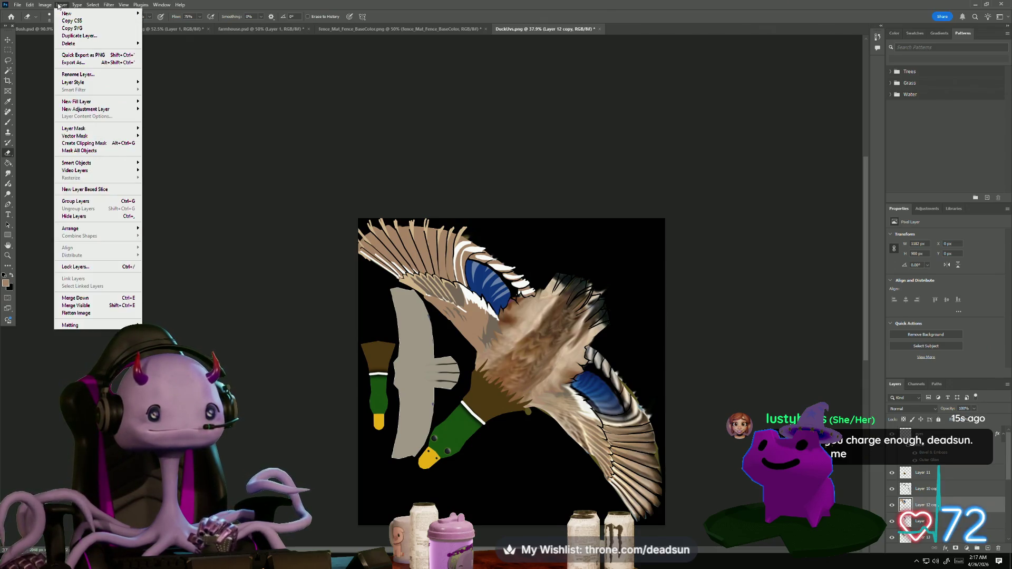
pyautogui.moveTo(30, 7)
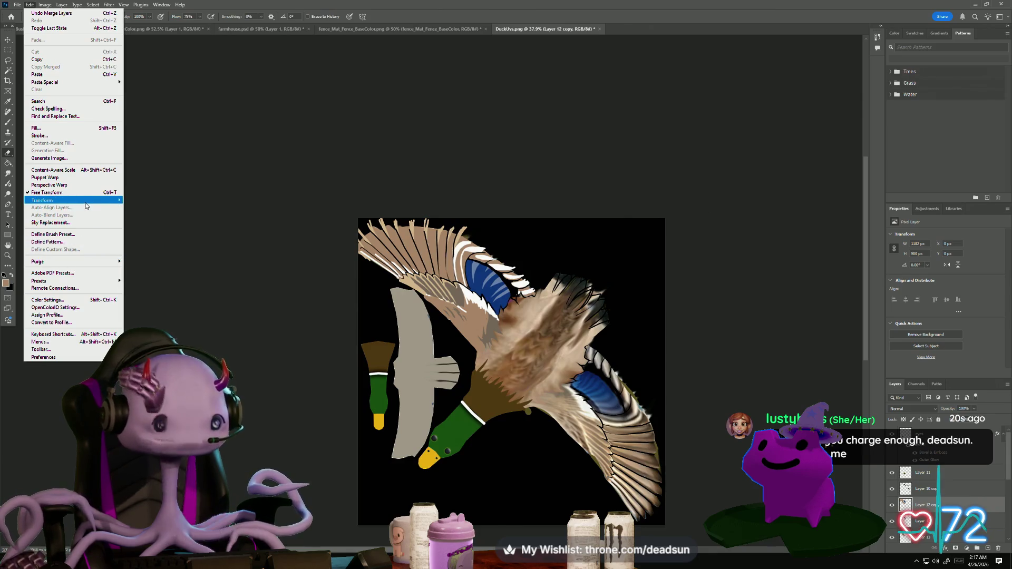
pyautogui.moveTo(86, 205)
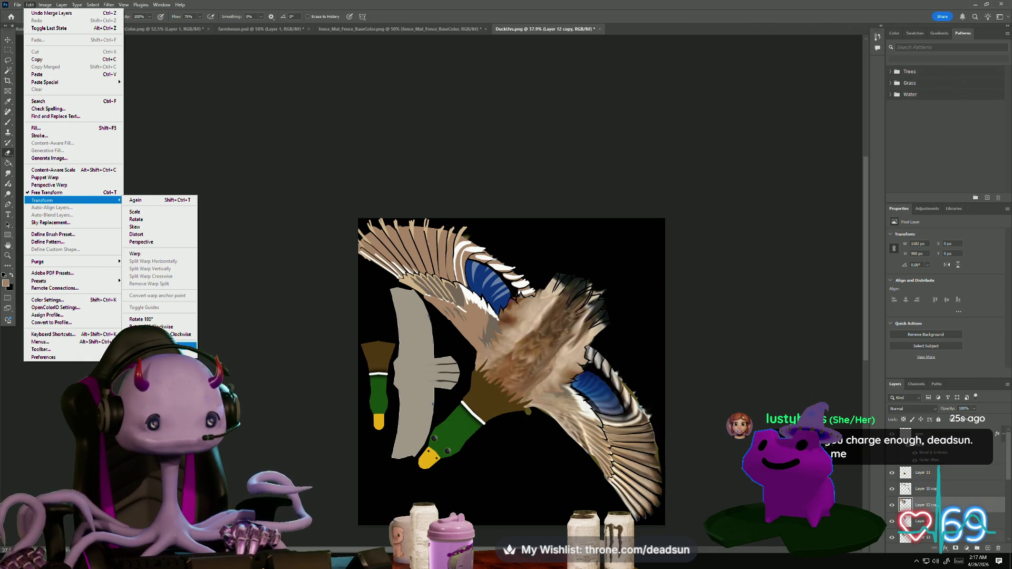
pyautogui.click(159, 345)
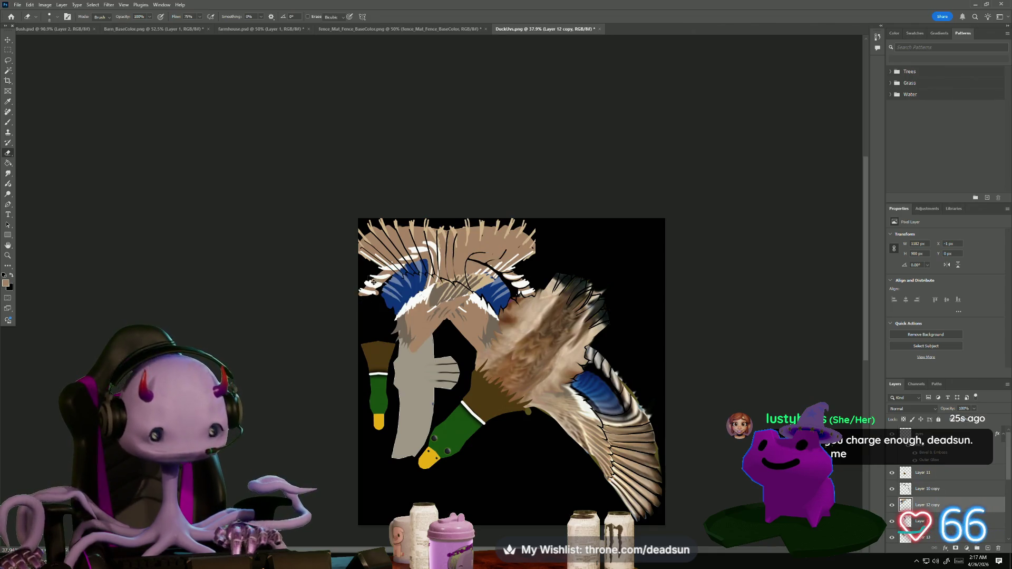
# Rotate the wing copy to about 86° and position it over the lower-right wing
pyautogui.hotkey('ctrl', 't')
pyautogui.moveTo(357, 188)
pyautogui.mouseDown()
pyautogui.moveTo(470, 206)
pyautogui.moveTo(507, 228)
pyautogui.mouseUp()
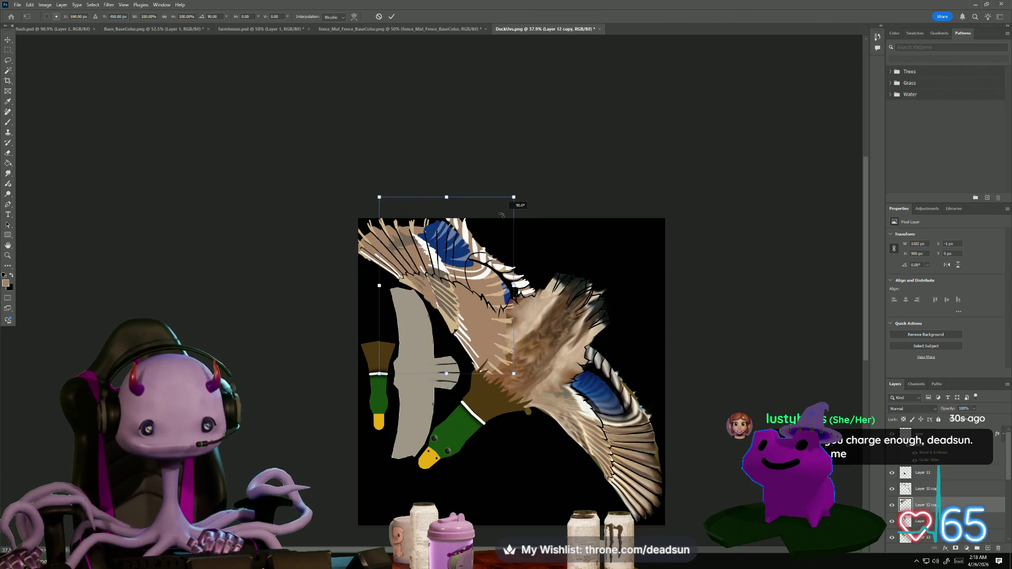
pyautogui.moveTo(397, 201)
pyautogui.mouseDown()
pyautogui.moveTo(431, 203)
pyautogui.moveTo(595, 384)
pyautogui.moveTo(591, 401)
pyautogui.mouseUp()
pyautogui.moveTo(518, 333); pyautogui.dragTo(512, 337)
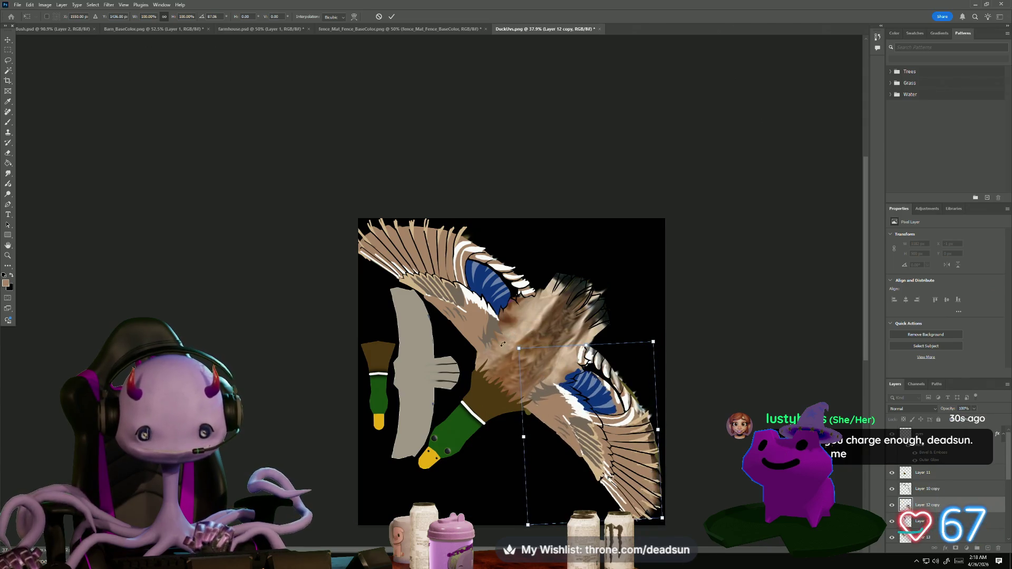
pyautogui.moveTo(460, 382)
pyautogui.mouseDown()
pyautogui.moveTo(371, 309)
pyautogui.moveTo(477, 381)
pyautogui.mouseUp()
pyautogui.keyDown('alt'); pyautogui.scroll(5, 477, 381); pyautogui.keyUp('alt')
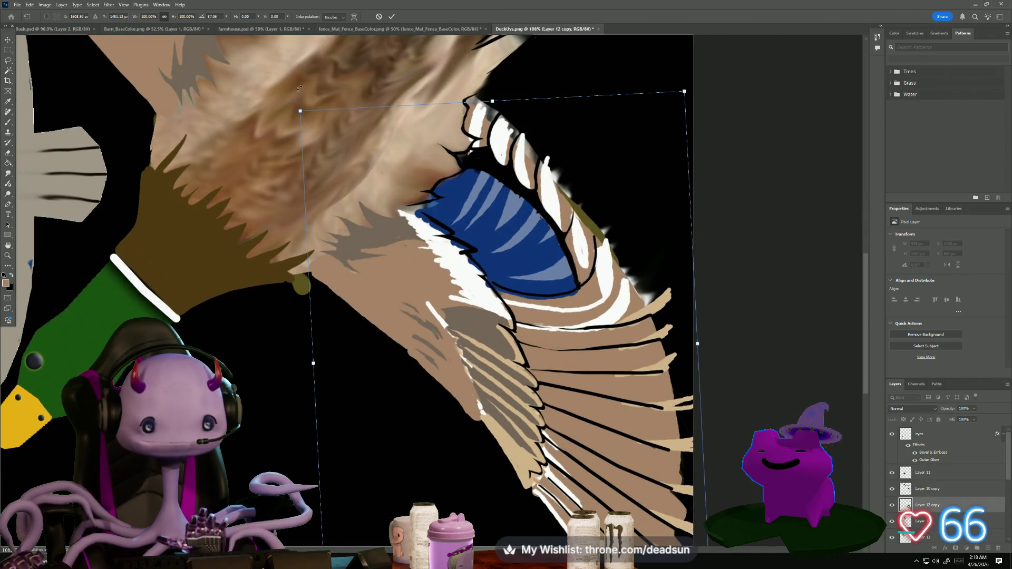
pyautogui.moveTo(299, 88); pyautogui.dragTo(298, 92)
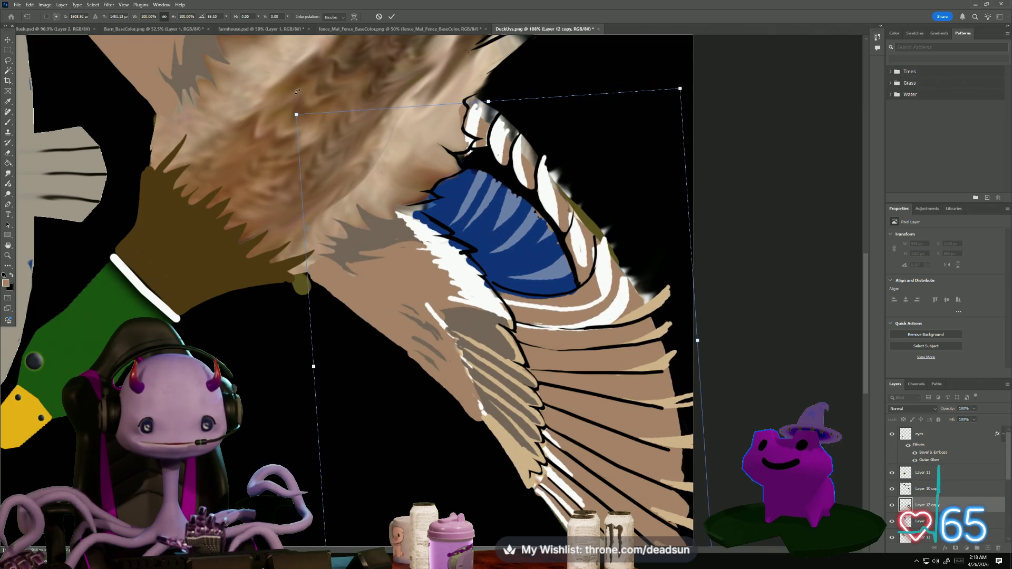
pyautogui.moveTo(477, 293); pyautogui.dragTo(475, 288)
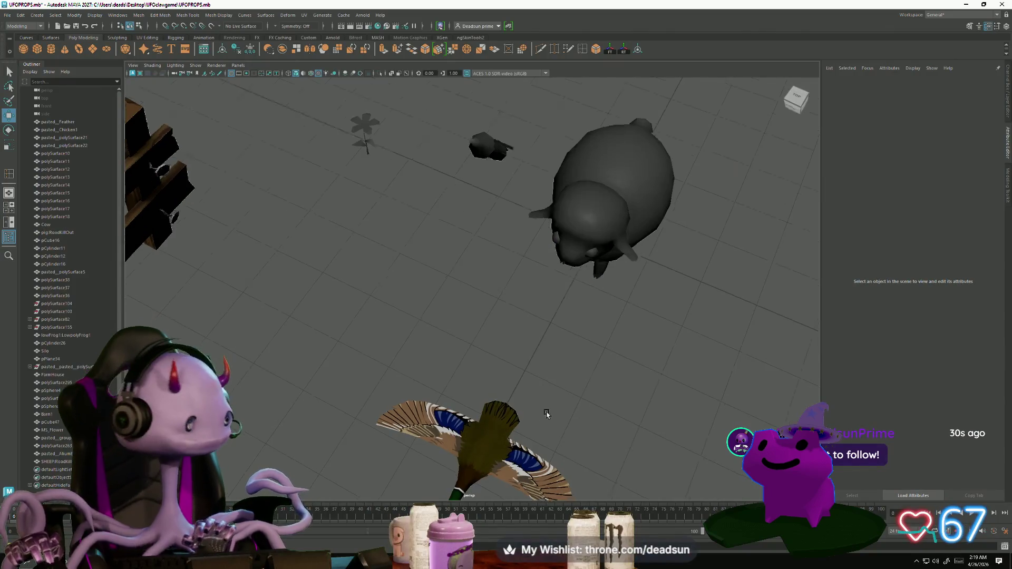
pyautogui.moveTo(545, 413)
pyautogui.keyDown('alt'); pyautogui.mouseDown()
pyautogui.moveTo(541, 314)
pyautogui.moveTo(492, 350)
pyautogui.moveTo(464, 337)
pyautogui.mouseUp(); pyautogui.keyUp('alt')
# Navigate the Maya farm scene past the cow and alien, framing the alien
pyautogui.click(441, 320)
pyautogui.scroll(3, 385, 469)
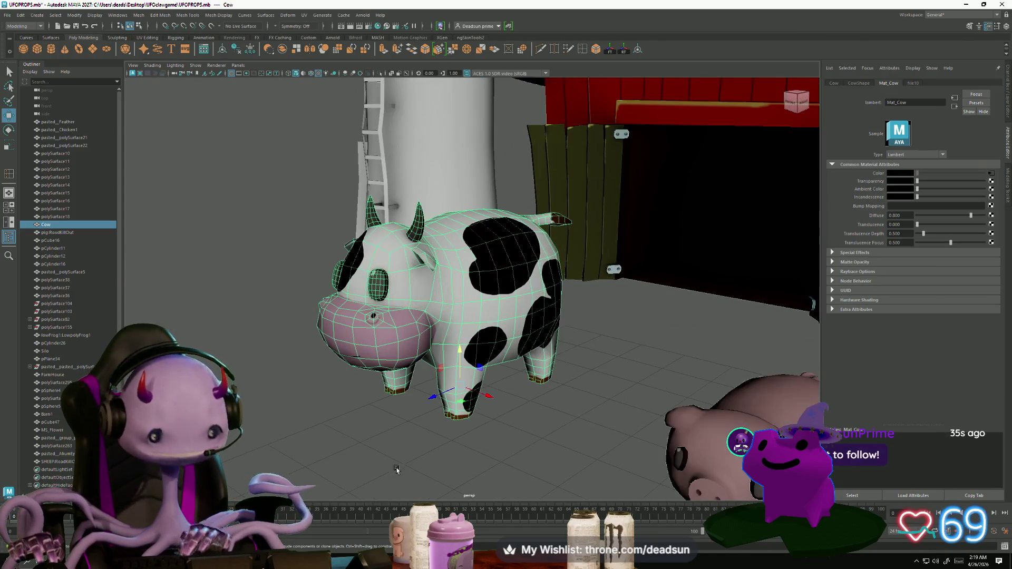
pyautogui.click(425, 428)
pyautogui.keyDown('alt'); pyautogui.moveTo(425, 428); pyautogui.dragTo(277, 354); pyautogui.keyUp('alt')
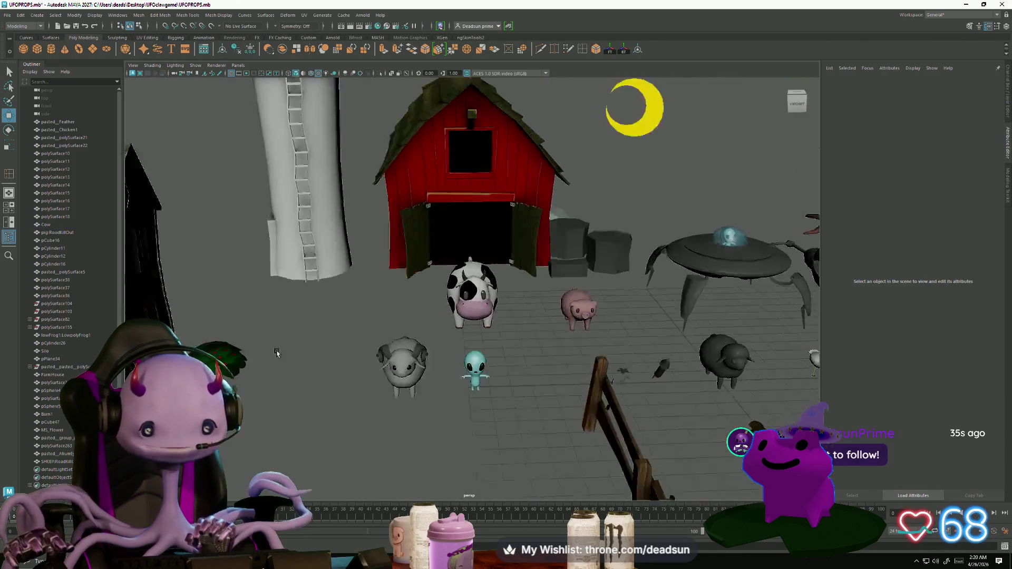
pyautogui.scroll(5, 277, 353)
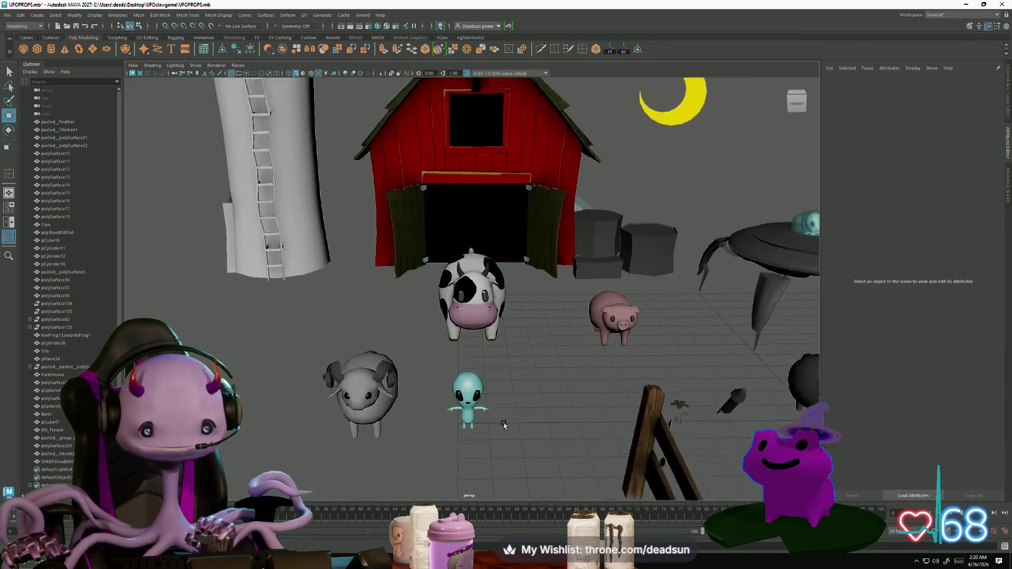
pyautogui.click(428, 311)
pyautogui.press('f')
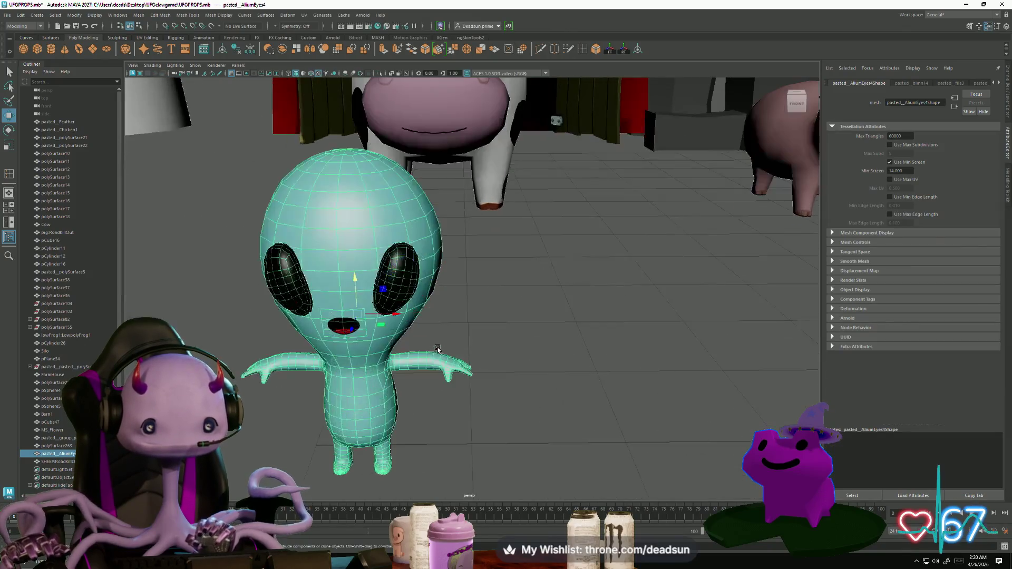
pyautogui.click(515, 398)
pyautogui.scroll(-5, 373, 359)
pyautogui.scroll(-5, 372, 360)
pyautogui.moveTo(372, 359)
pyautogui.keyDown('alt'); pyautogui.mouseDown()
pyautogui.moveTo(533, 348)
pyautogui.moveTo(454, 408)
pyautogui.moveTo(418, 247)
pyautogui.moveTo(389, 328)
pyautogui.mouseUp(); pyautogui.keyUp('alt')
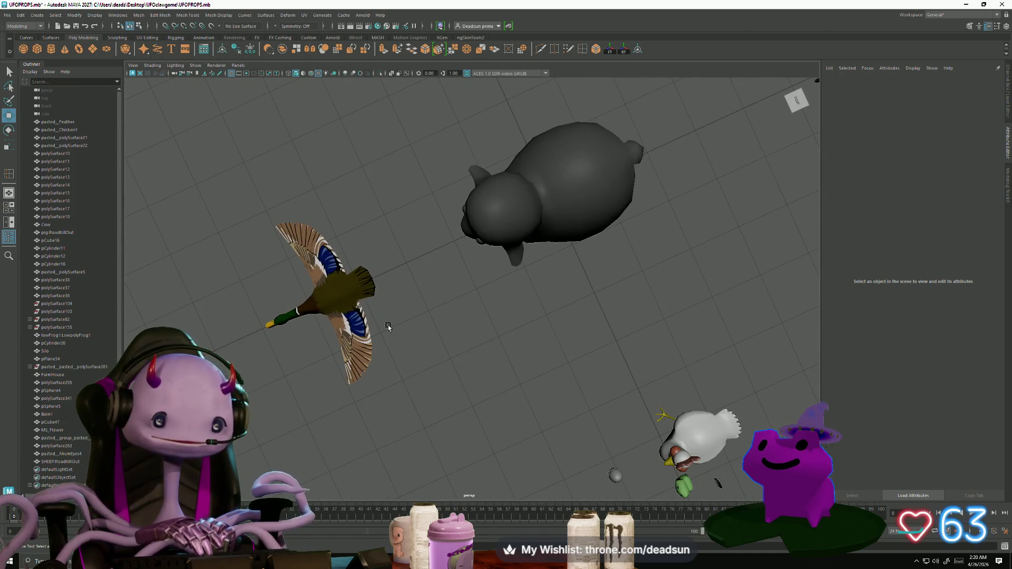
# Select the duck model to inspect its texture, then return to Photoshop
pyautogui.scroll(4, 393, 322)
pyautogui.click(399, 317)
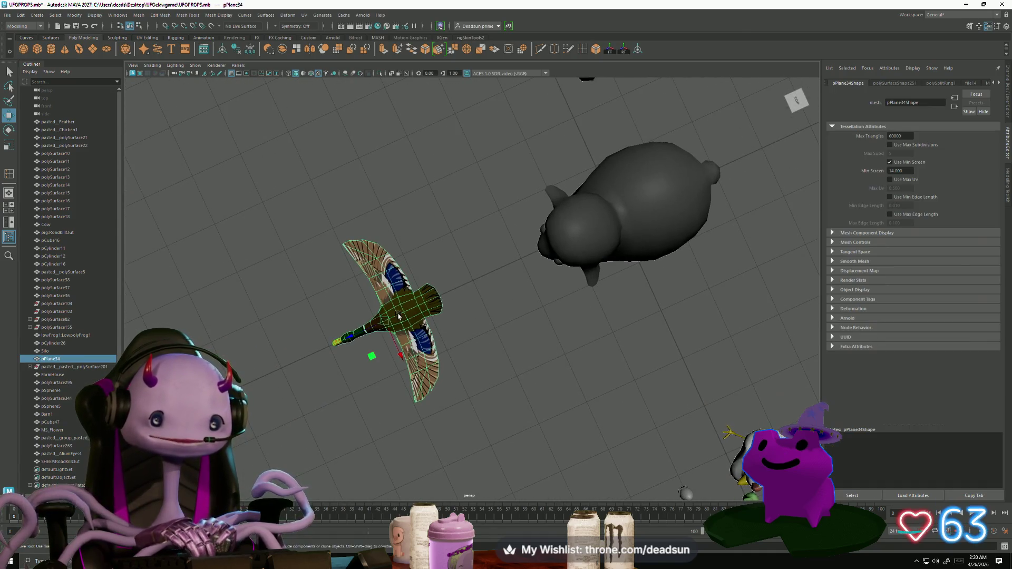
pyautogui.click(465, 371)
pyautogui.scroll(-4, 477, 376)
pyautogui.scroll(10, 474, 369)
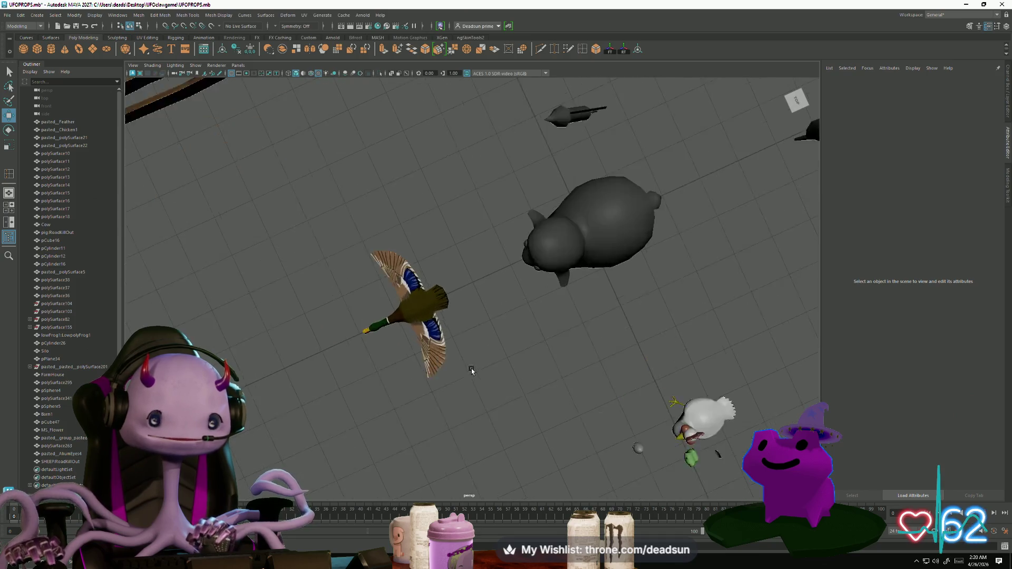
pyautogui.scroll(-8, 582, 324)
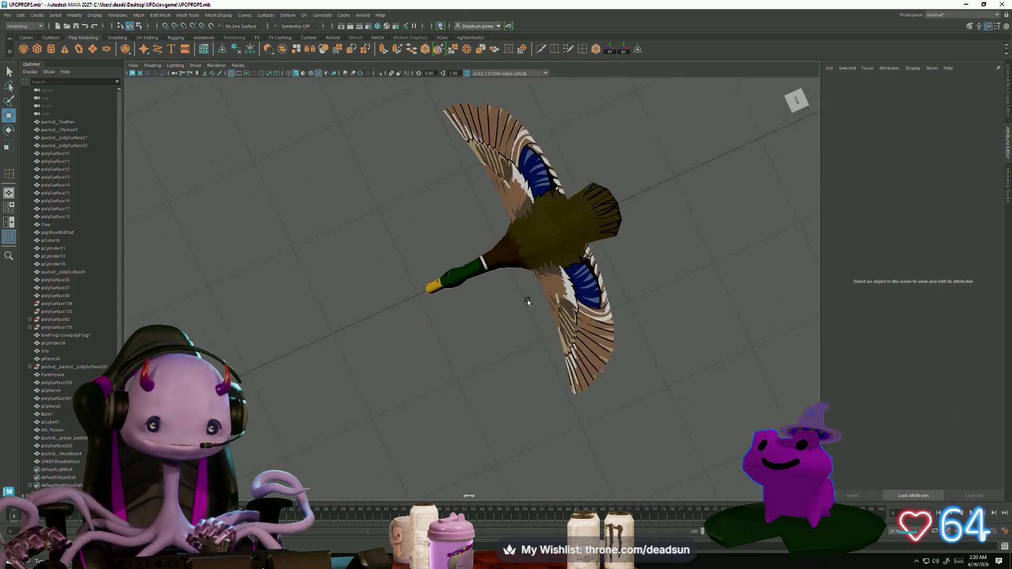
pyautogui.click(543, 263)
pyautogui.hotkey('alt', 'Tab')
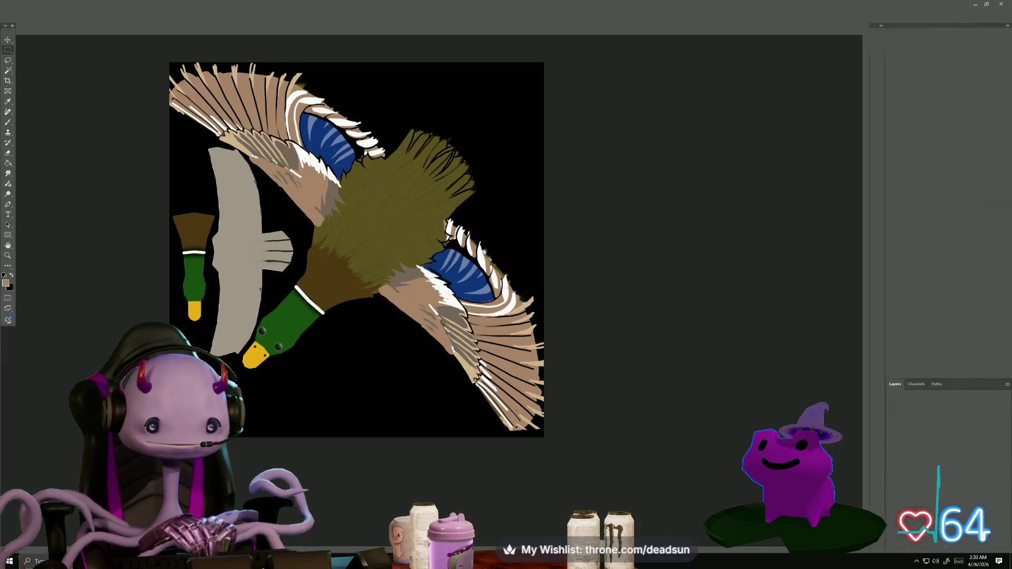
# Check the Edit menu and Image > Mode without changes, then open ufoclawgame.mp4
pyautogui.click(31, 5)
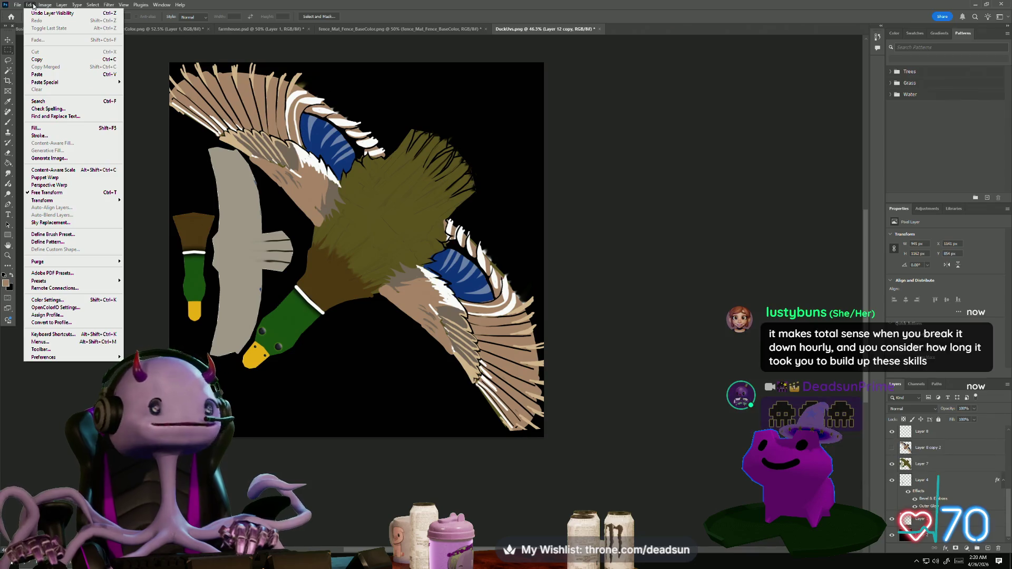
pyautogui.click(30, 4)
pyautogui.click(45, 5)
pyautogui.moveTo(43, 14)
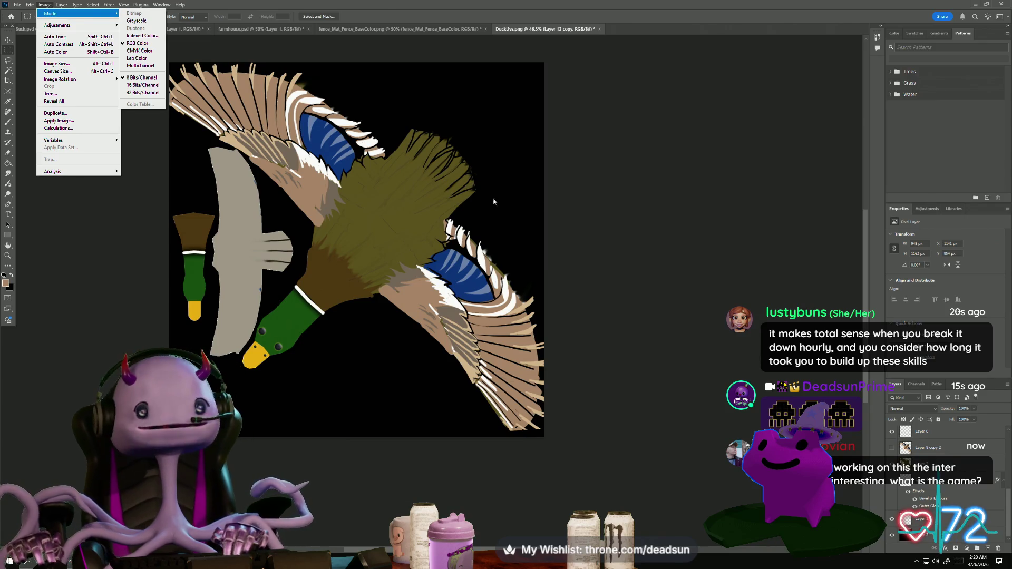
pyautogui.click(733, 204)
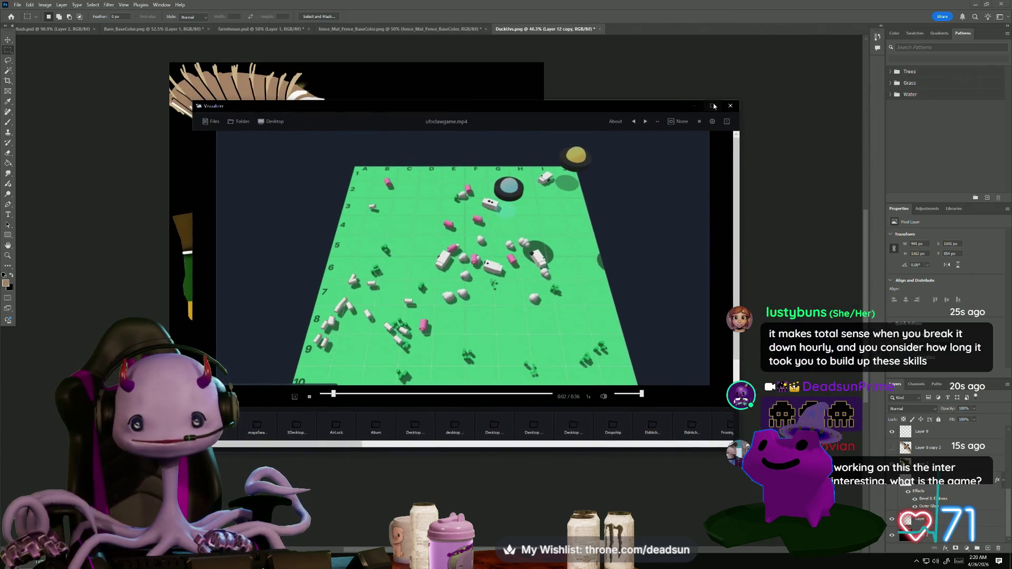
pyautogui.doubleClick(706, 108)
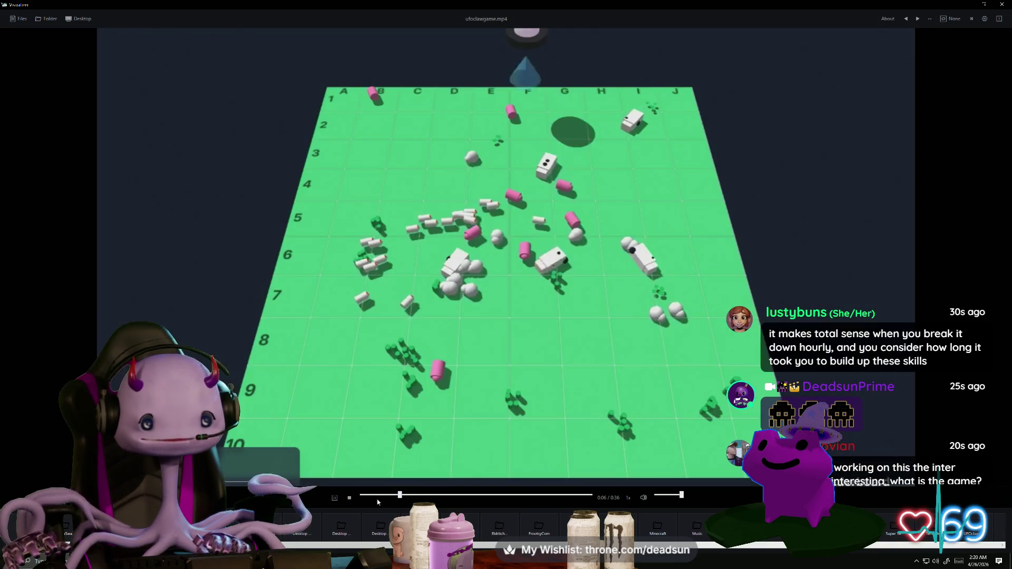
# Stop playback of ufoclawgame.mp4 in the video player
pyautogui.click(348, 498)
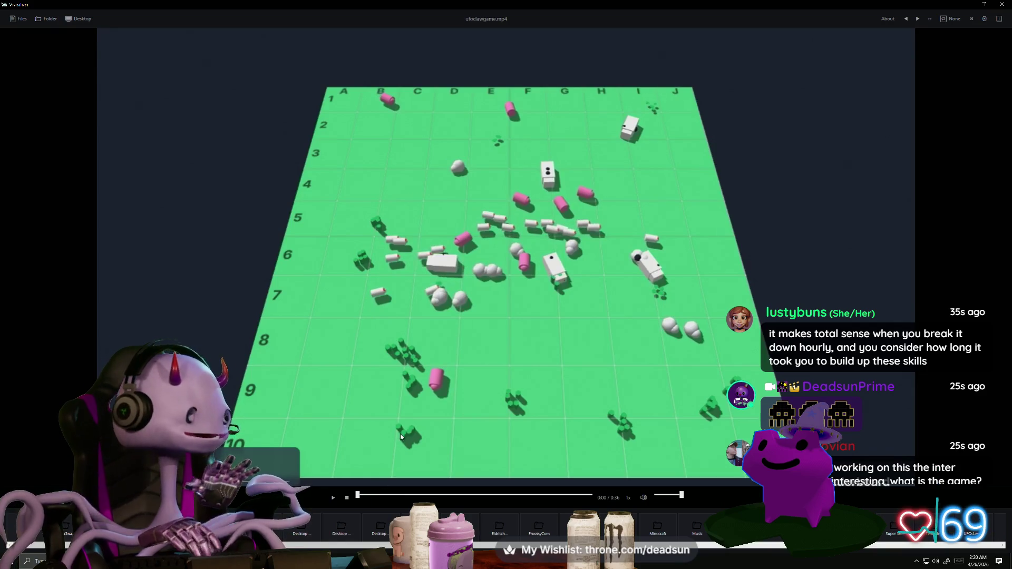